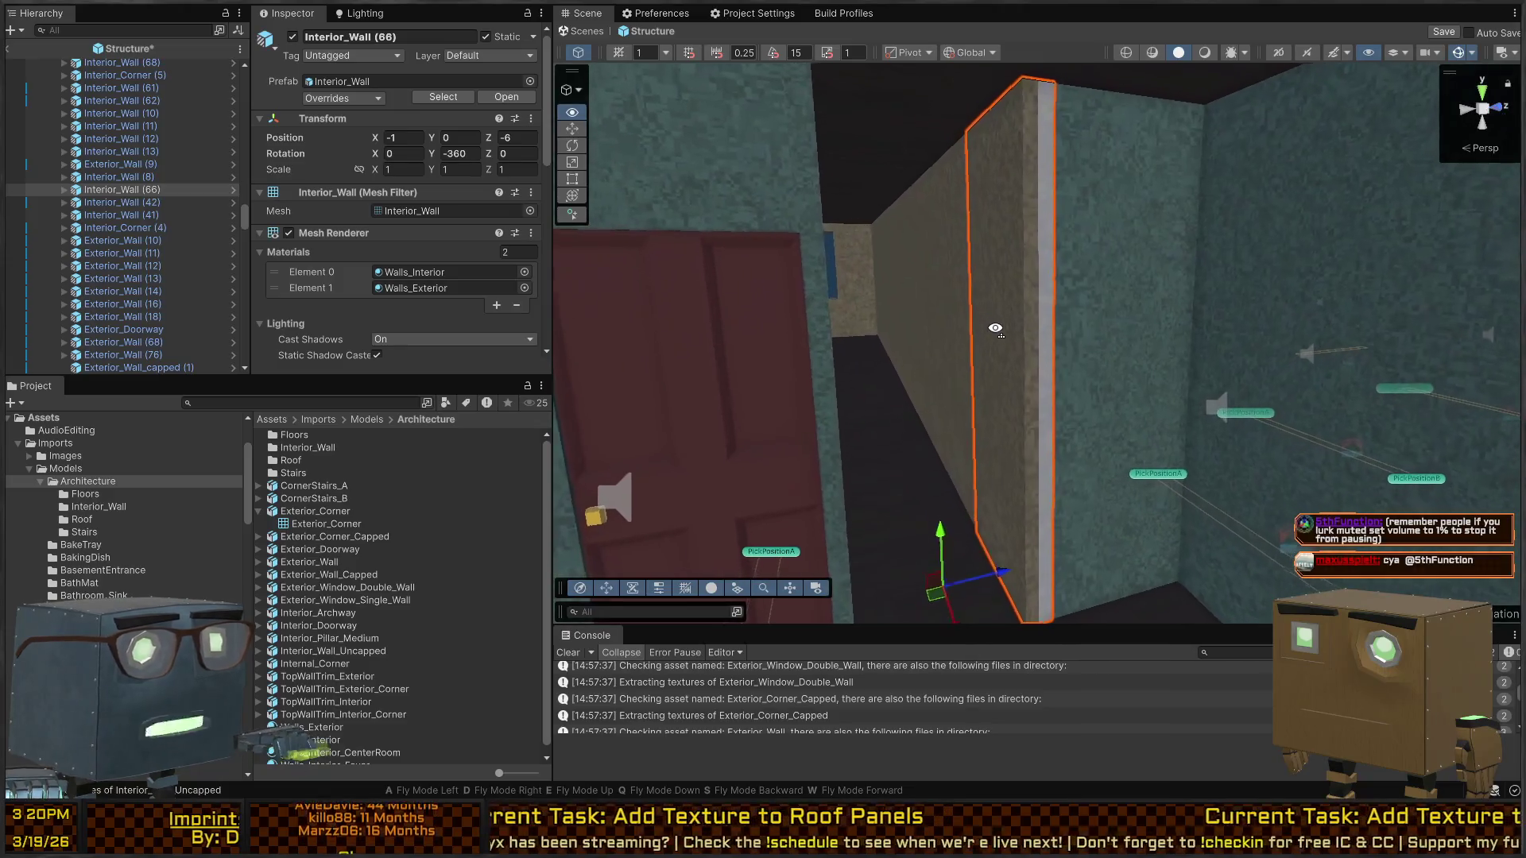
Select the wall next to Interior_Wall (66)'s corner and duplicate it as Interior_Wall (69)
scroll(338, 517, "down", 1)
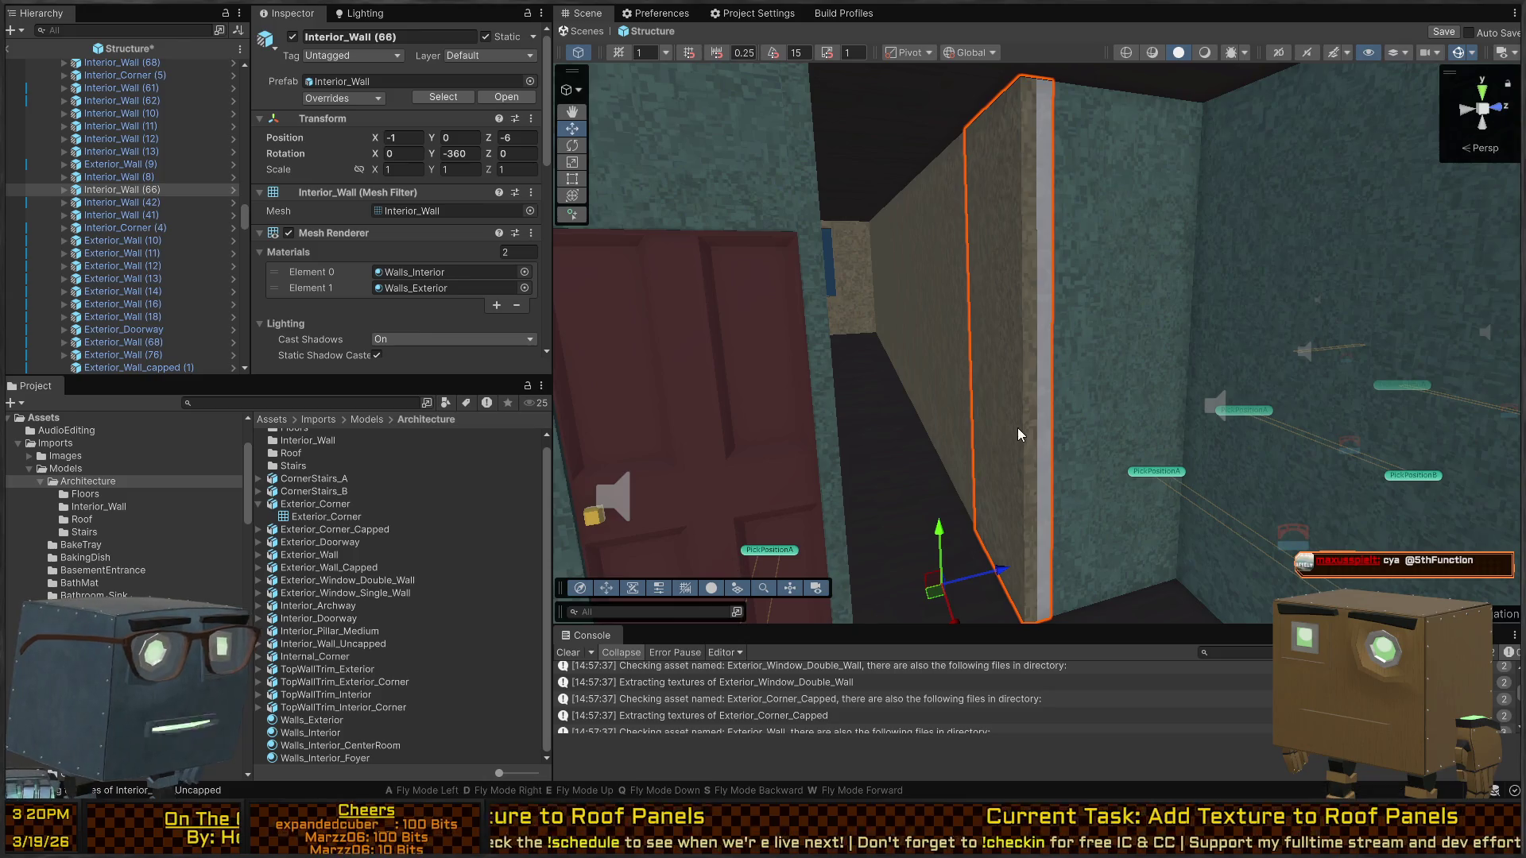
scroll(1016, 427, "up", 3)
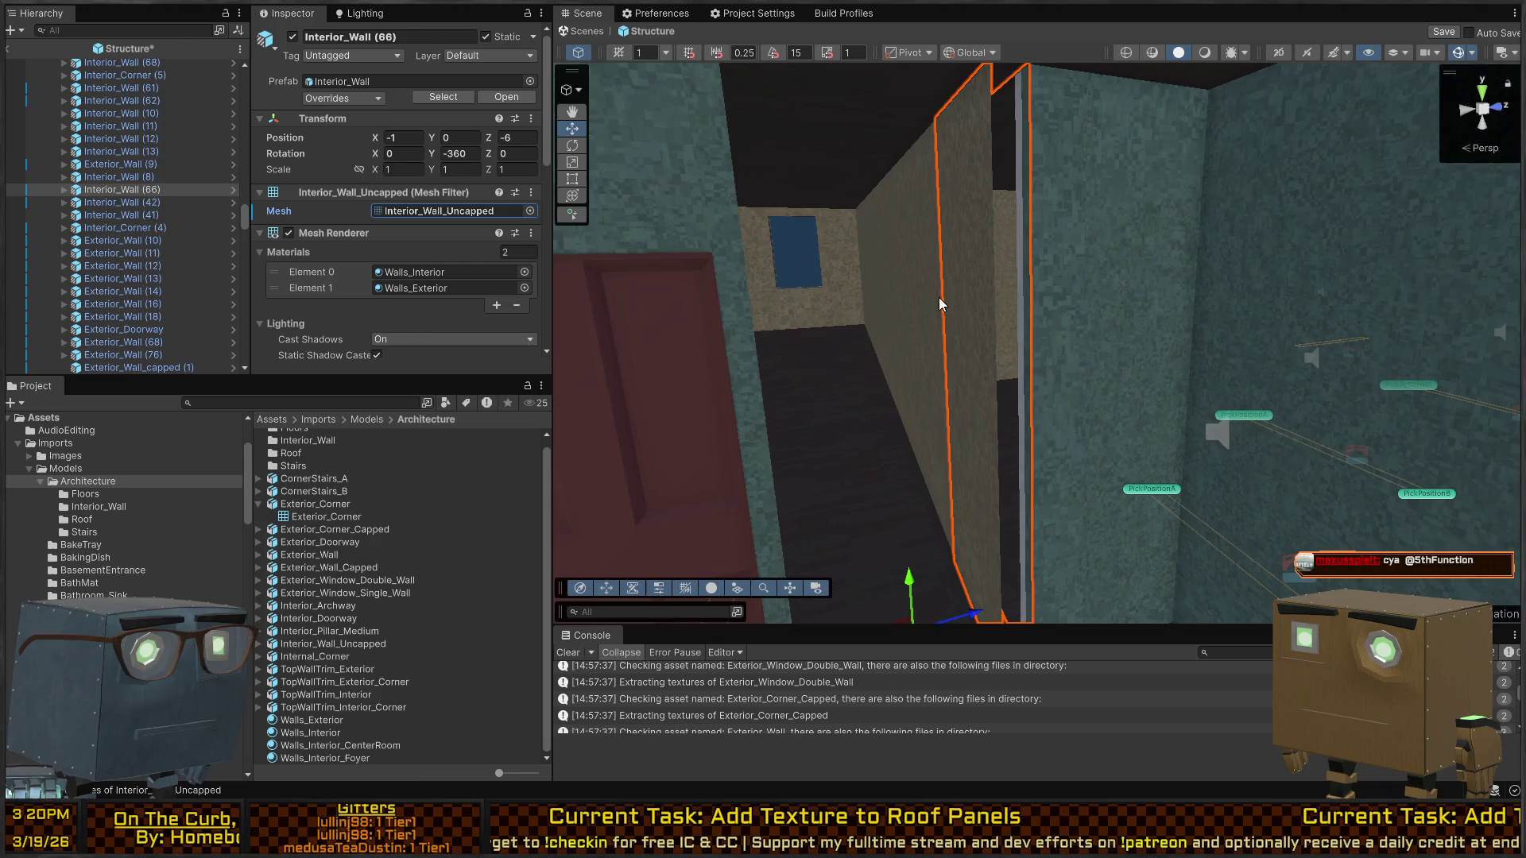
mouse_move(938, 297)
left_mouse_down()
mouse_move(1202, 345)
mouse_move(1120, 314)
mouse_move(1193, 472)
mouse_move(1063, 482)
mouse_move(988, 337)
mouse_move(1022, 331)
mouse_move(1049, 375)
mouse_move(899, 330)
mouse_move(910, 323)
mouse_move(763, 341)
mouse_move(863, 332)
left_mouse_up()
left_click(1121, 314)
key("ctrl+d")
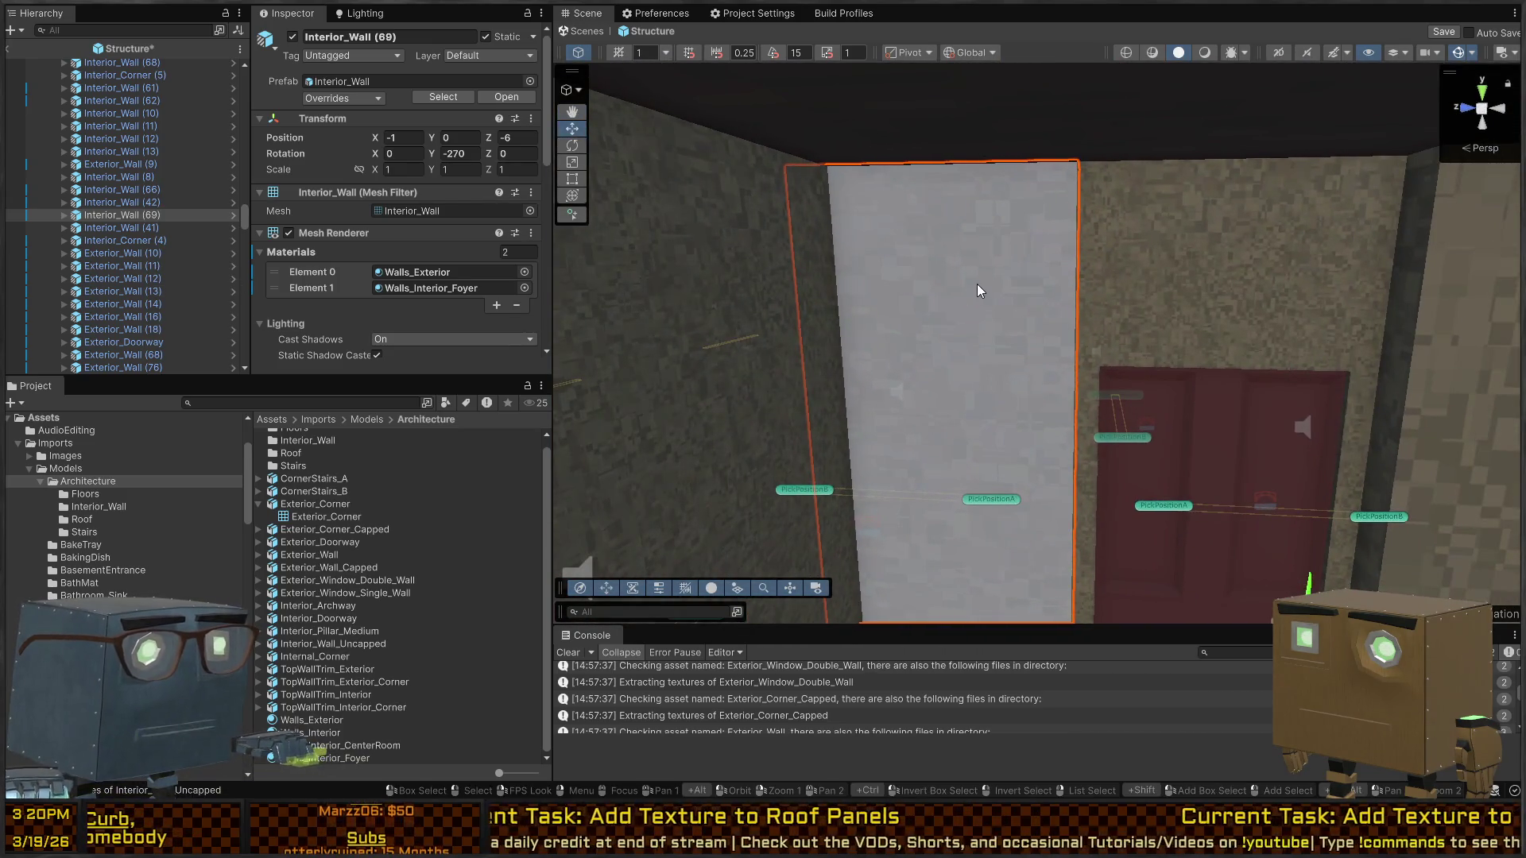
Replace Walls_Exterior with Walls_Interior on Interior_Wall (69)'s first face, then save the scene
mouse_move(981, 286)
left_mouse_down()
mouse_move(875, 300)
mouse_move(876, 327)
mouse_move(985, 423)
left_mouse_up()
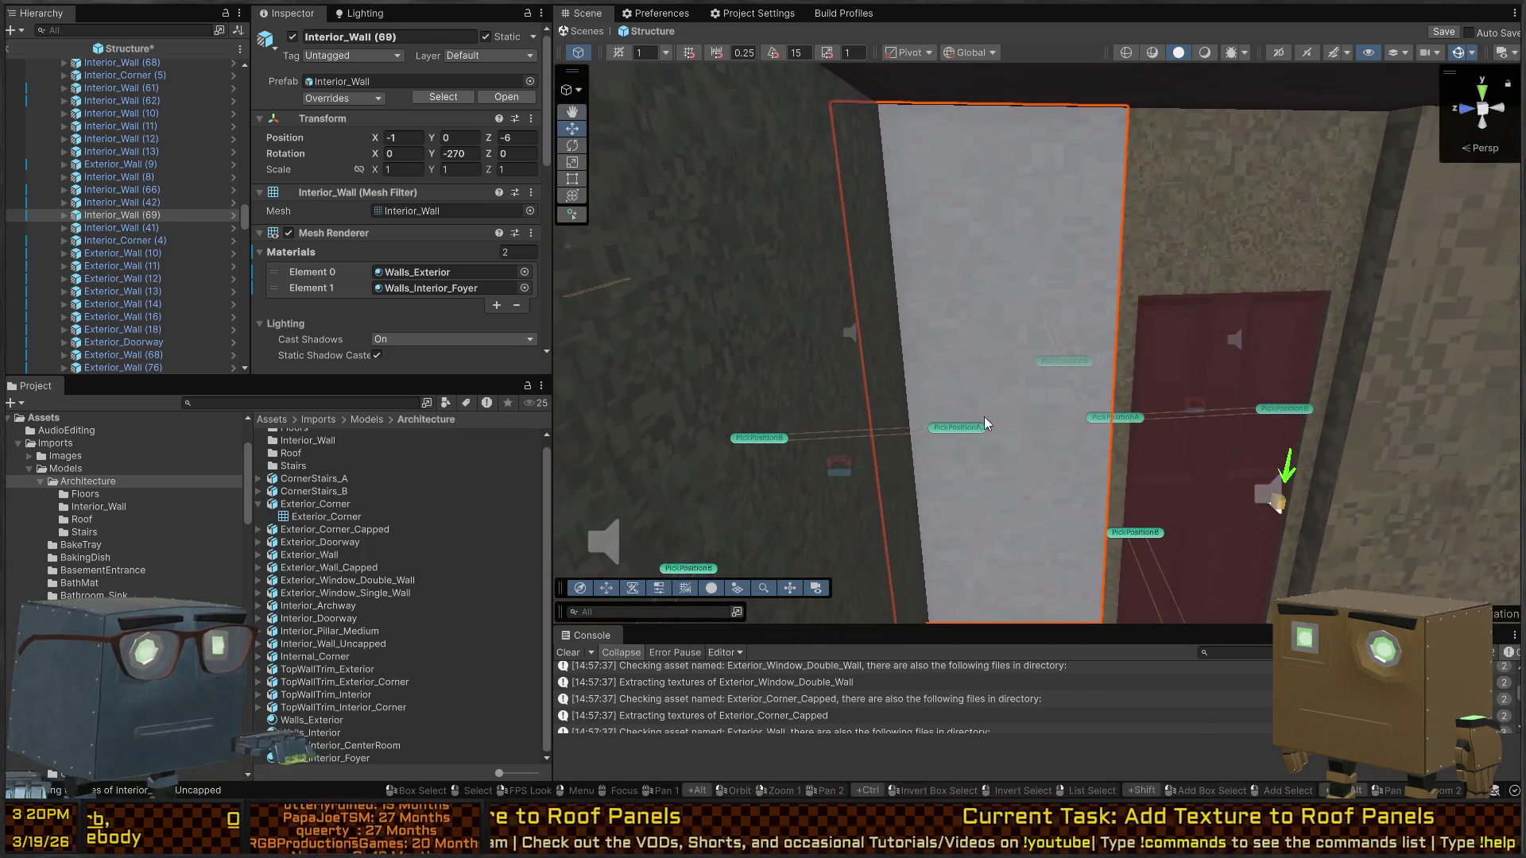
mouse_move(323, 725)
left_mouse_down()
mouse_move(988, 426)
mouse_move(1008, 364)
left_mouse_up()
left_click_drag(371, 707, 1047, 383)
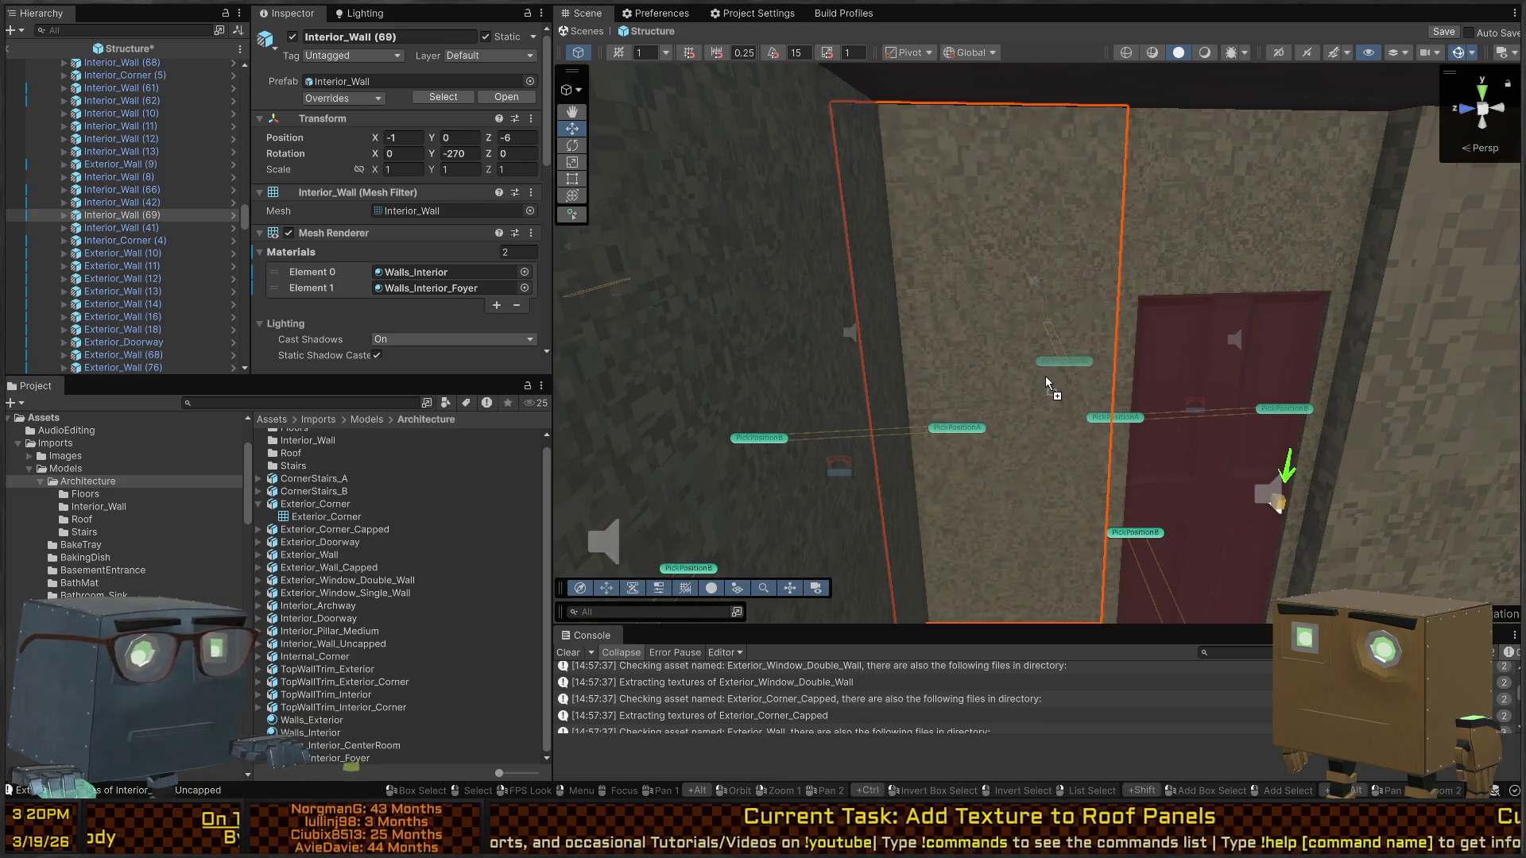
mouse_move(916, 384)
left_mouse_down()
mouse_move(919, 365)
mouse_move(1046, 355)
mouse_move(1116, 376)
mouse_move(1033, 369)
mouse_move(1005, 340)
mouse_move(1026, 337)
mouse_move(1414, 341)
mouse_move(817, 325)
mouse_move(1242, 326)
mouse_move(1166, 303)
left_mouse_up()
key("f")
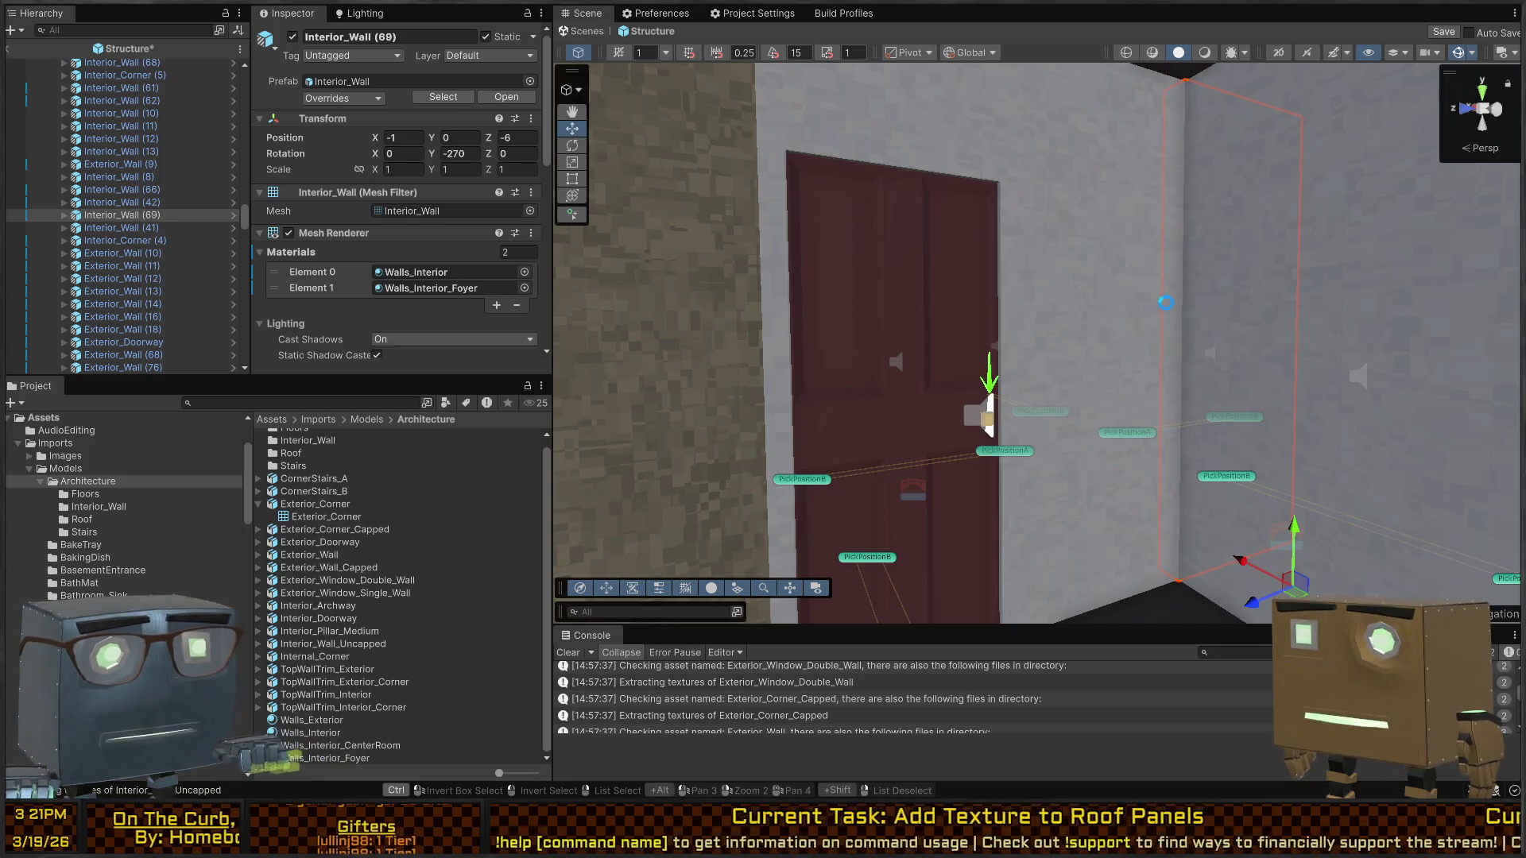
key("ctrl+s")
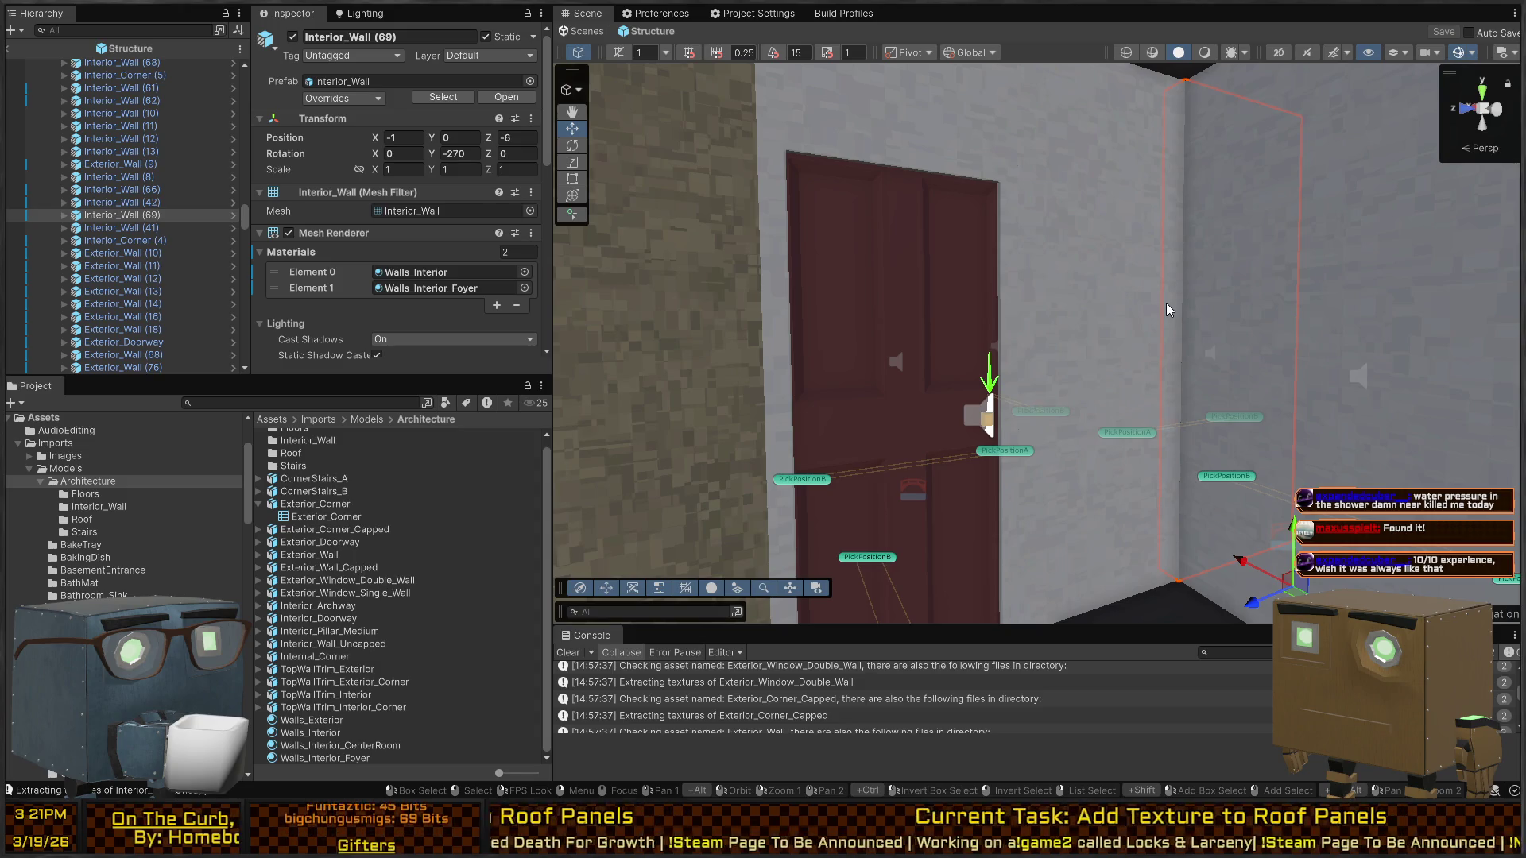
Close in on the foyer wall corner and preview Walls_Interior on the room's walls without applying it
mouse_move(956, 352)
left_mouse_down()
mouse_move(900, 387)
mouse_move(794, 398)
left_mouse_up()
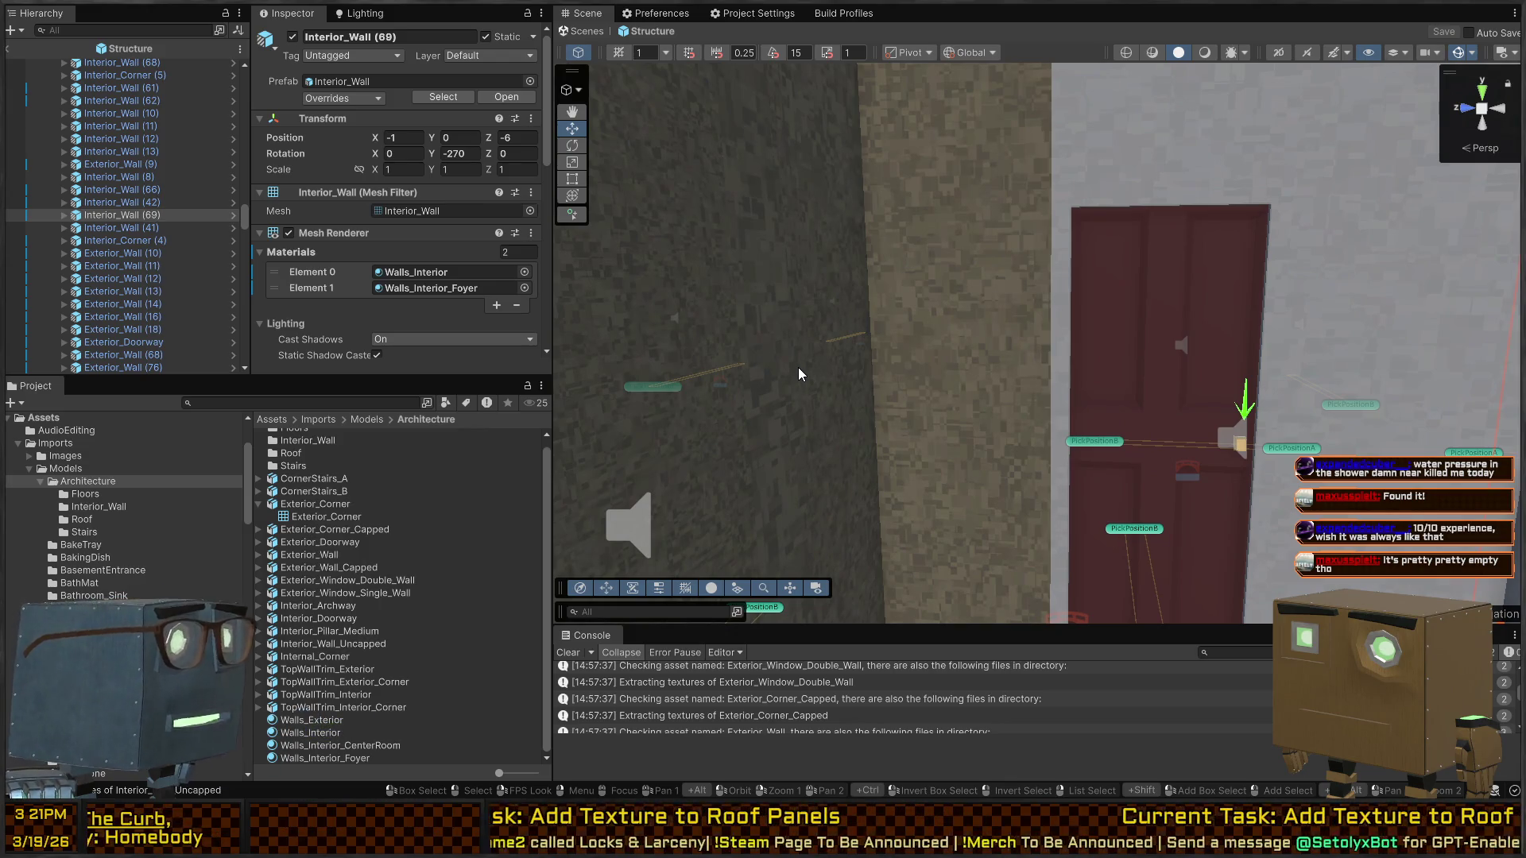
left_click_drag(887, 373, 1005, 390)
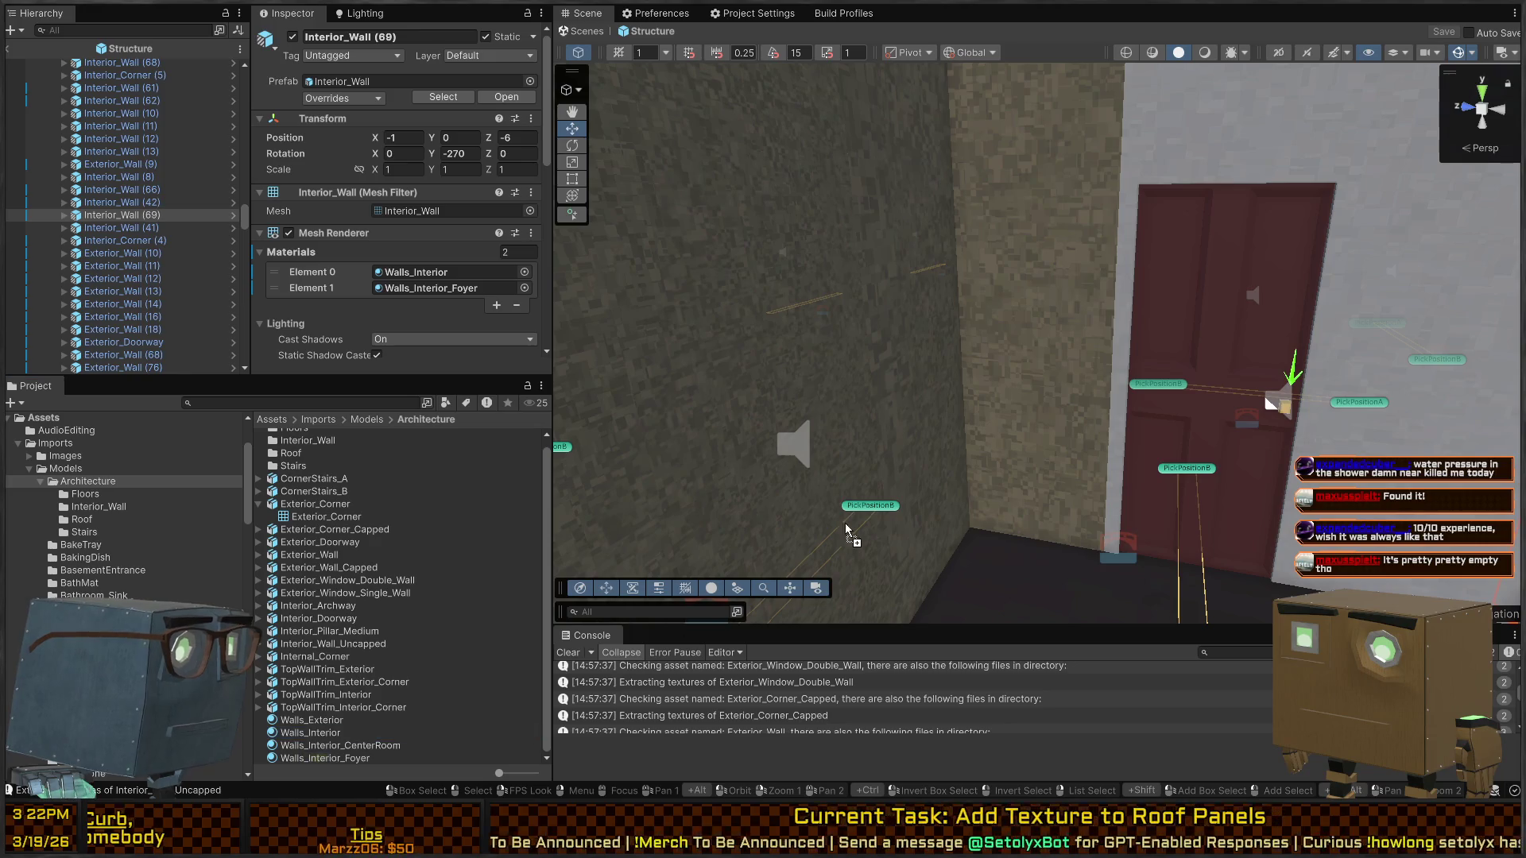
mouse_move(1005, 390)
left_mouse_down()
mouse_move(1019, 315)
mouse_move(1166, 354)
mouse_move(878, 340)
left_mouse_up()
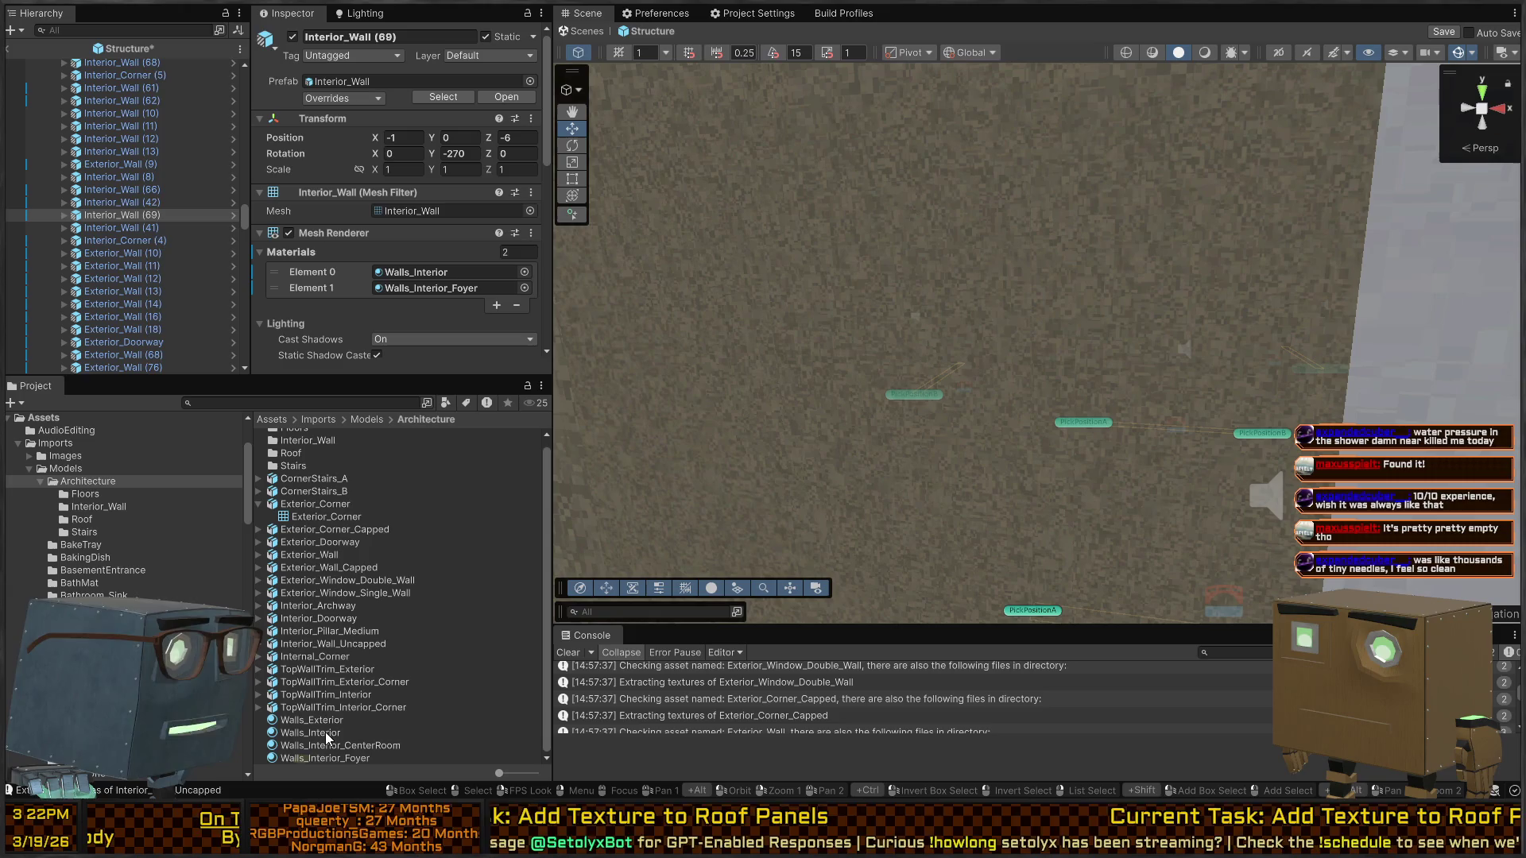
mouse_move(326, 727)
left_mouse_down()
mouse_move(950, 419)
mouse_move(911, 535)
left_mouse_up()
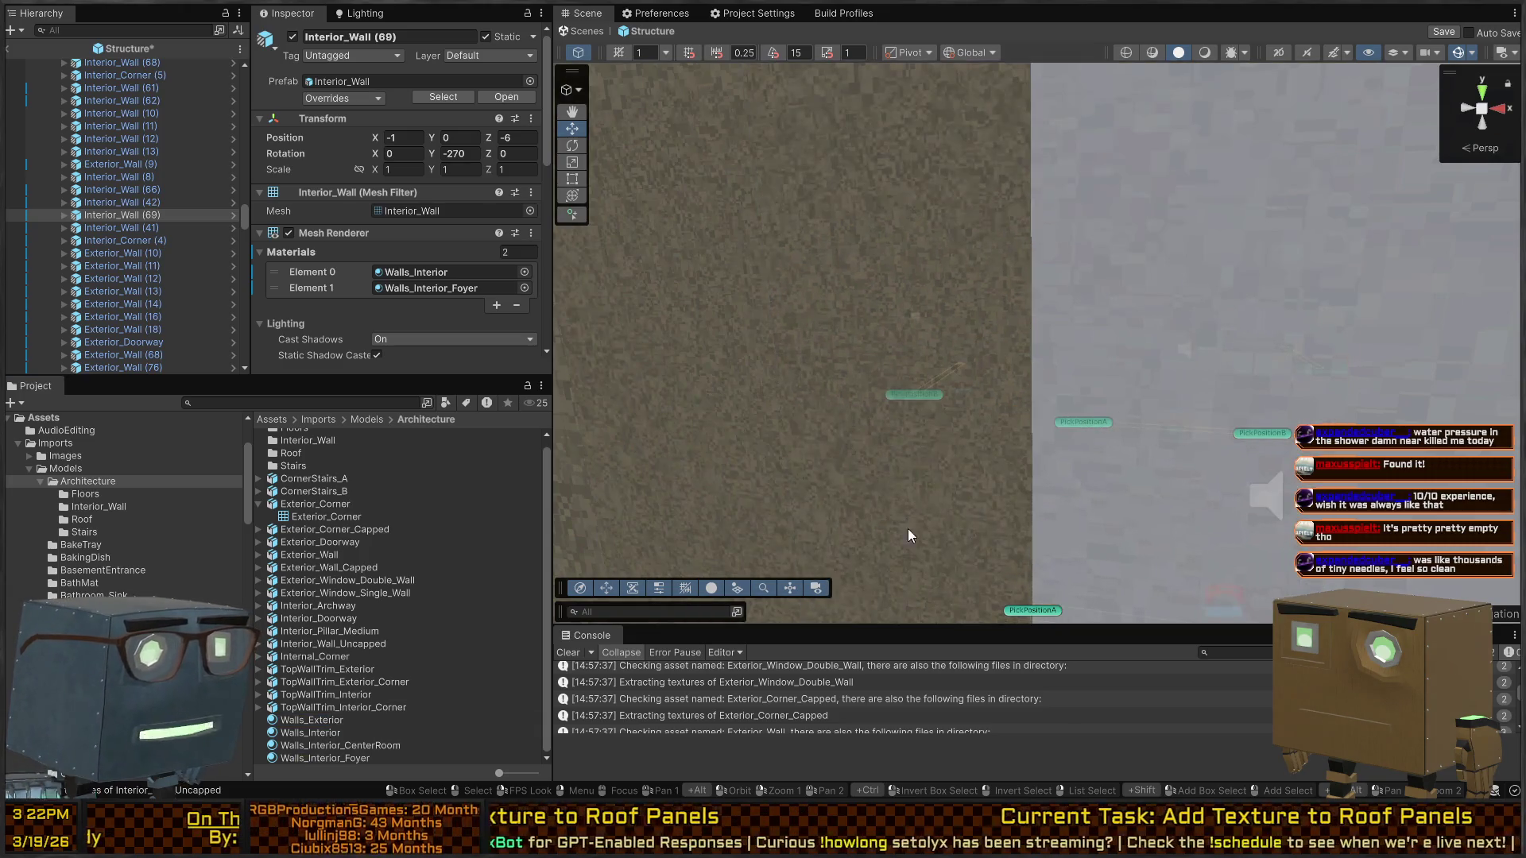
mouse_move(302, 728)
left_mouse_down()
mouse_move(791, 477)
mouse_move(1139, 437)
mouse_move(479, 639)
left_mouse_up()
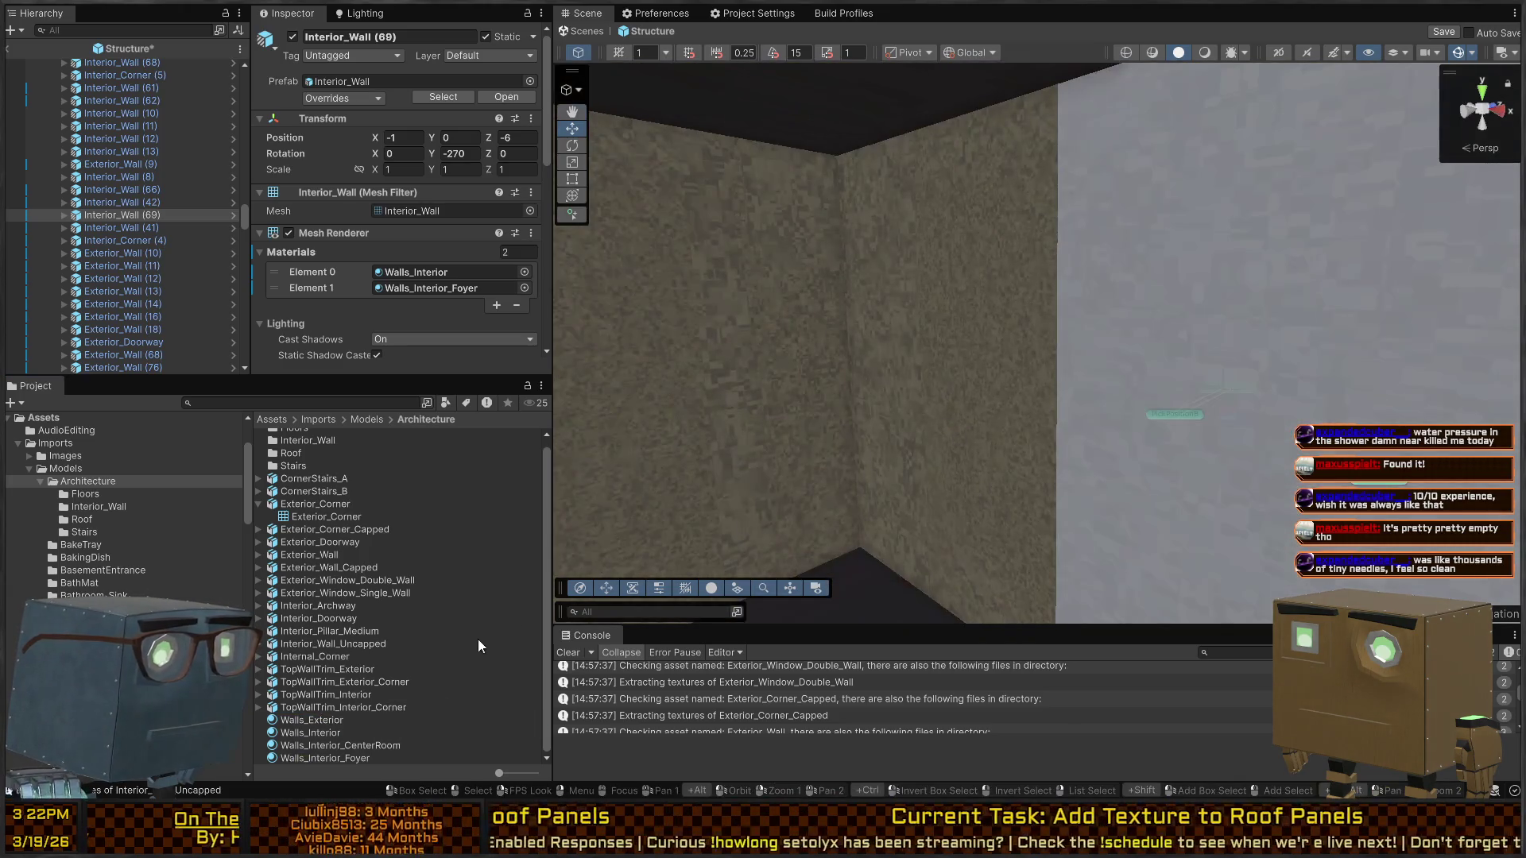
Drop the grey Walls_Exterior material onto the brown foyer wall
mouse_move(321, 722)
left_mouse_down()
mouse_move(893, 437)
mouse_move(485, 612)
mouse_move(288, 719)
mouse_move(815, 394)
mouse_move(947, 461)
left_mouse_up()
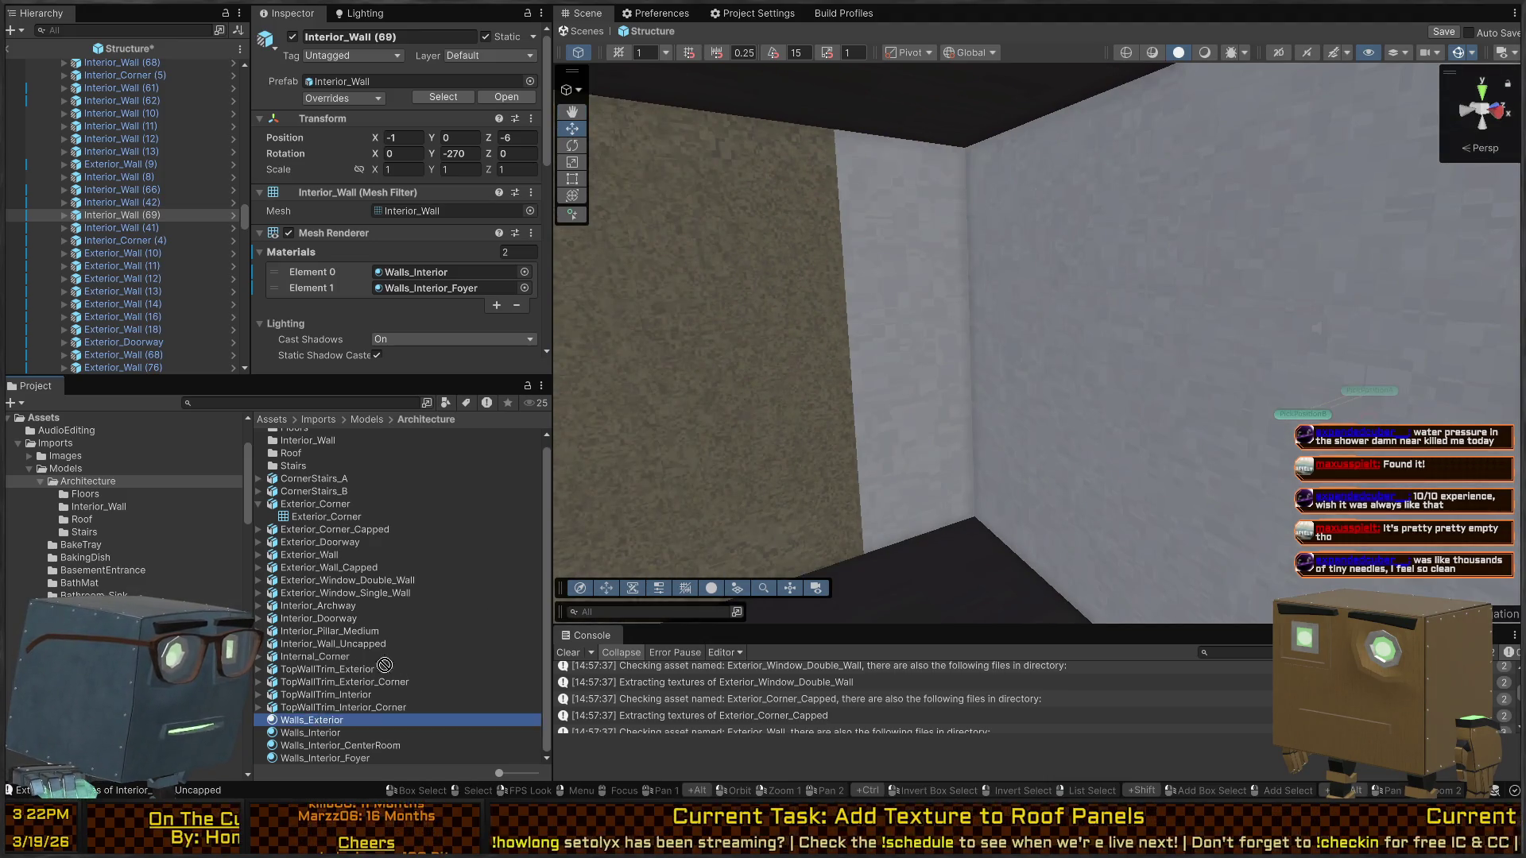
mouse_move(384, 665)
left_mouse_down()
mouse_move(1161, 400)
mouse_move(600, 612)
left_mouse_up()
left_click_drag(337, 730, 954, 398)
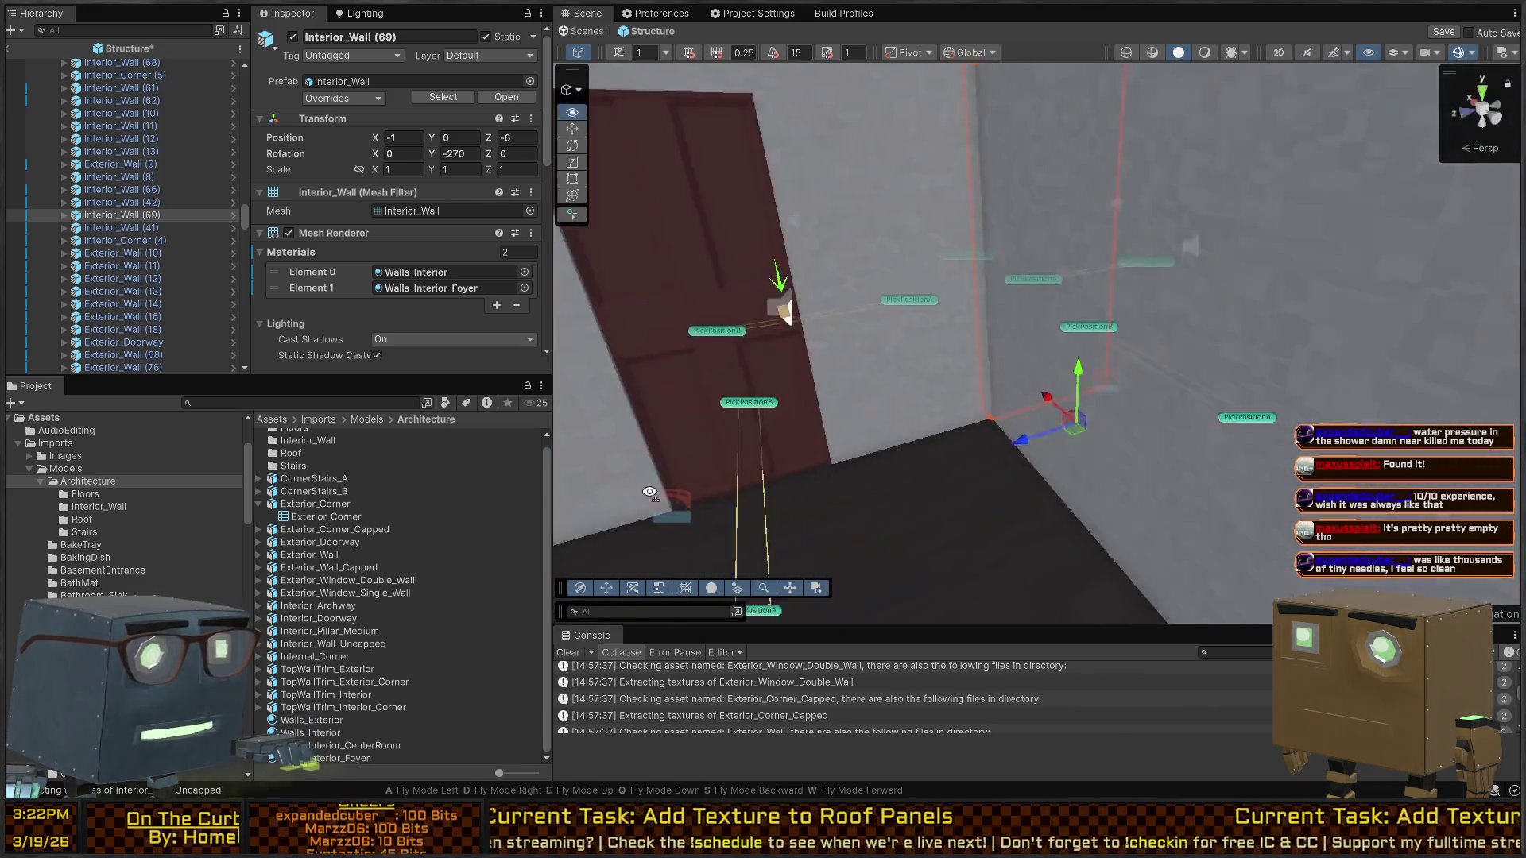
mouse_move(649, 493)
left_mouse_down()
mouse_move(912, 452)
mouse_move(1247, 442)
left_mouse_up()
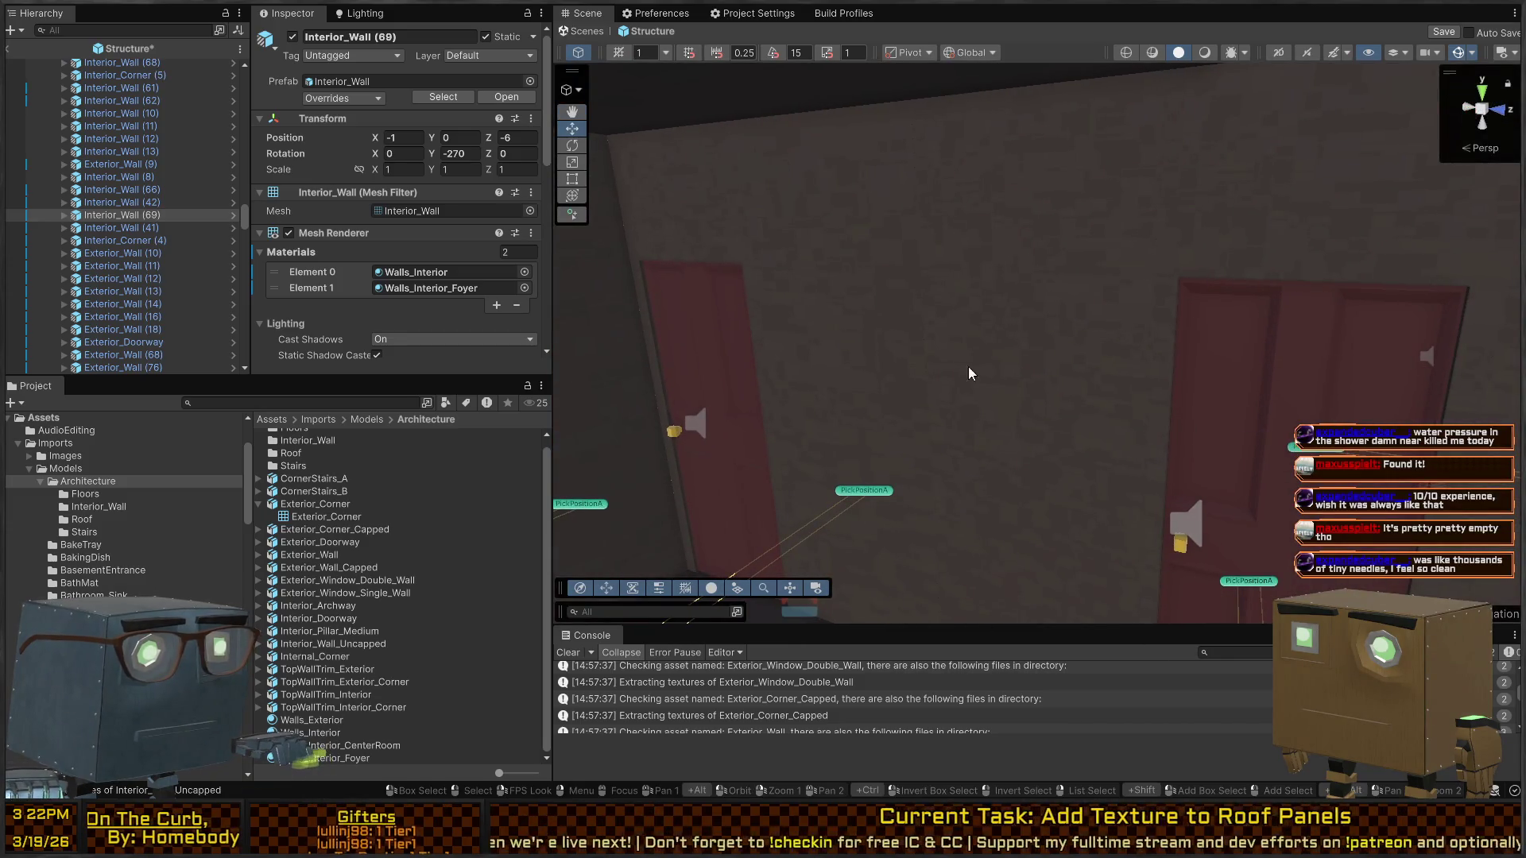
Duplicate Interior_Wall (50) as Interior_Wall (70) and give it the Interior_Wall_Uncapped mesh
left_click(901, 330)
mouse_move(900, 332)
left_mouse_down()
mouse_move(1193, 387)
mouse_move(1255, 369)
left_mouse_up()
left_click(1256, 369)
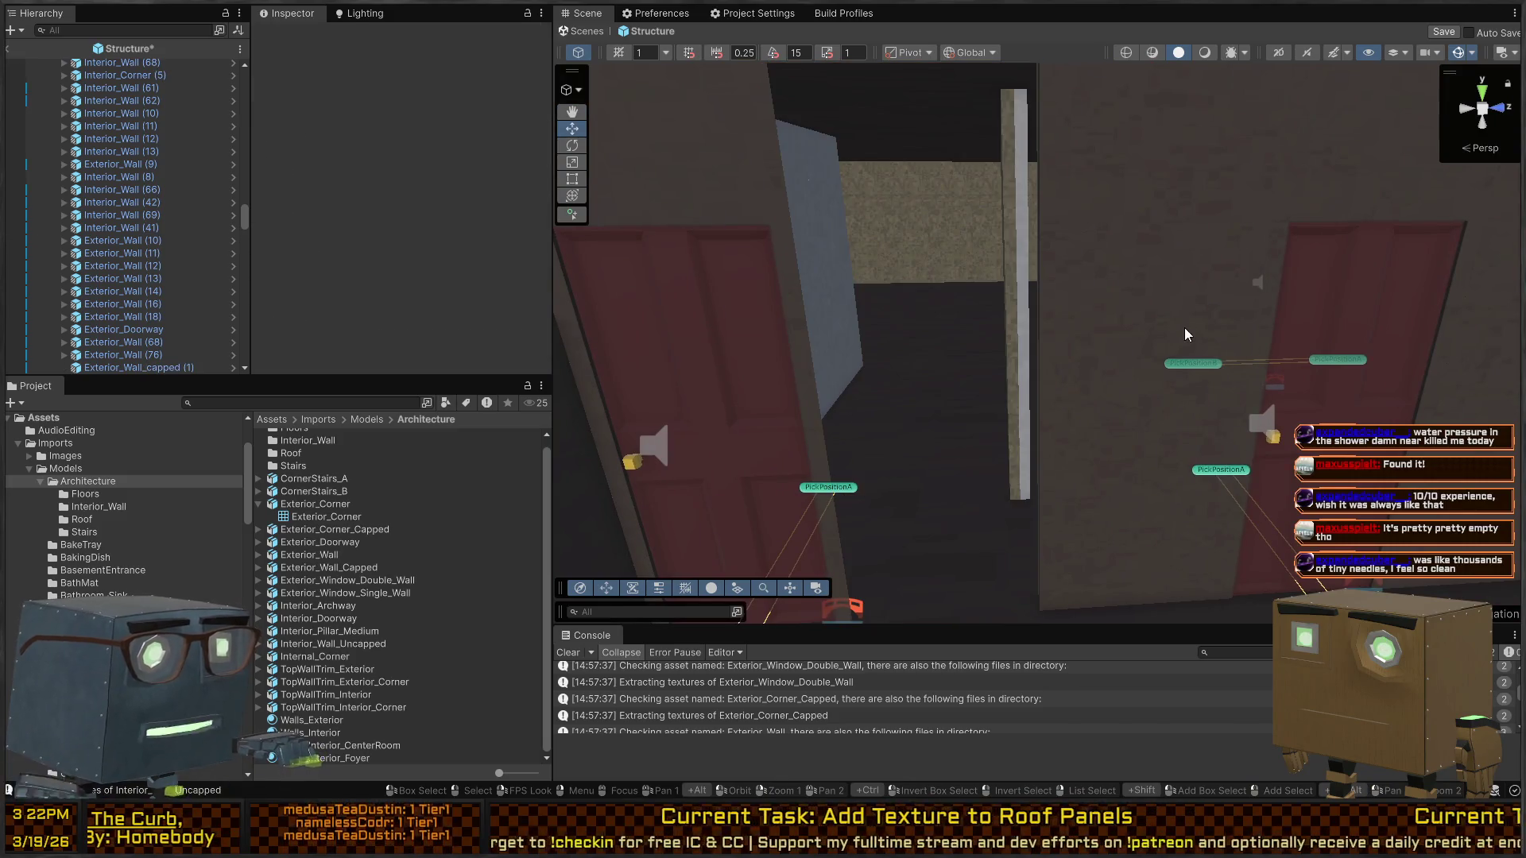
mouse_move(1026, 346)
left_mouse_down()
mouse_move(1076, 313)
mouse_move(995, 283)
left_mouse_up()
left_click(995, 283)
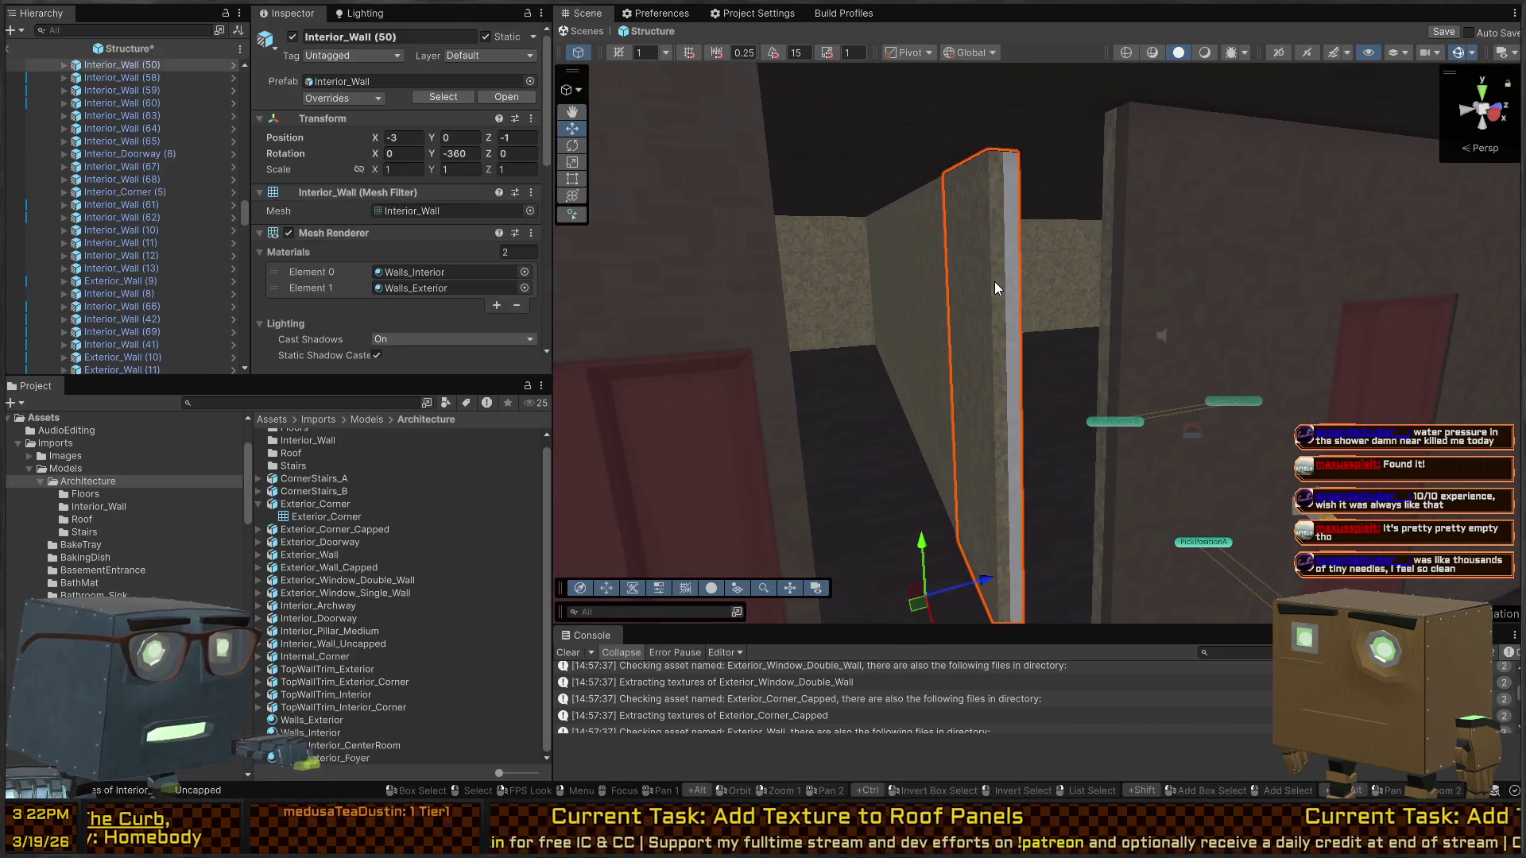
mouse_move(1004, 372)
left_mouse_down()
mouse_move(1014, 459)
mouse_move(969, 532)
left_mouse_up()
key("ctrl+d")
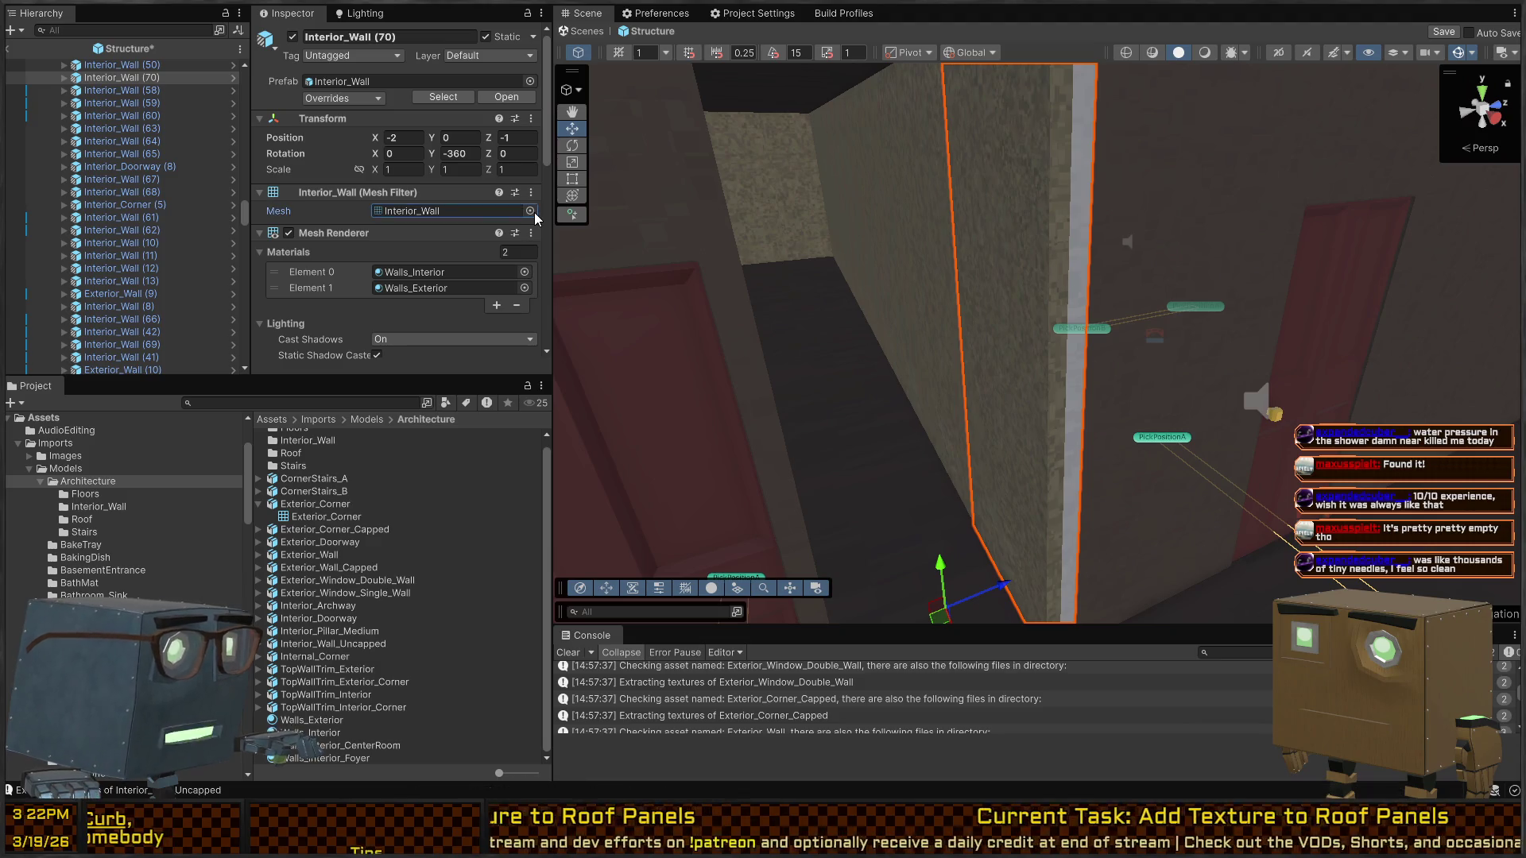
left_click(484, 83)
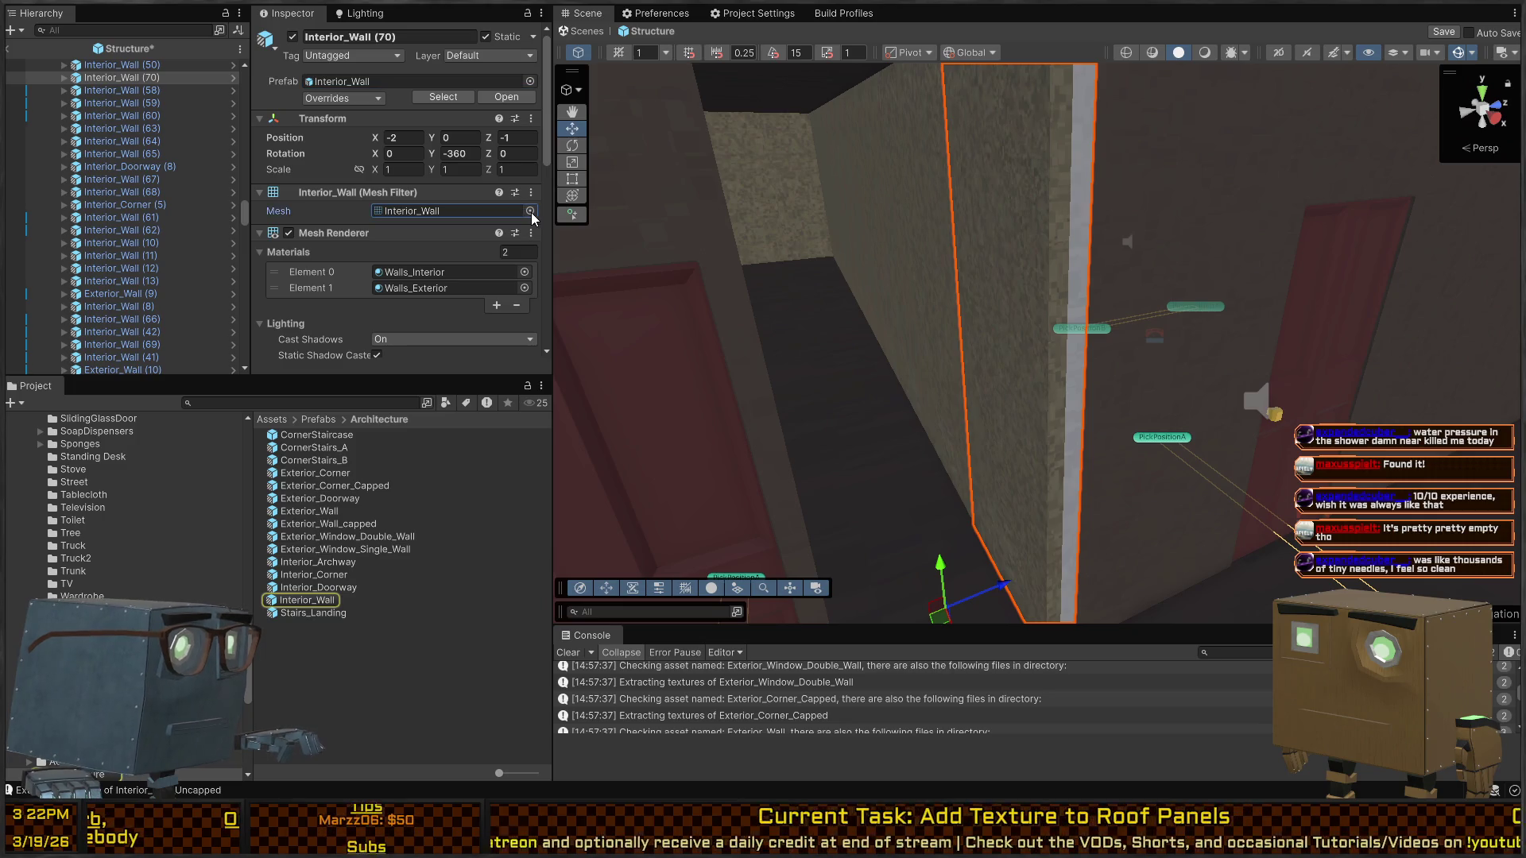
key("z")
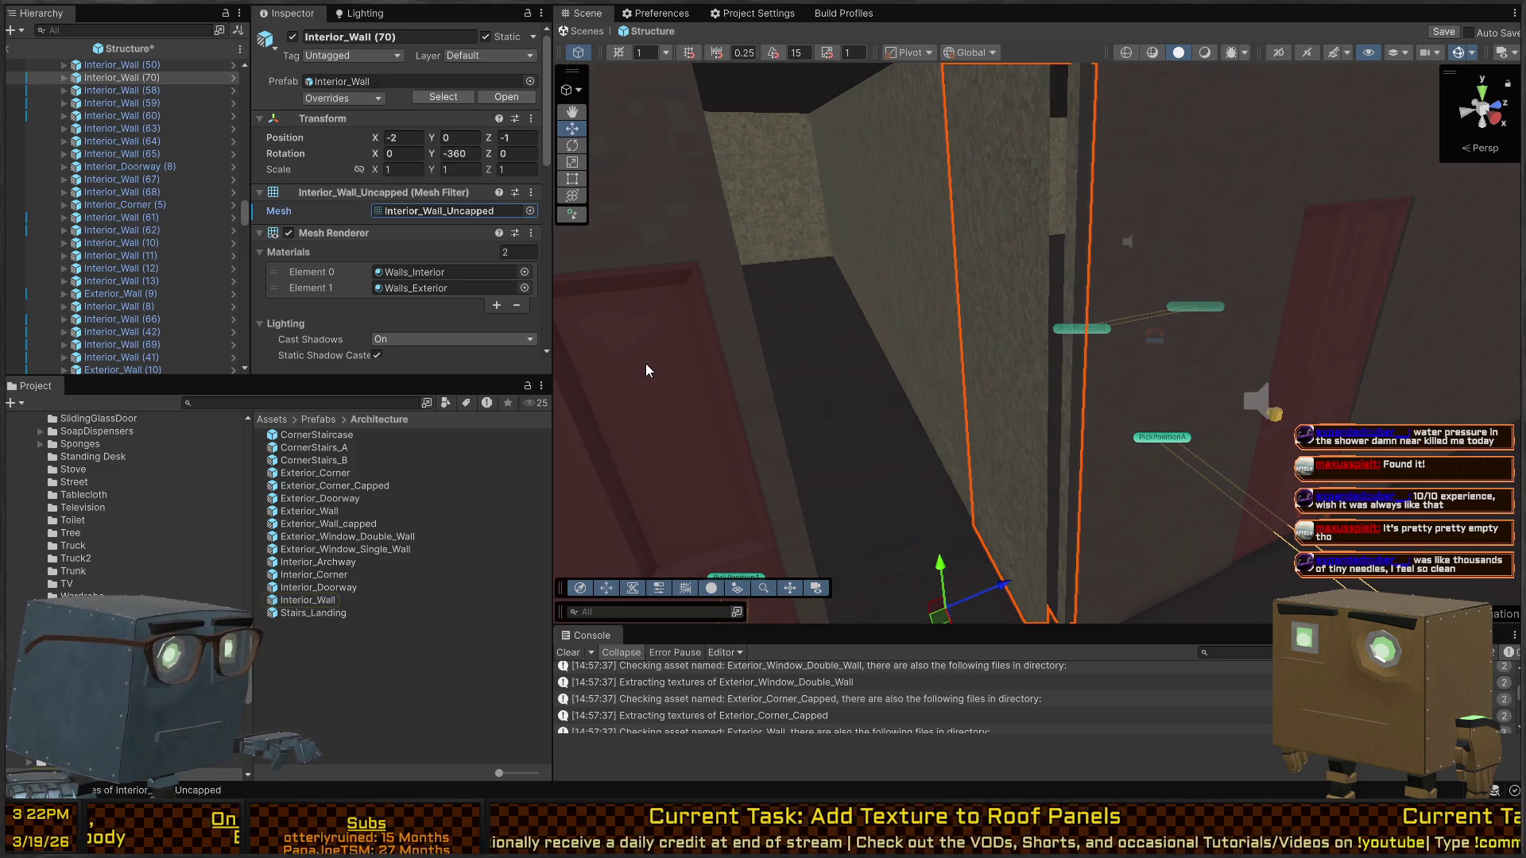
Duplicate Interior_Wall (58) as Interior_Wall (71)
mouse_move(644, 369)
left_mouse_down()
mouse_move(1257, 430)
mouse_move(1248, 477)
left_mouse_up()
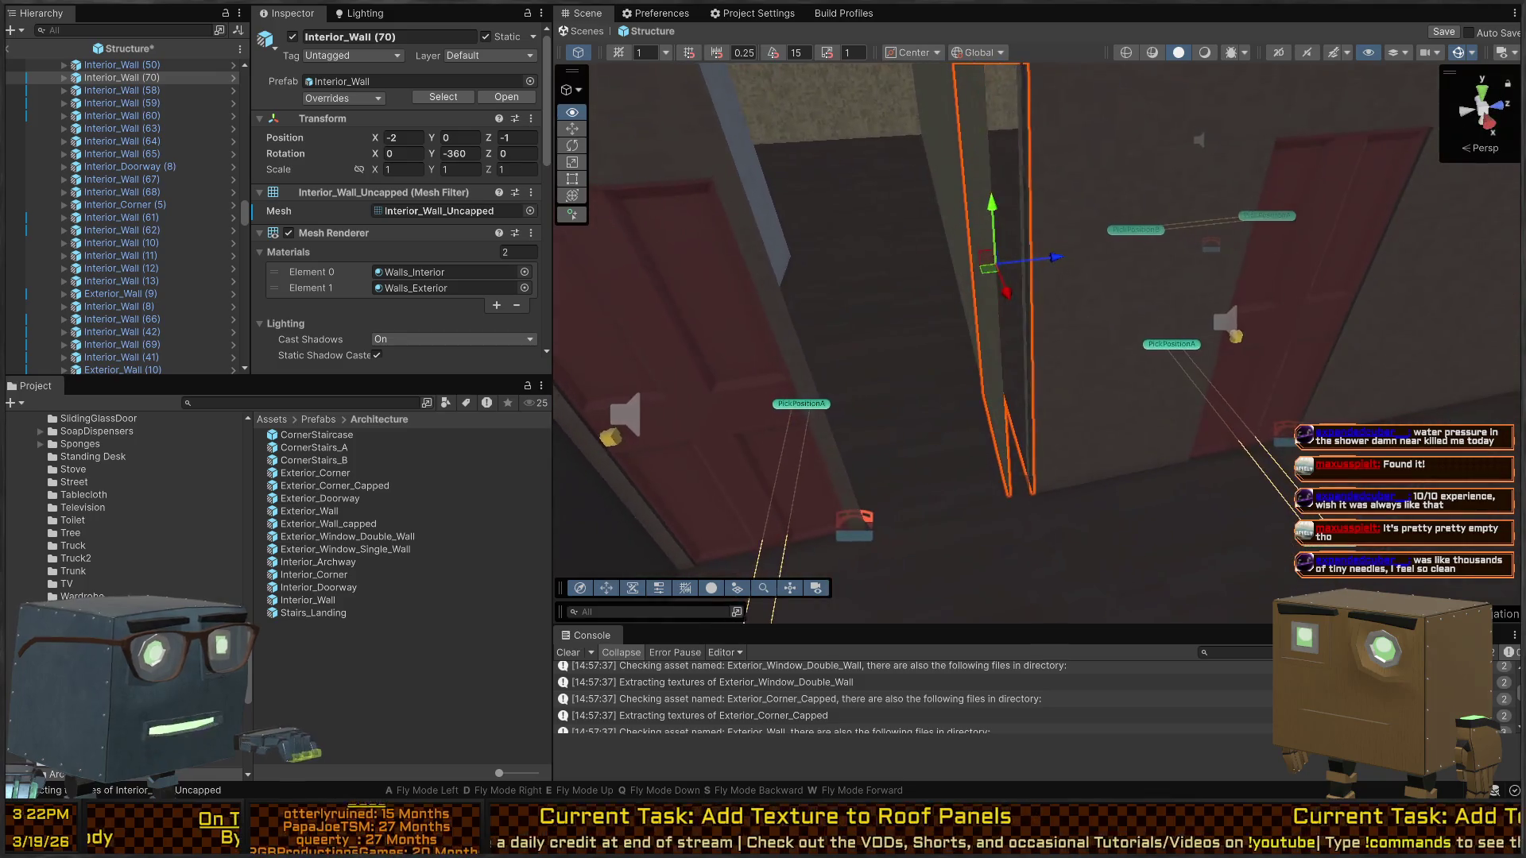
left_click_drag(1049, 446, 1055, 465)
key("w")
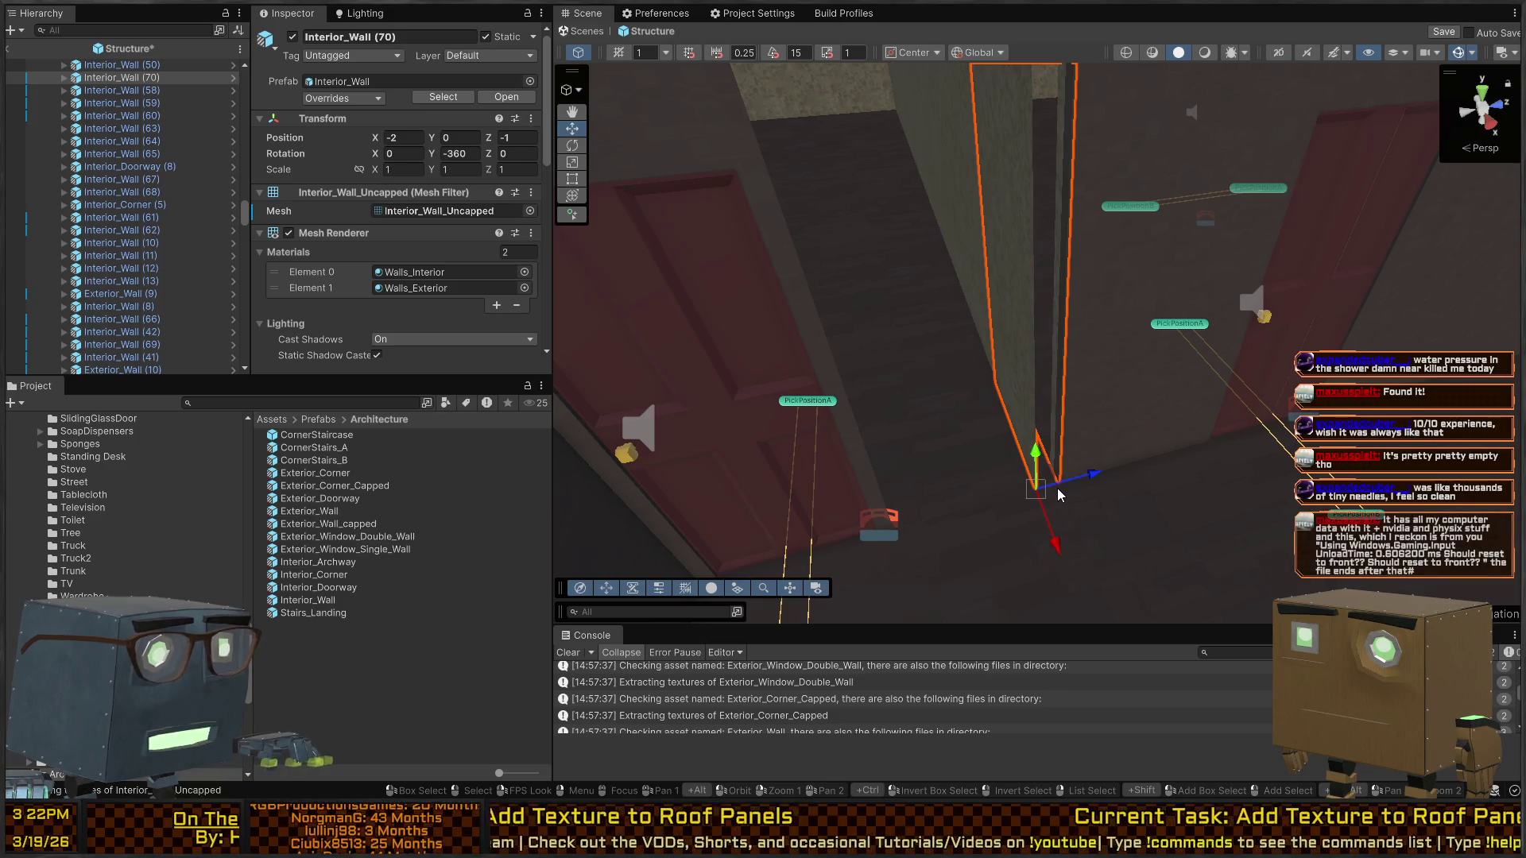
left_click(1134, 389)
key("ctrl+d")
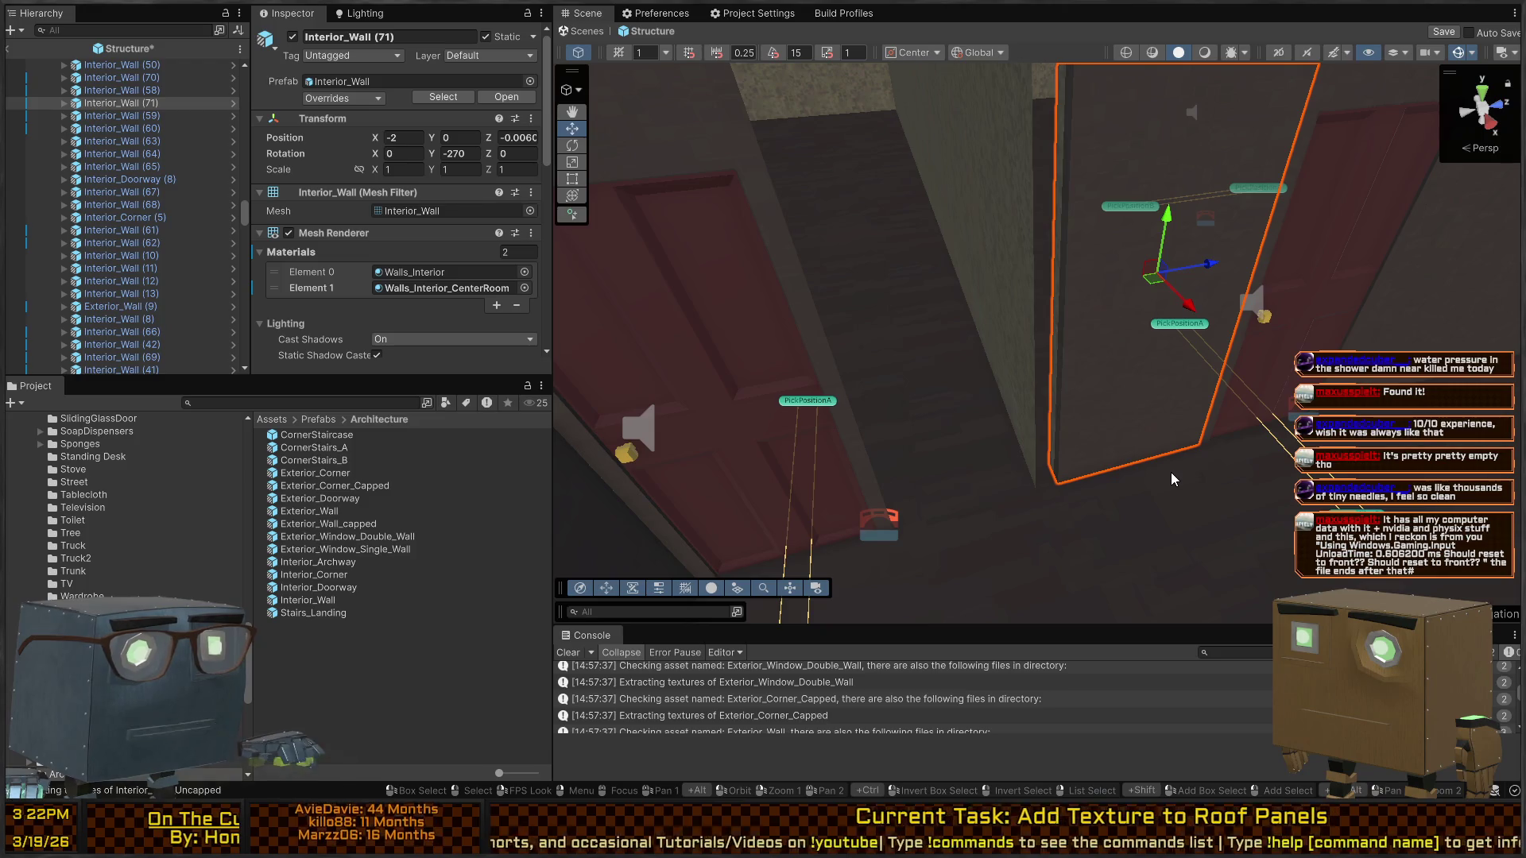
Lift Interior_Wall (71) to about 7.15 and open the Walls_Interior_CenterRoom material
mouse_move(1076, 484)
left_mouse_down()
mouse_move(874, 548)
mouse_move(1198, 466)
mouse_move(1057, 473)
mouse_move(1059, 485)
left_mouse_up()
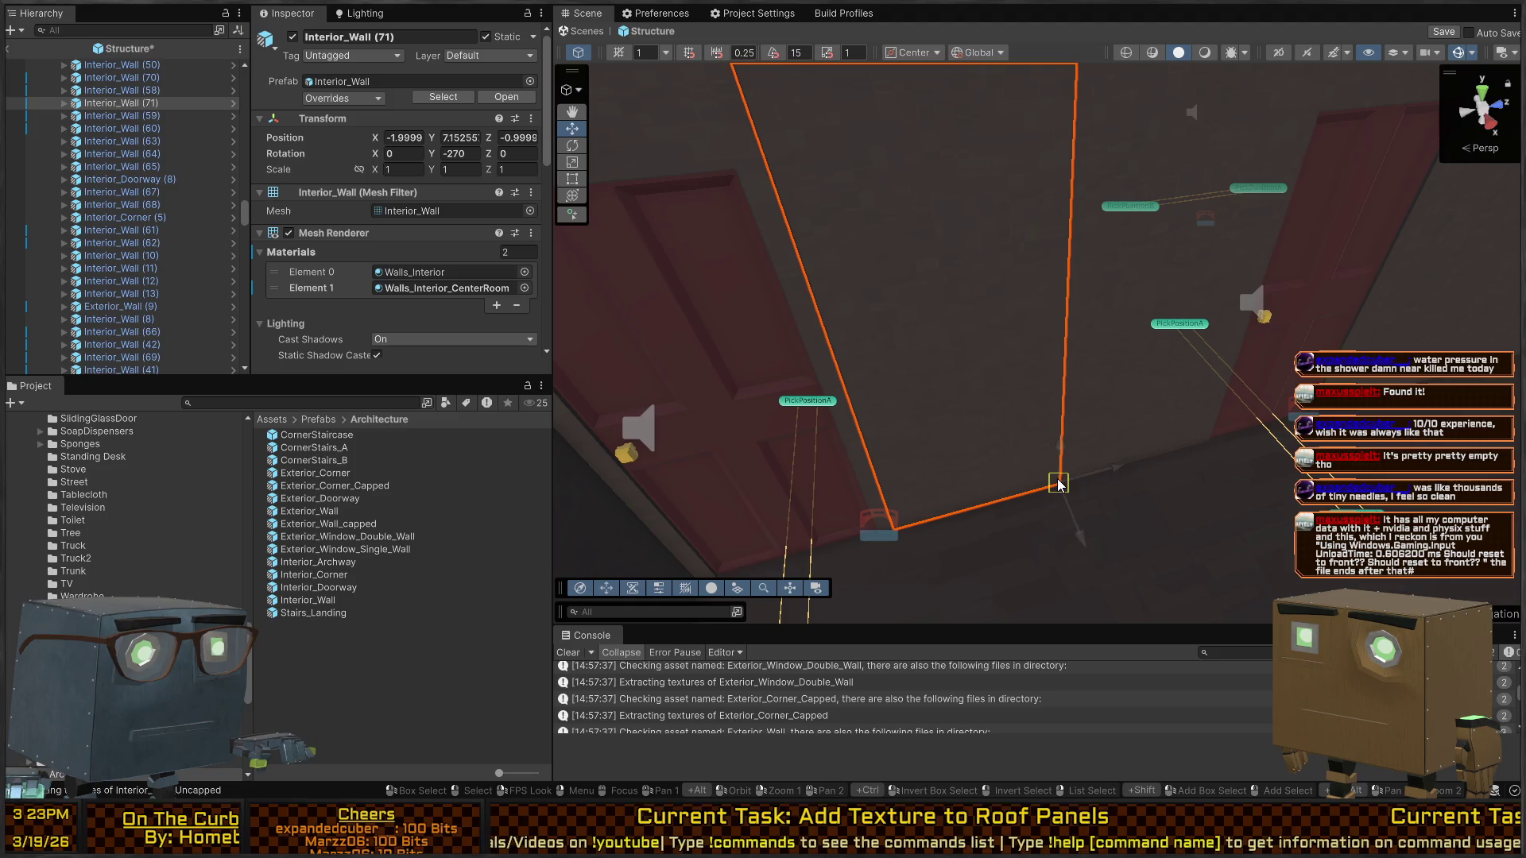
mouse_move(1221, 483)
left_mouse_down()
mouse_move(879, 350)
mouse_move(640, 346)
mouse_move(335, 310)
mouse_move(317, 347)
mouse_move(899, 359)
mouse_move(382, 366)
mouse_move(340, 675)
left_mouse_up()
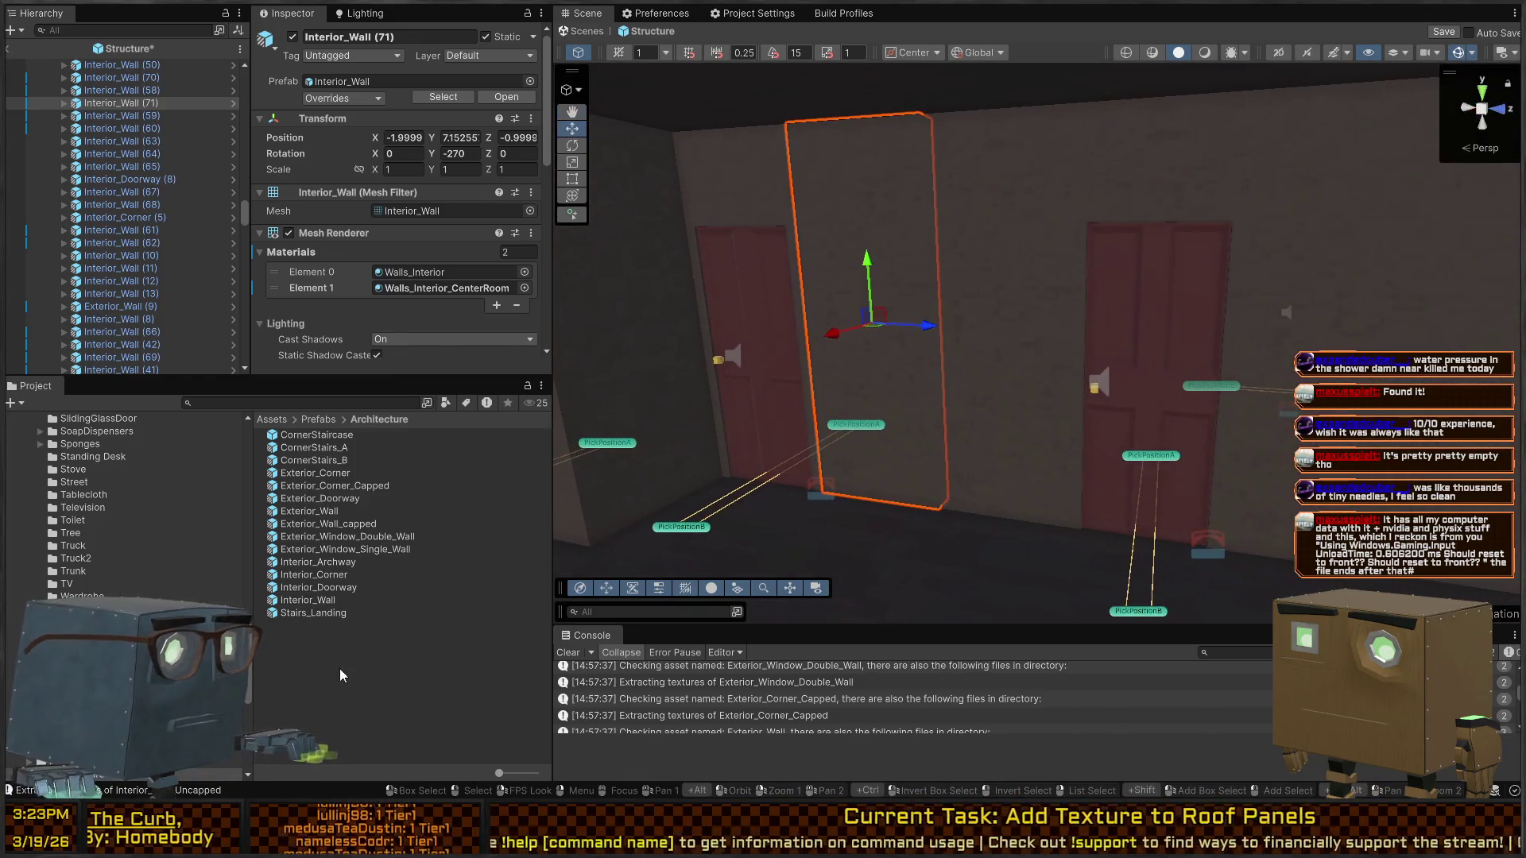
left_click(941, 283)
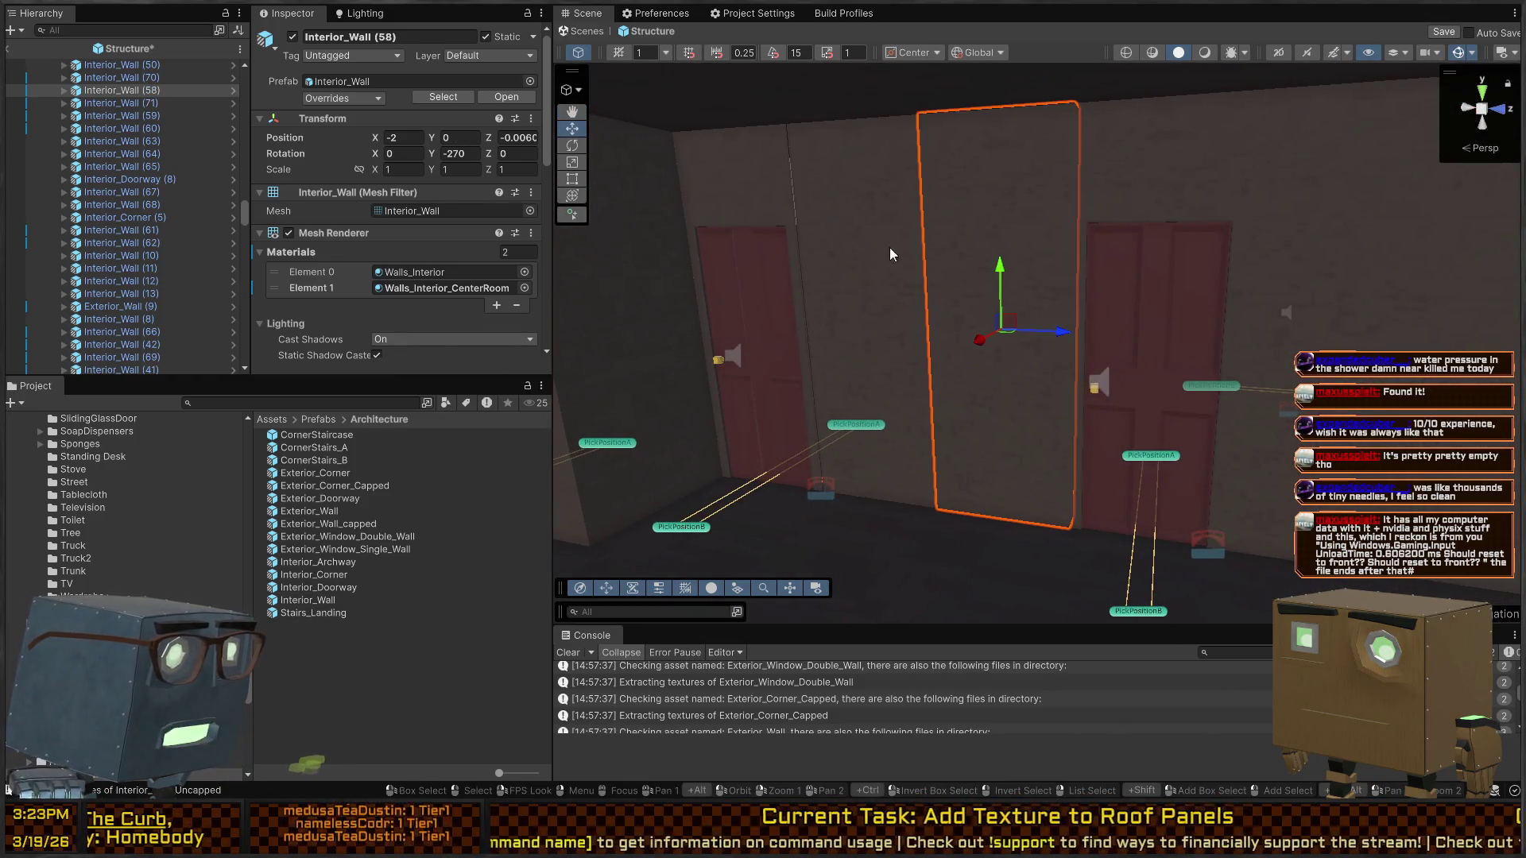
left_click(449, 288)
left_click(333, 746)
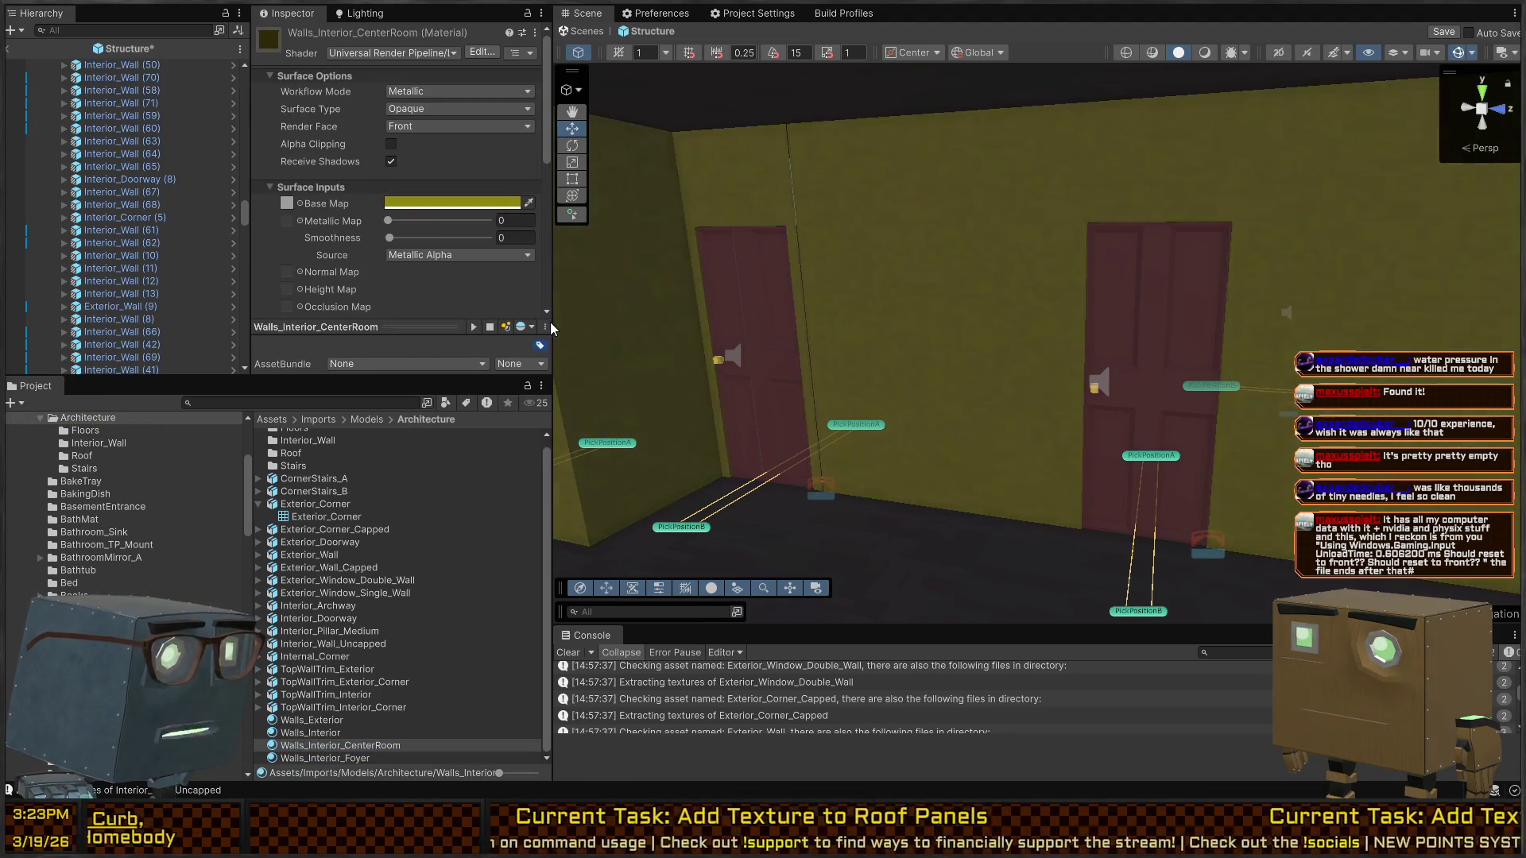
Tint the centre-room walls yellow and snap the interior doorway piece against Interior_Wall (71)
mouse_move(598, 313)
left_mouse_down()
mouse_move(827, 301)
mouse_move(993, 265)
mouse_move(889, 288)
mouse_move(988, 280)
mouse_move(879, 263)
mouse_move(930, 276)
left_mouse_up()
left_click(993, 266)
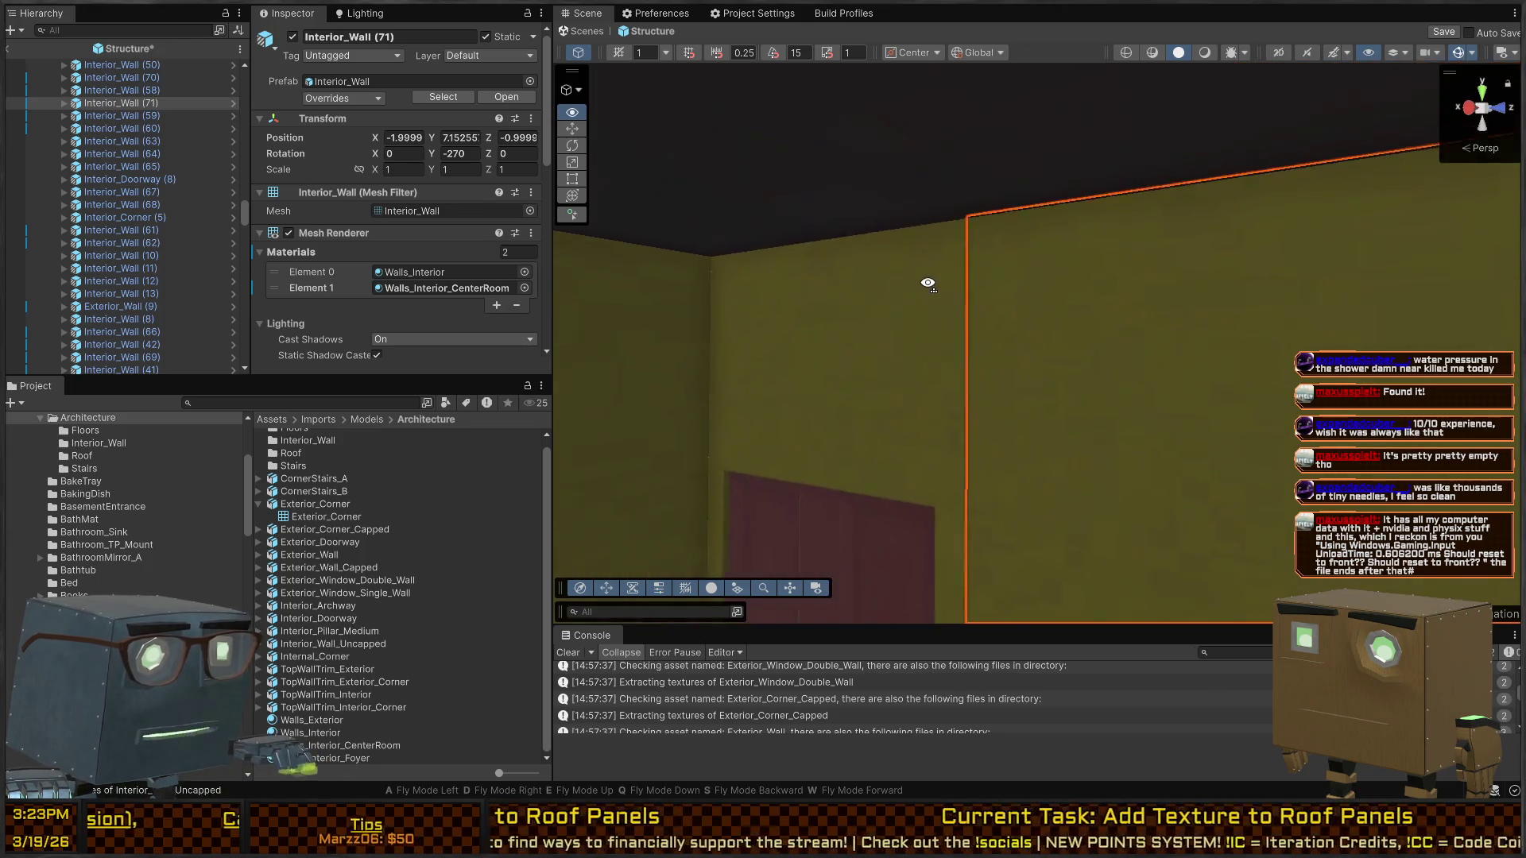
left_click(974, 286)
mouse_move(1026, 235)
left_mouse_down()
mouse_move(920, 290)
mouse_move(1083, 368)
mouse_move(1356, 326)
mouse_move(733, 317)
left_mouse_up()
Cycle Walls_Interior_CenterRoom's base colour through blue and pink with undo/redo, ending on grey-white
left_click(464, 288)
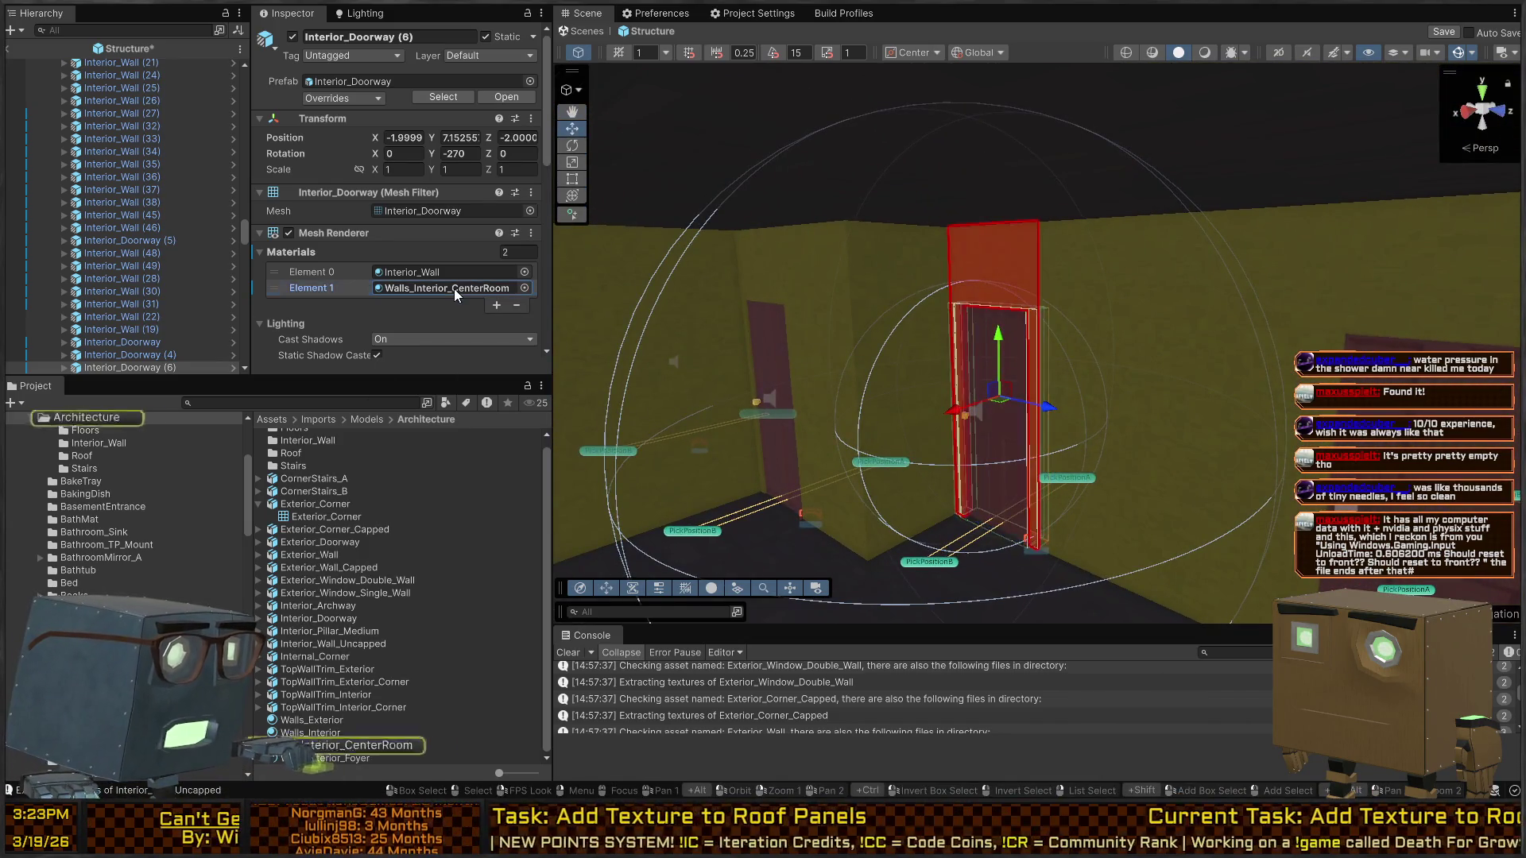
left_click(347, 737)
left_click(346, 744)
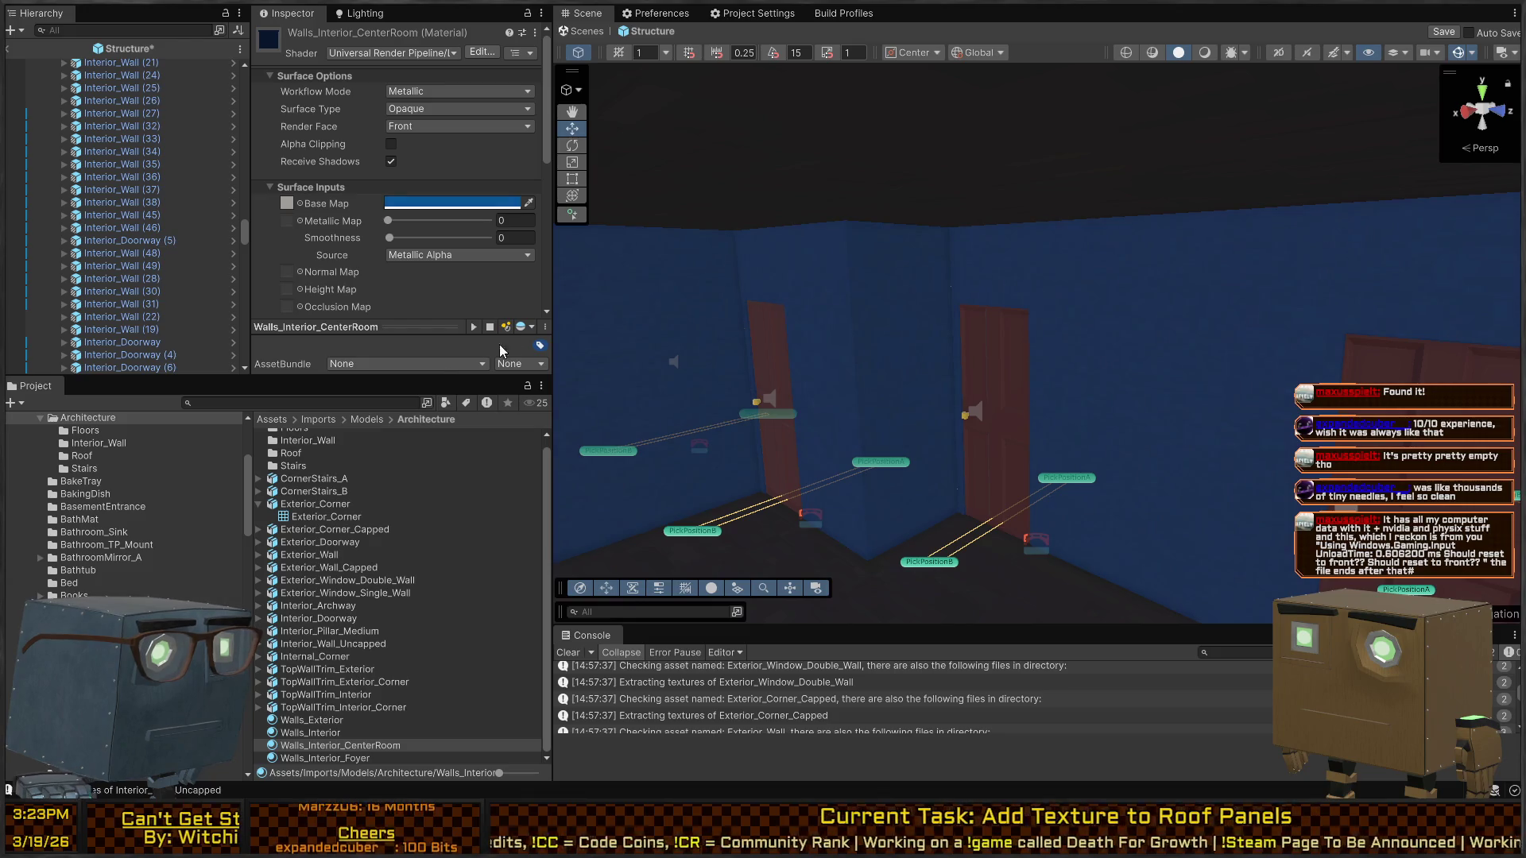
key("ctrl+z")
key("ctrl+z")
key("ctrl+z")
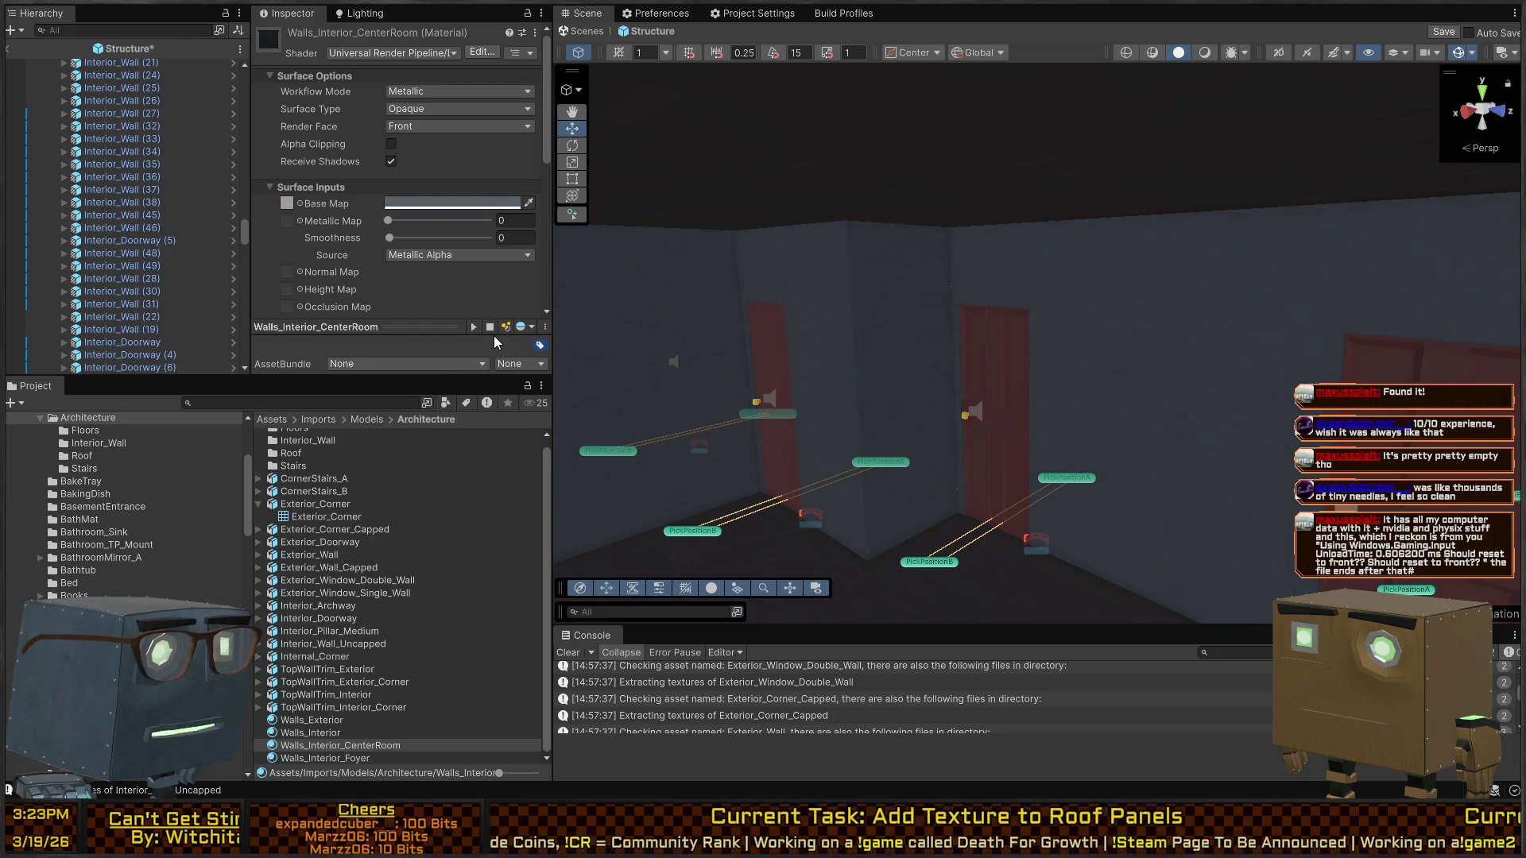
left_click_drag(570, 344, 1168, 373)
key("ctrl+y")
key("ctrl+y")
key("ctrl+y")
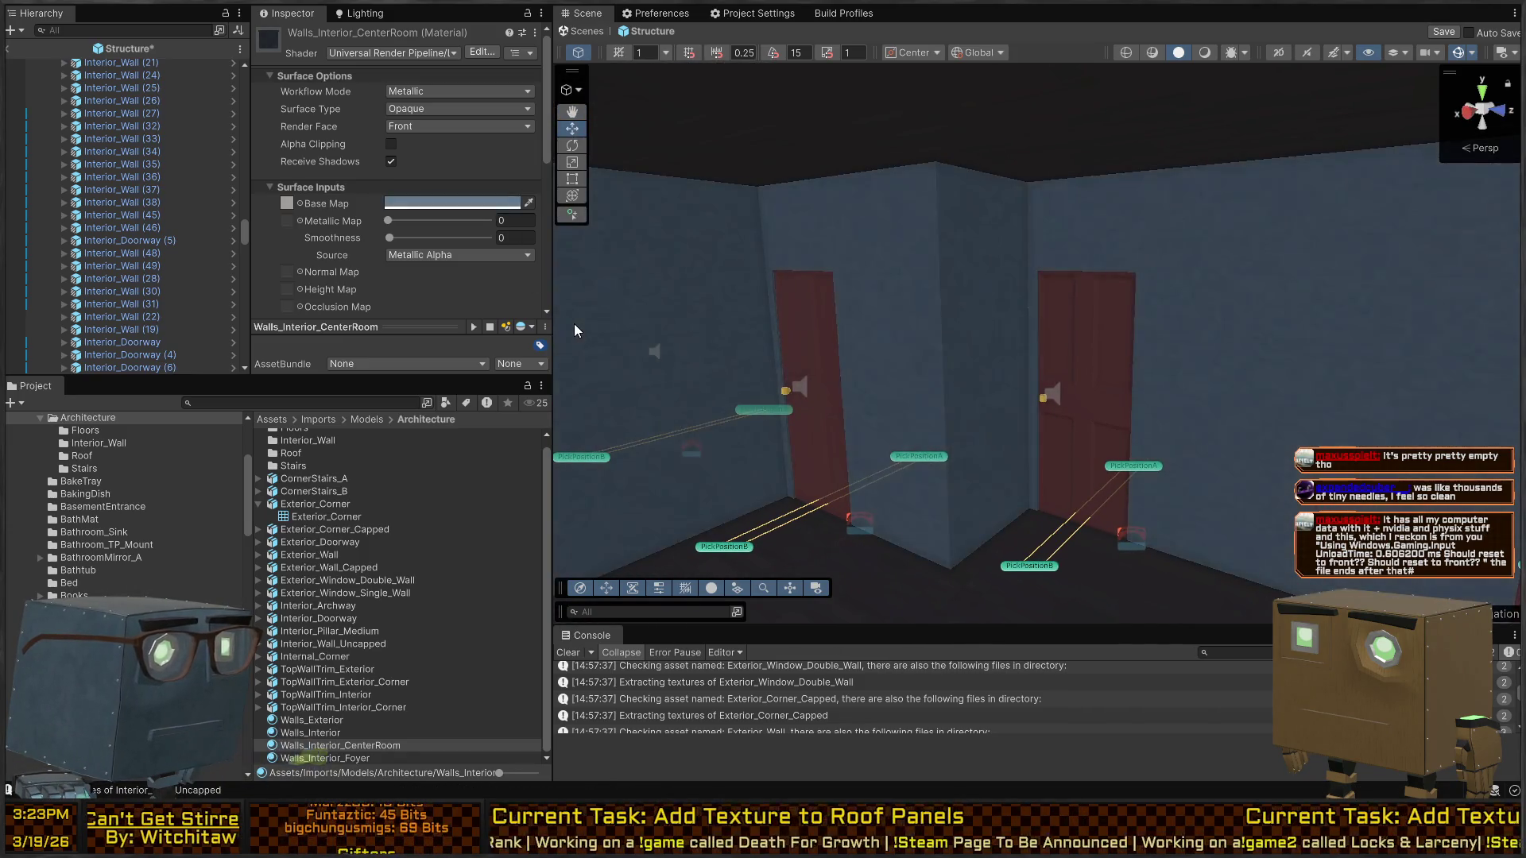
mouse_move(736, 334)
left_mouse_down()
mouse_move(236, 340)
mouse_move(146, 361)
mouse_move(1376, 350)
mouse_move(445, 250)
left_mouse_up()
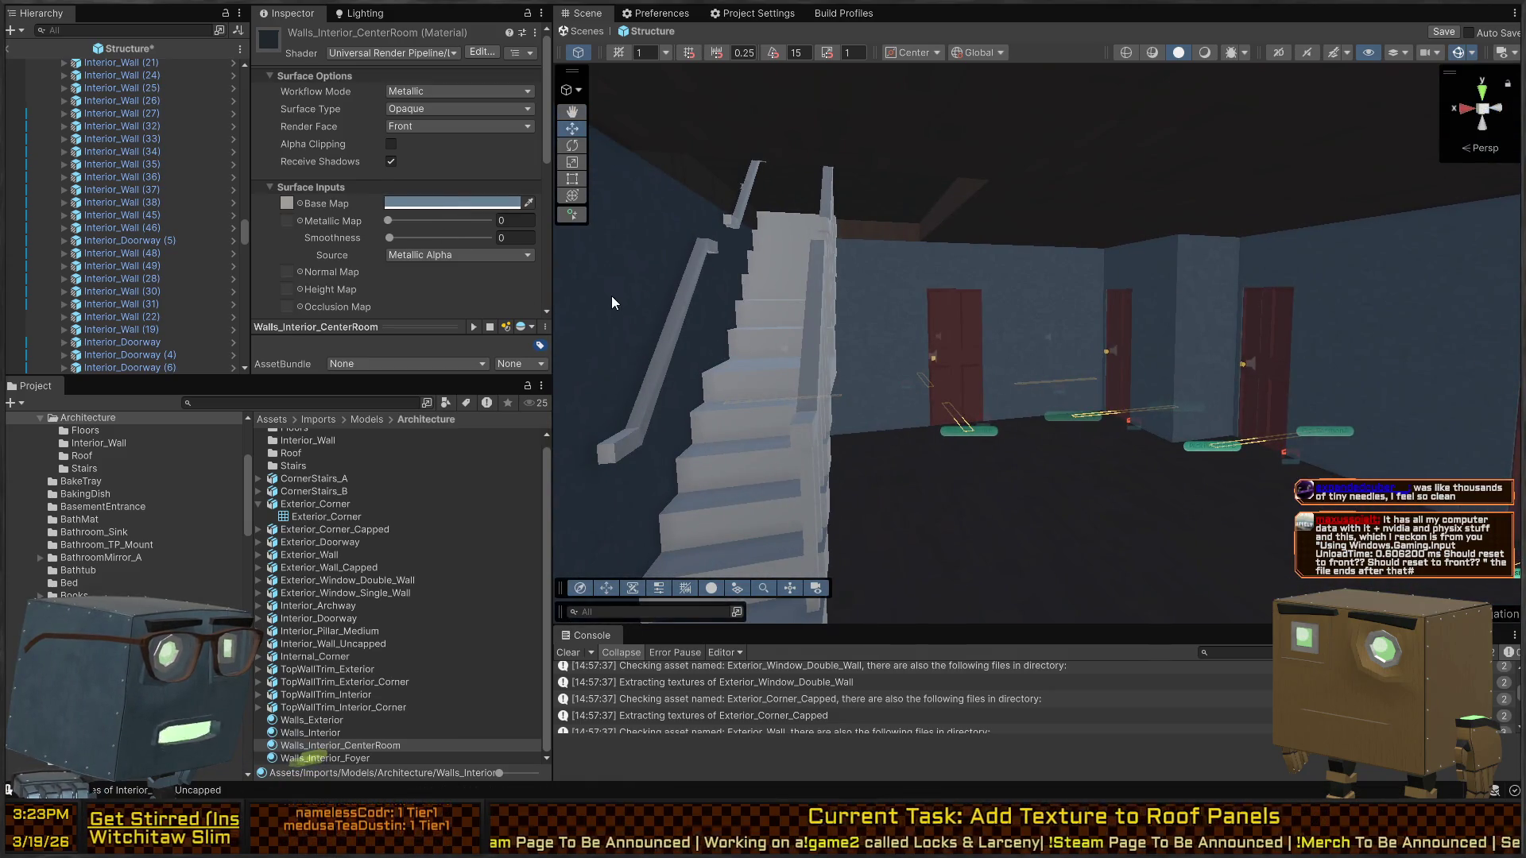
key("ctrl+z")
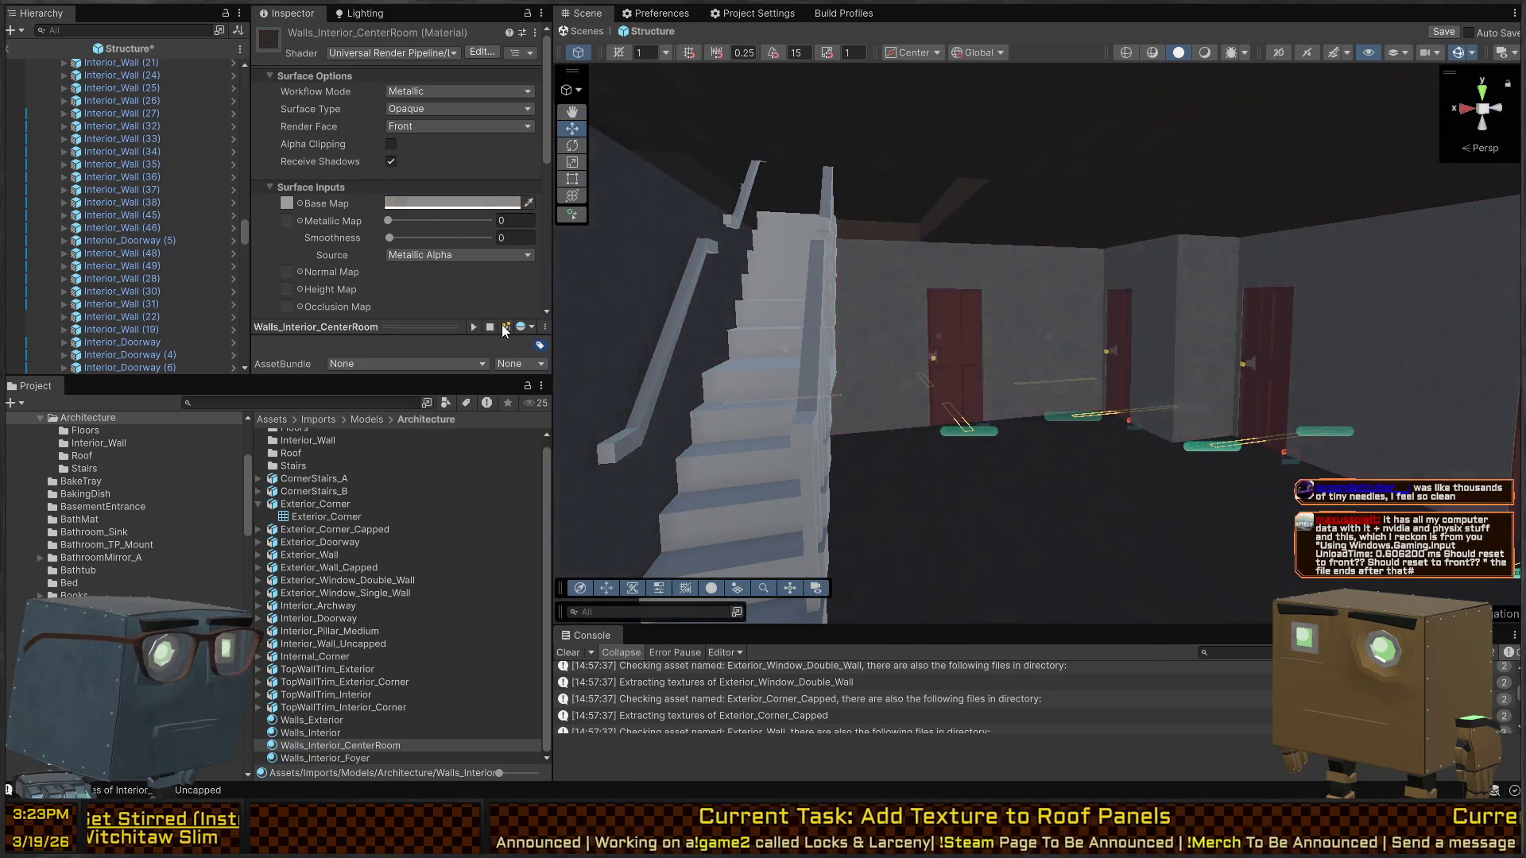
key("ctrl+y")
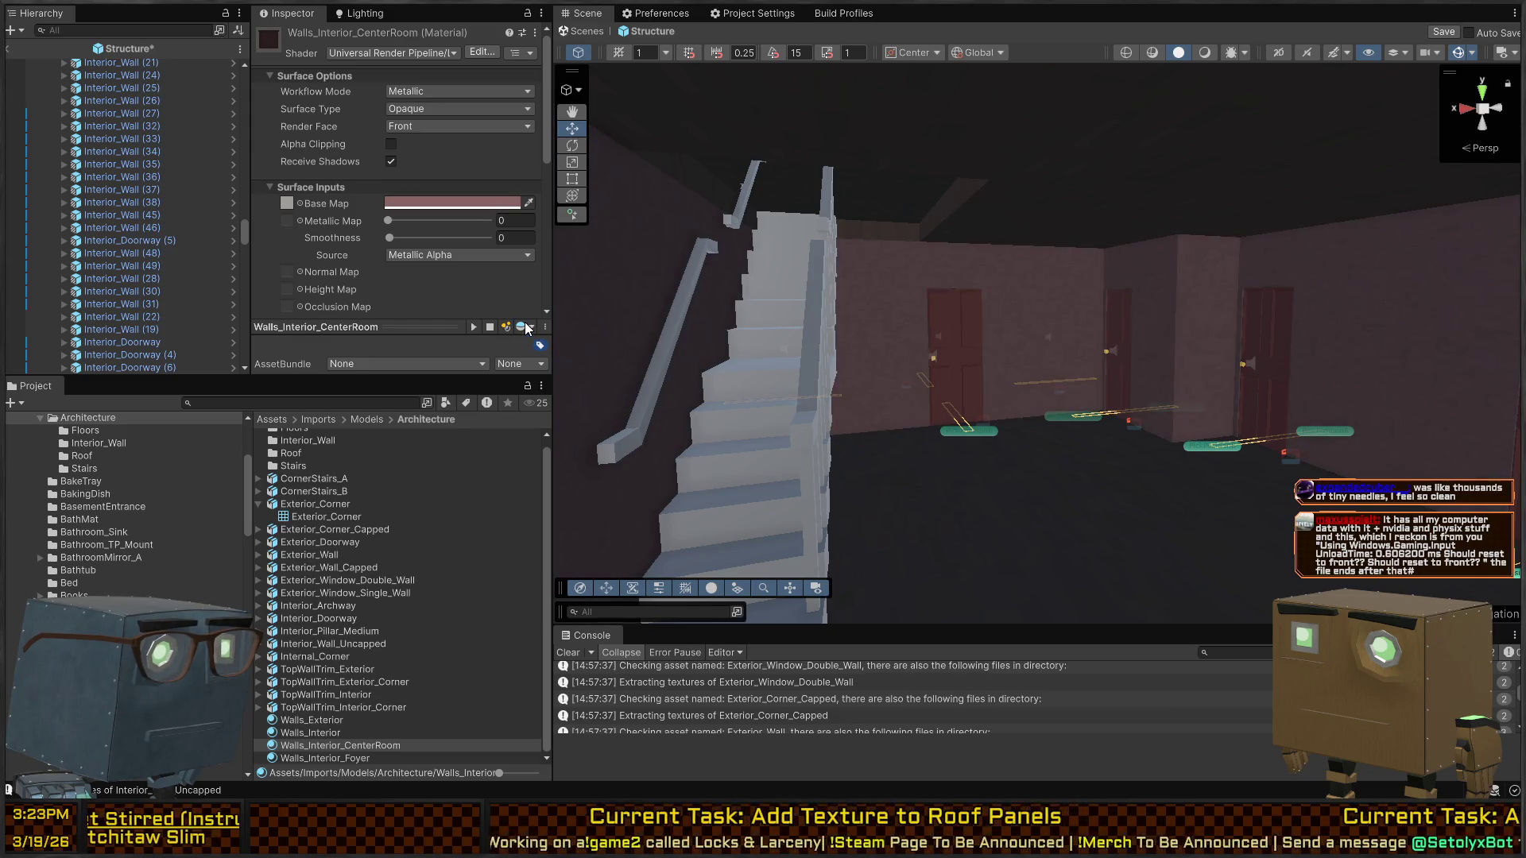
key("ctrl+z")
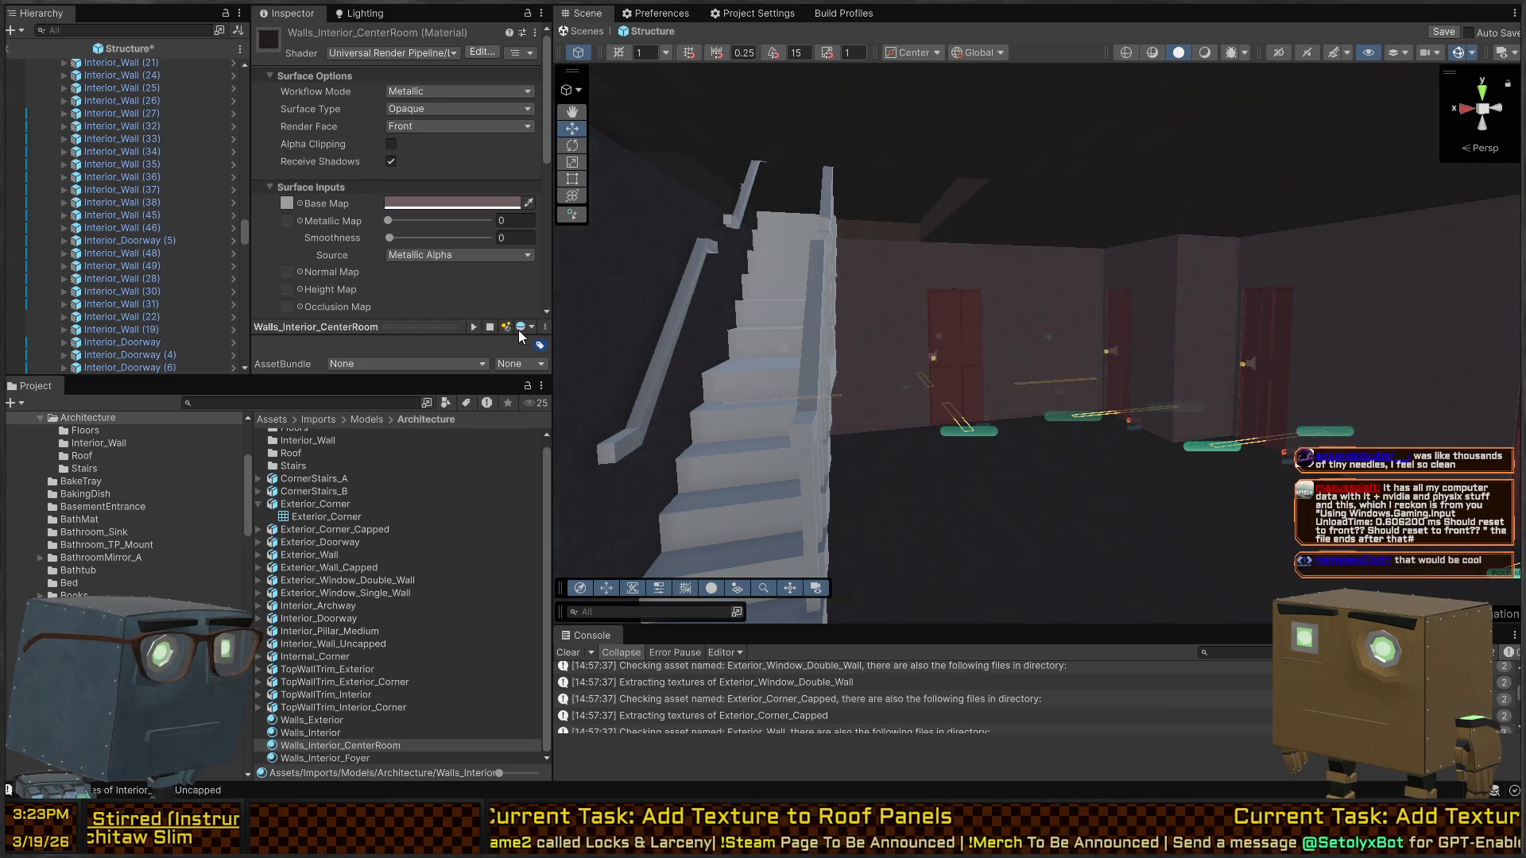
mouse_move(806, 349)
left_mouse_down()
mouse_move(1051, 383)
mouse_move(860, 381)
left_mouse_up()
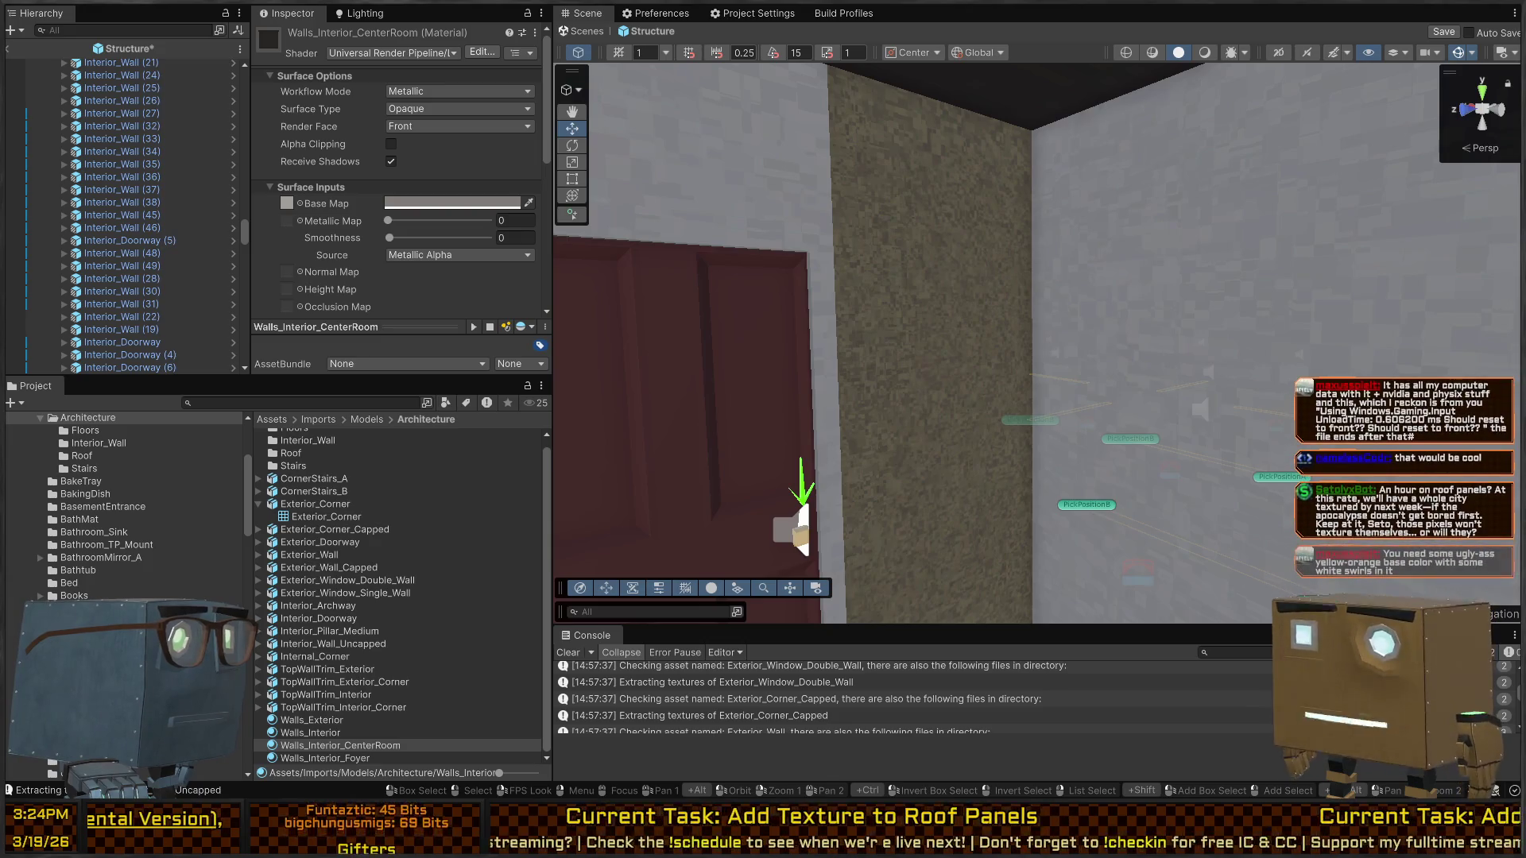
Select one of the small room's walls and add pieces until all 18 walls are selected
mouse_move(1192, 286)
left_mouse_down()
mouse_move(1093, 313)
mouse_move(740, 337)
mouse_move(742, 289)
mouse_move(656, 308)
mouse_move(872, 297)
mouse_move(589, 288)
mouse_move(664, 293)
left_mouse_up()
left_click(845, 292)
left_click_drag(846, 292, 950, 273)
mouse_move(1095, 286)
left_mouse_down()
mouse_move(866, 259)
mouse_move(938, 250)
left_mouse_up()
left_click(938, 255, "shift")
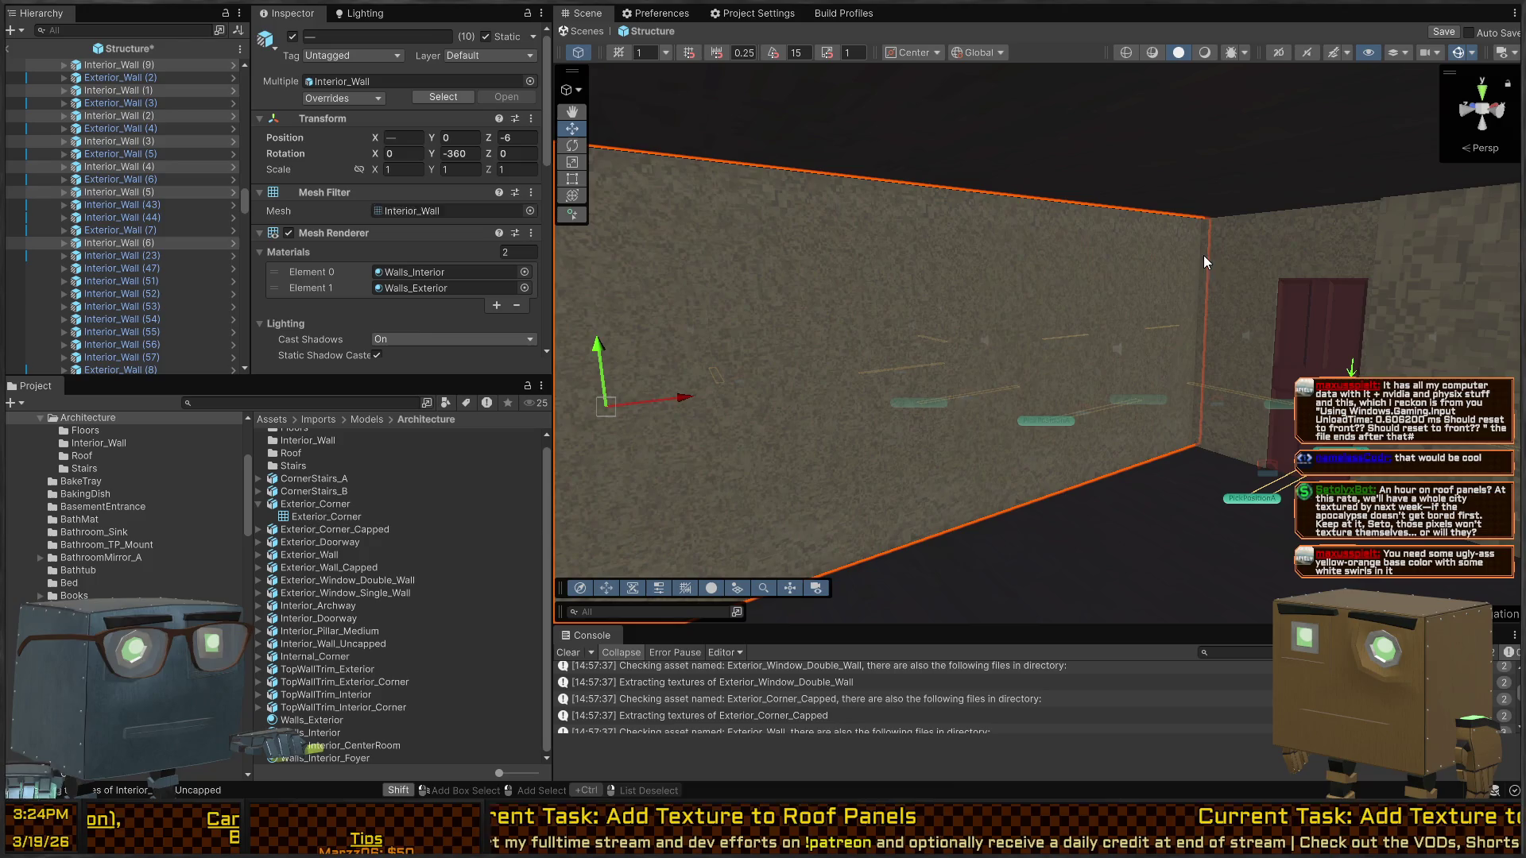
mouse_move(1203, 255)
left_mouse_down()
mouse_move(1180, 281)
mouse_move(523, 281)
mouse_move(494, 318)
mouse_move(773, 334)
mouse_move(771, 314)
mouse_move(763, 326)
left_mouse_up()
mouse_move(513, 264)
left_mouse_down()
mouse_move(420, 273)
mouse_move(887, 256)
left_mouse_up()
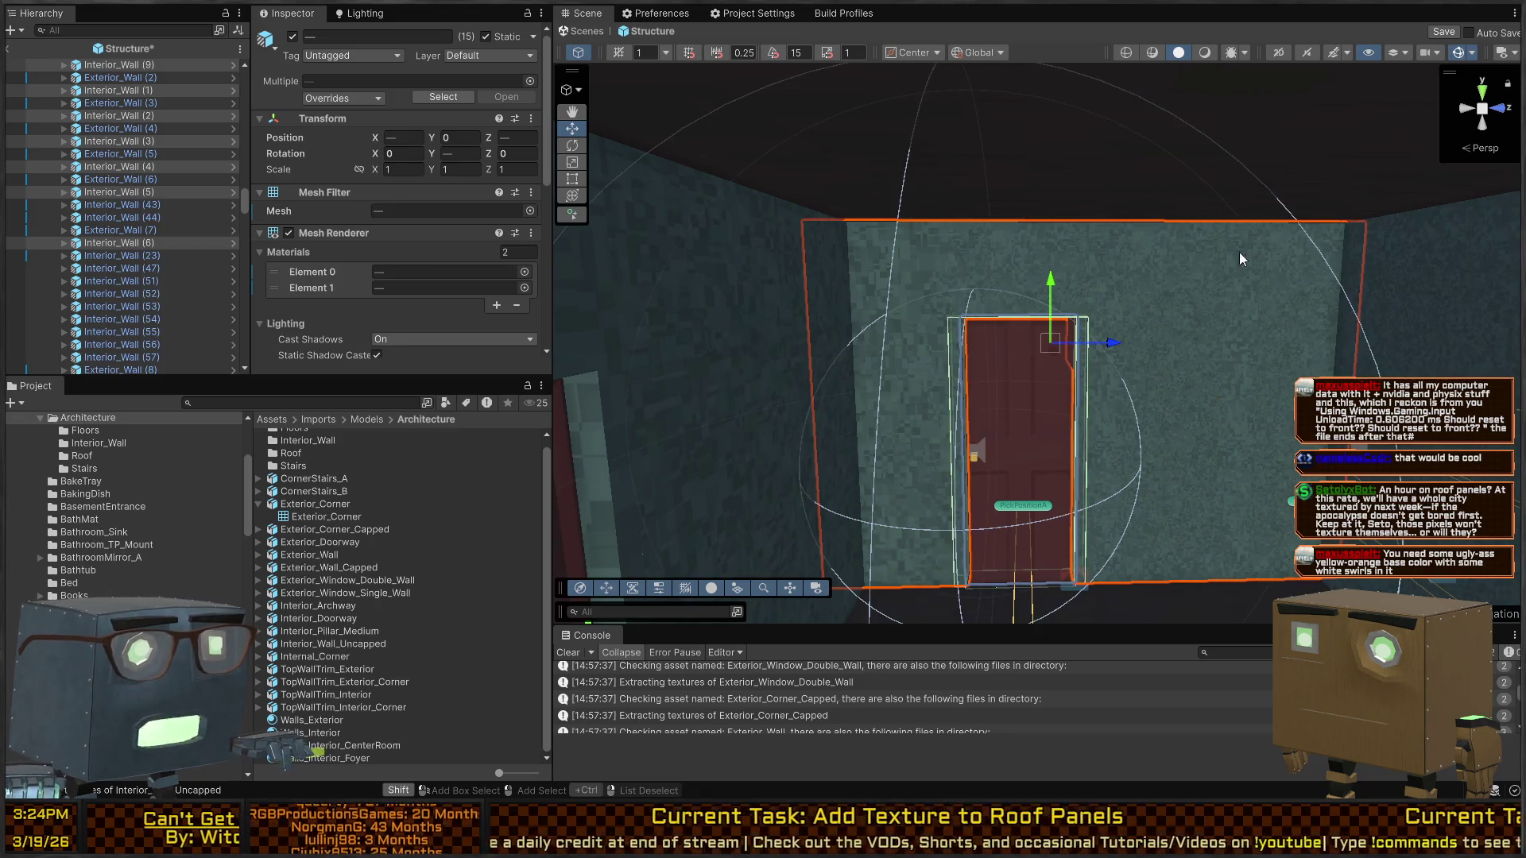
mouse_move(1240, 258)
left_mouse_down()
mouse_move(1056, 256)
mouse_move(1020, 280)
mouse_move(5, 233)
left_mouse_up()
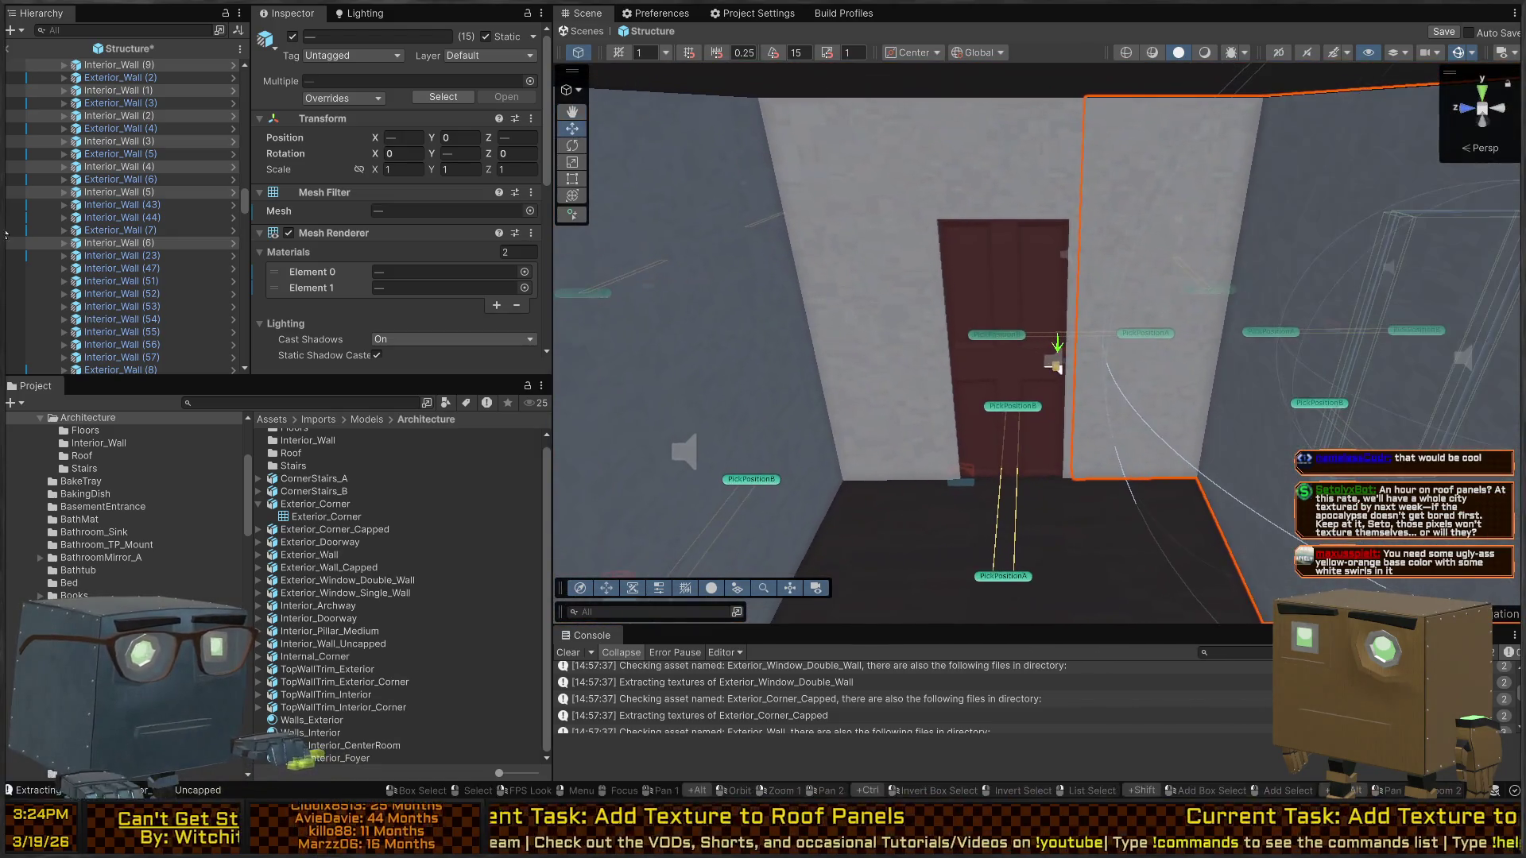
mouse_move(914, 184)
left_mouse_down()
mouse_move(1006, 132)
mouse_move(1033, 198)
mouse_move(1014, 255)
mouse_move(983, 226)
mouse_move(790, 228)
mouse_move(667, 178)
mouse_move(122, 197)
left_mouse_up()
Turn off scene picking for Gutters and hide the Roof in the Hierarchy
scroll(47, 159, "up", 15)
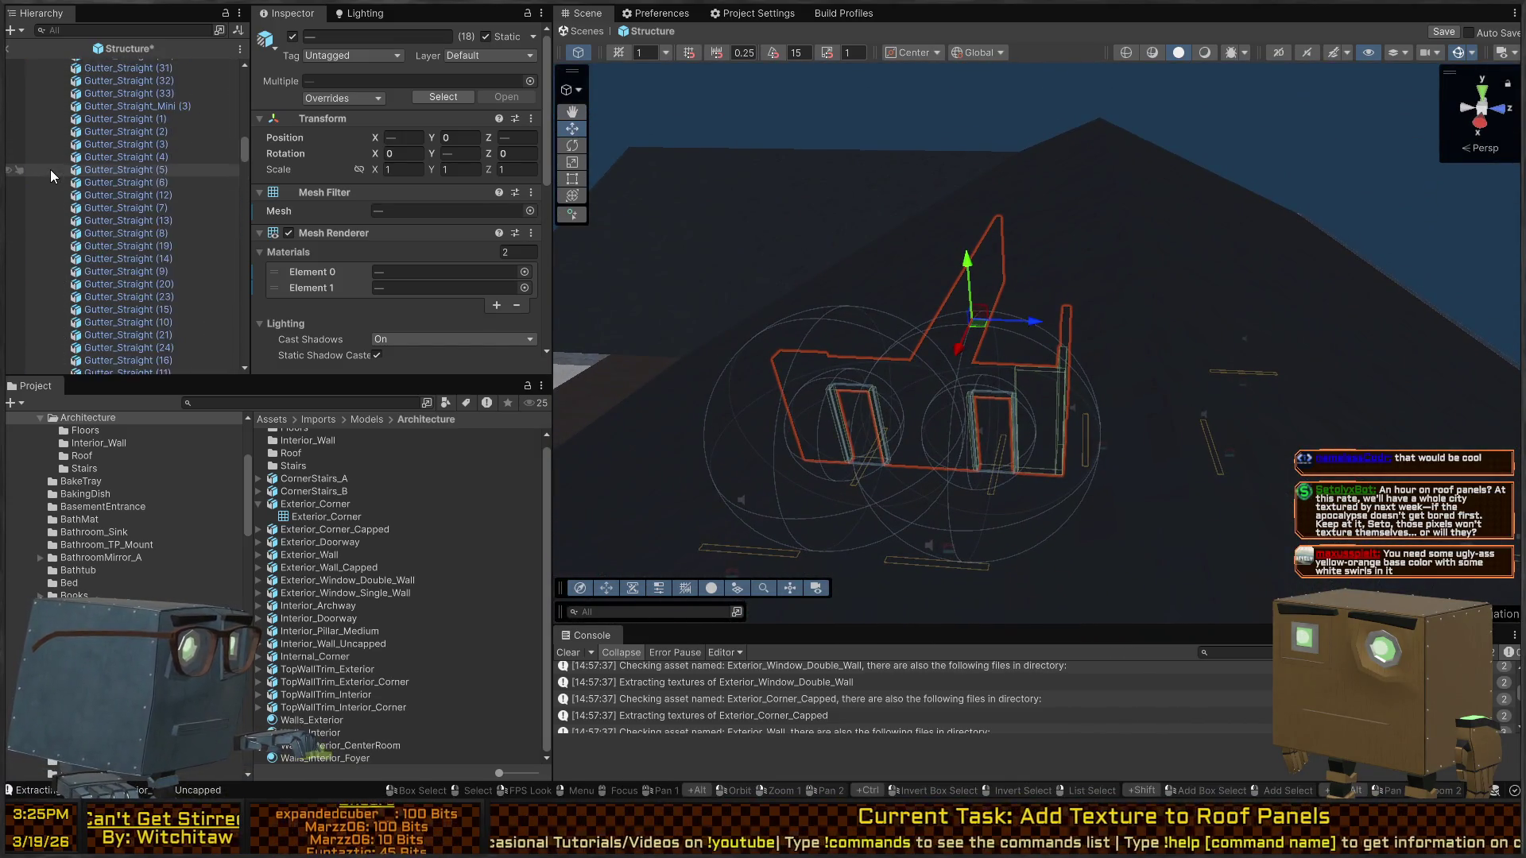
scroll(45, 179, "up", 15)
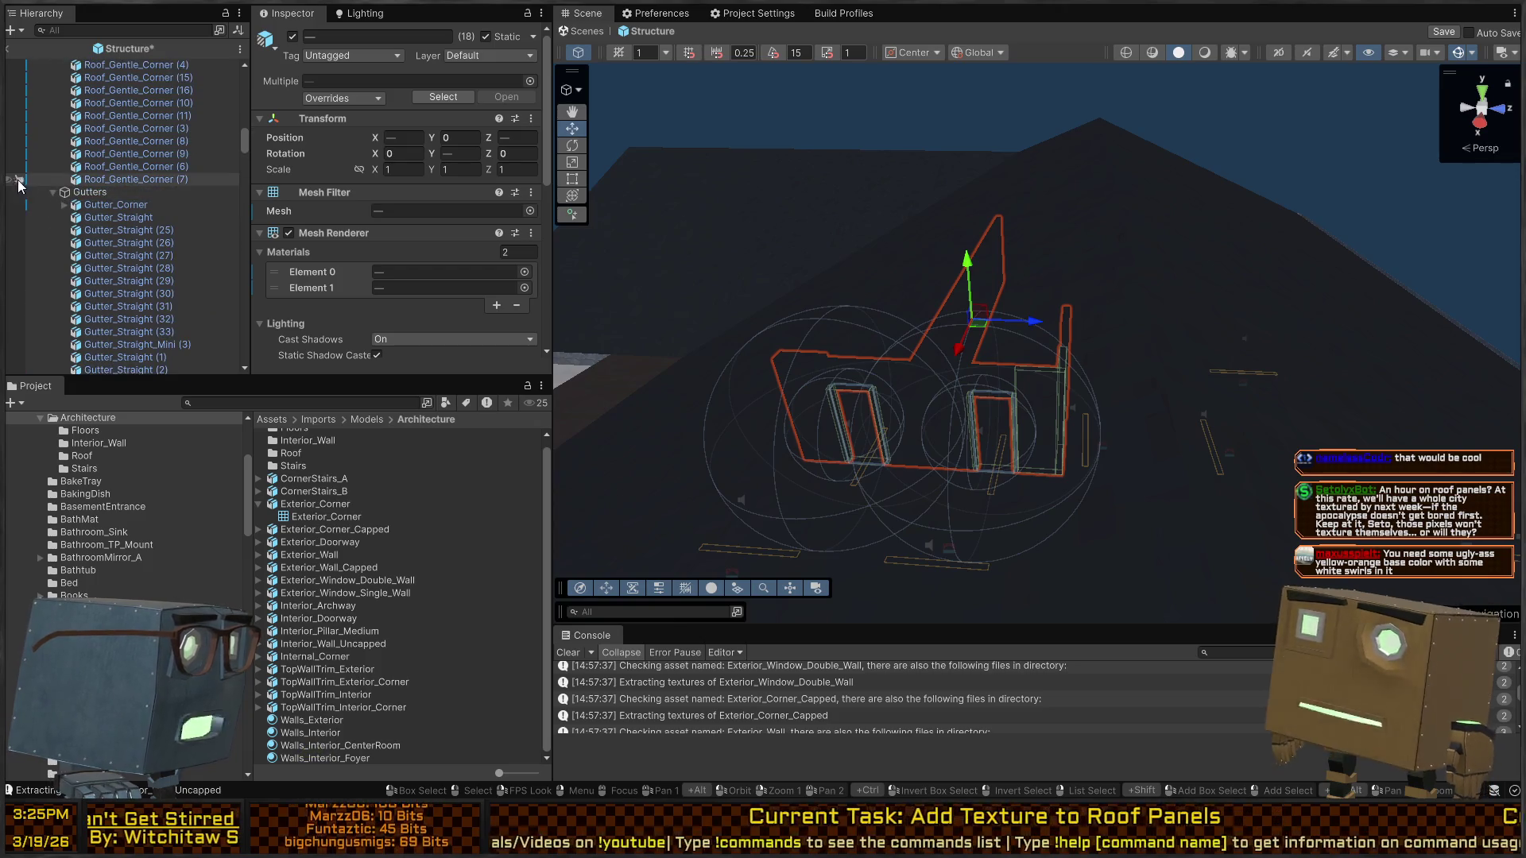
left_click(19, 193)
scroll(48, 182, "up", 15)
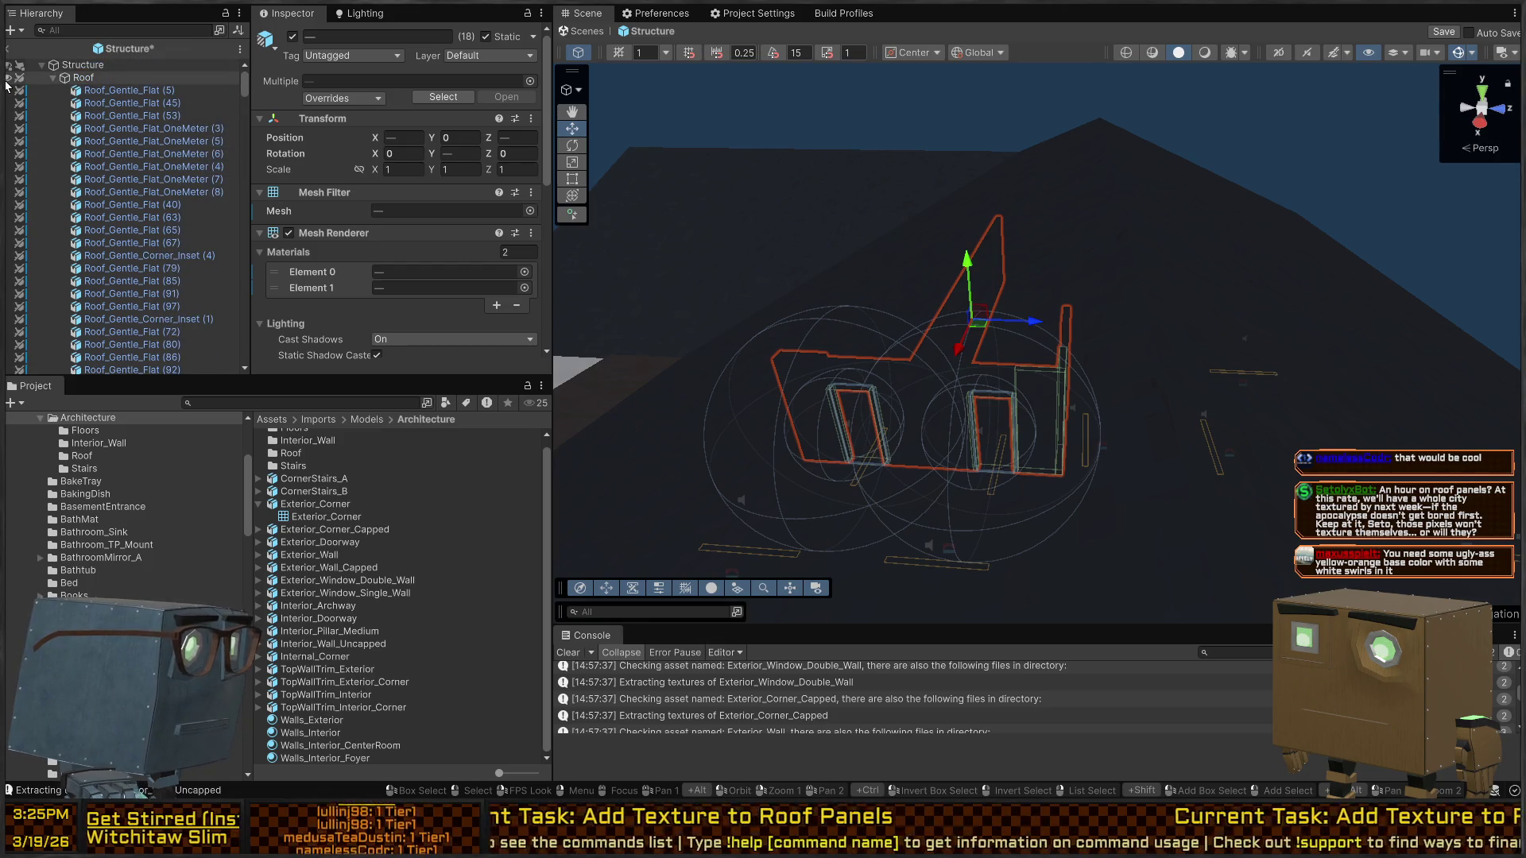
left_click(8, 78)
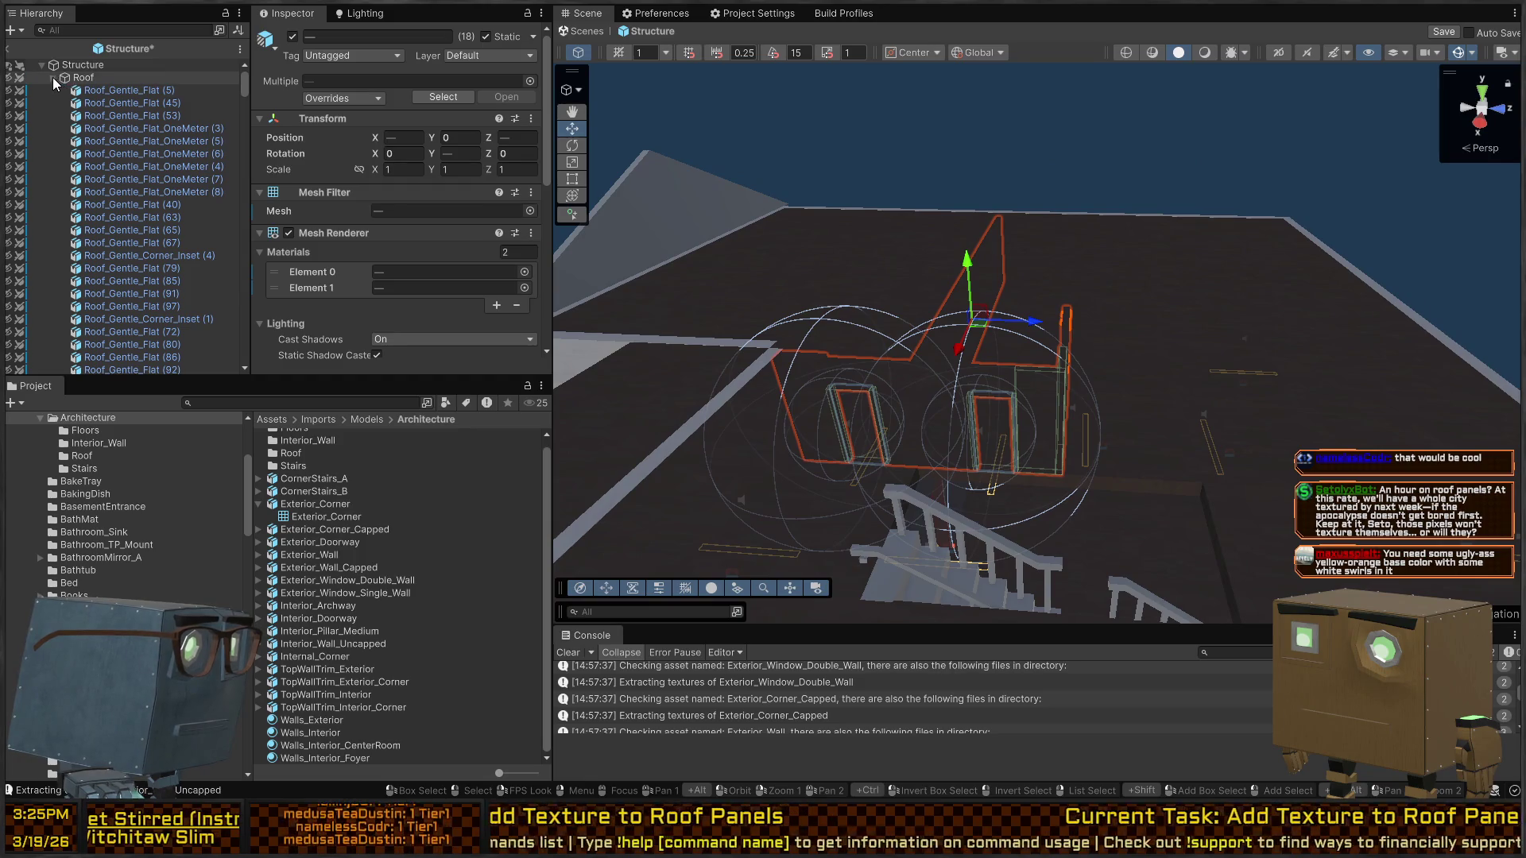
Collapse the Roof, Gutters and Walls groups, hide the upper floor, and view from above
left_click(52, 78)
left_click(54, 89)
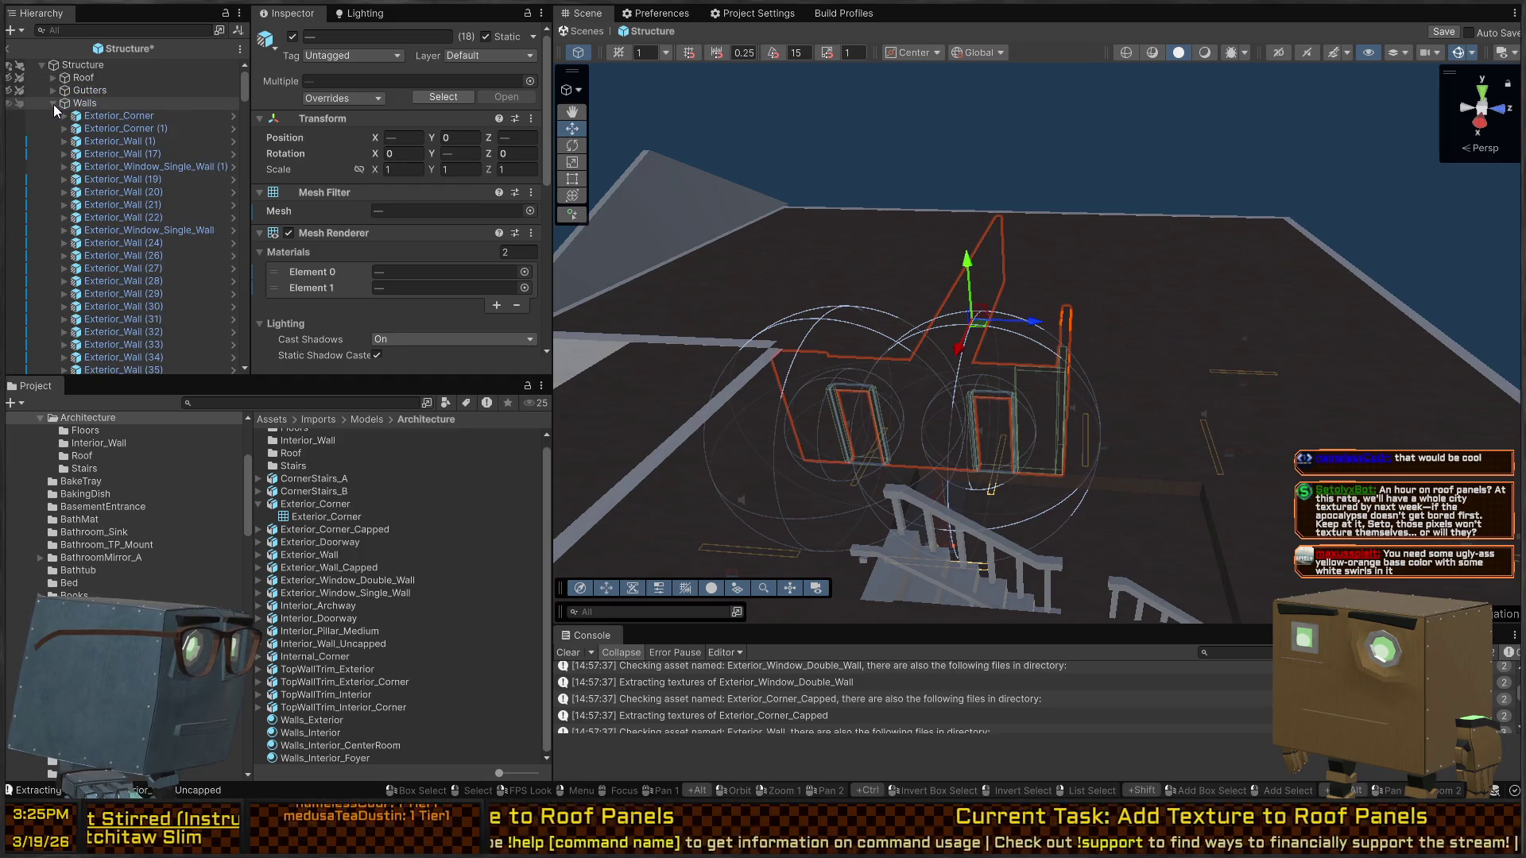
left_click(53, 104)
left_click(53, 116)
left_click(9, 116)
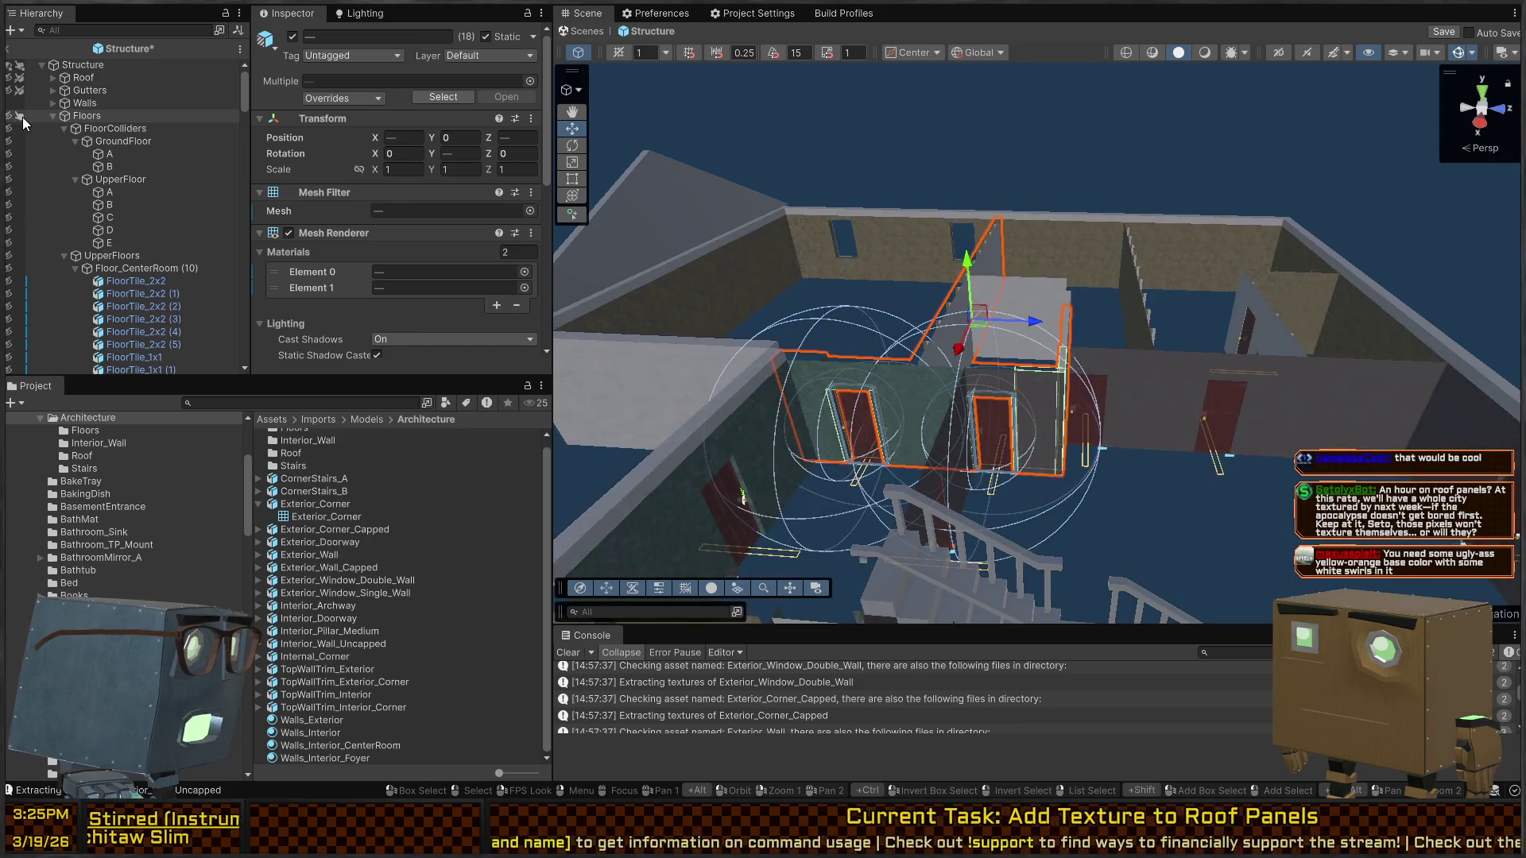
left_click_drag(954, 398, 1025, 464)
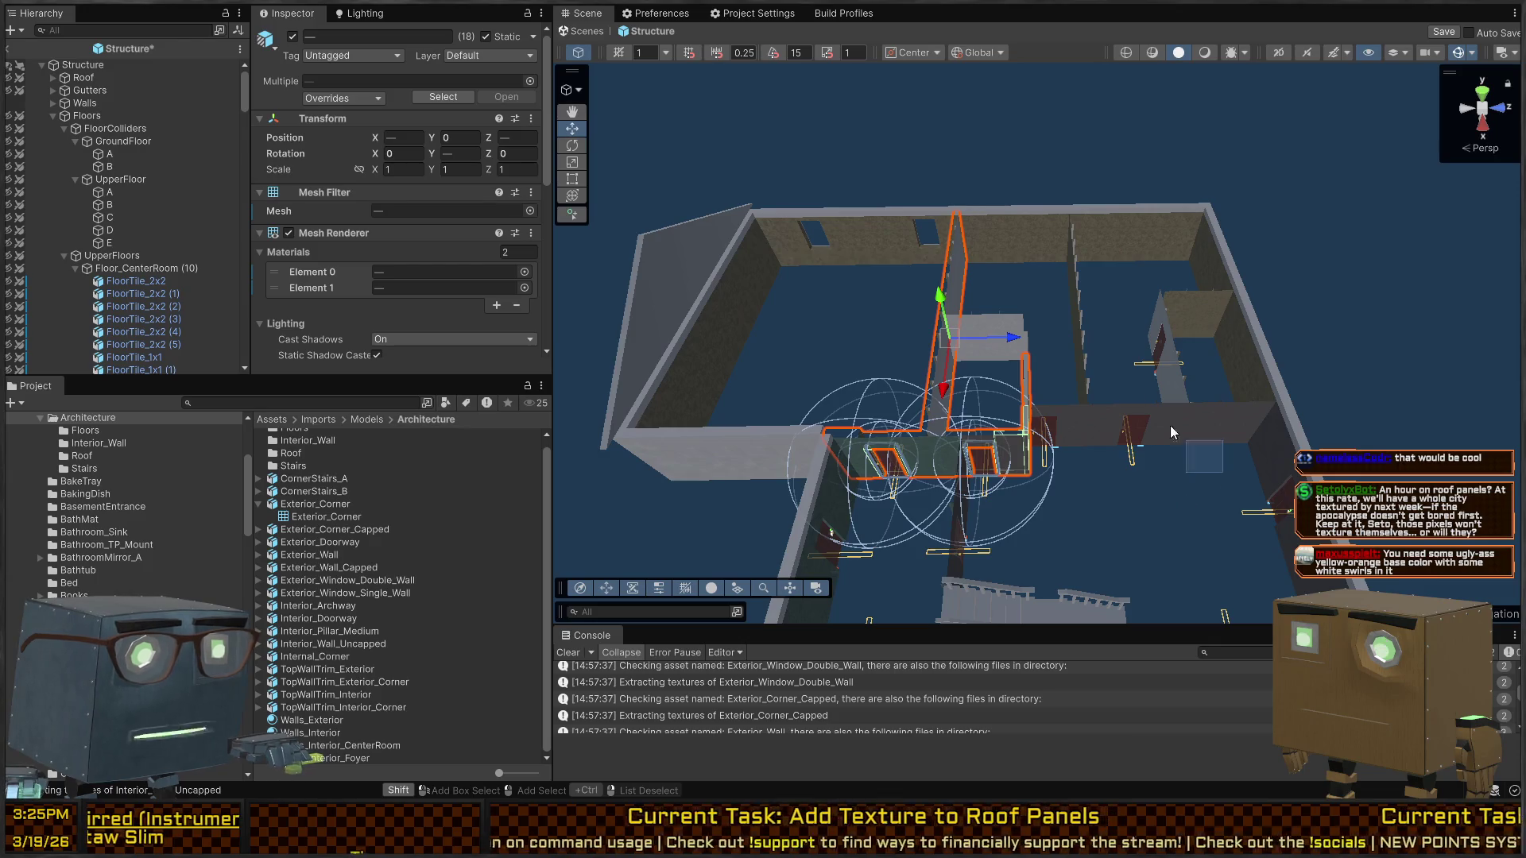
Box-select the left-hand rooms' walls and add extra pieces until 48 walls are selected
mouse_move(1170, 426)
left_mouse_down()
mouse_move(965, 269)
mouse_move(896, 246)
mouse_move(886, 216)
mouse_move(885, 238)
left_mouse_up()
left_click_drag(1066, 292, 1156, 216)
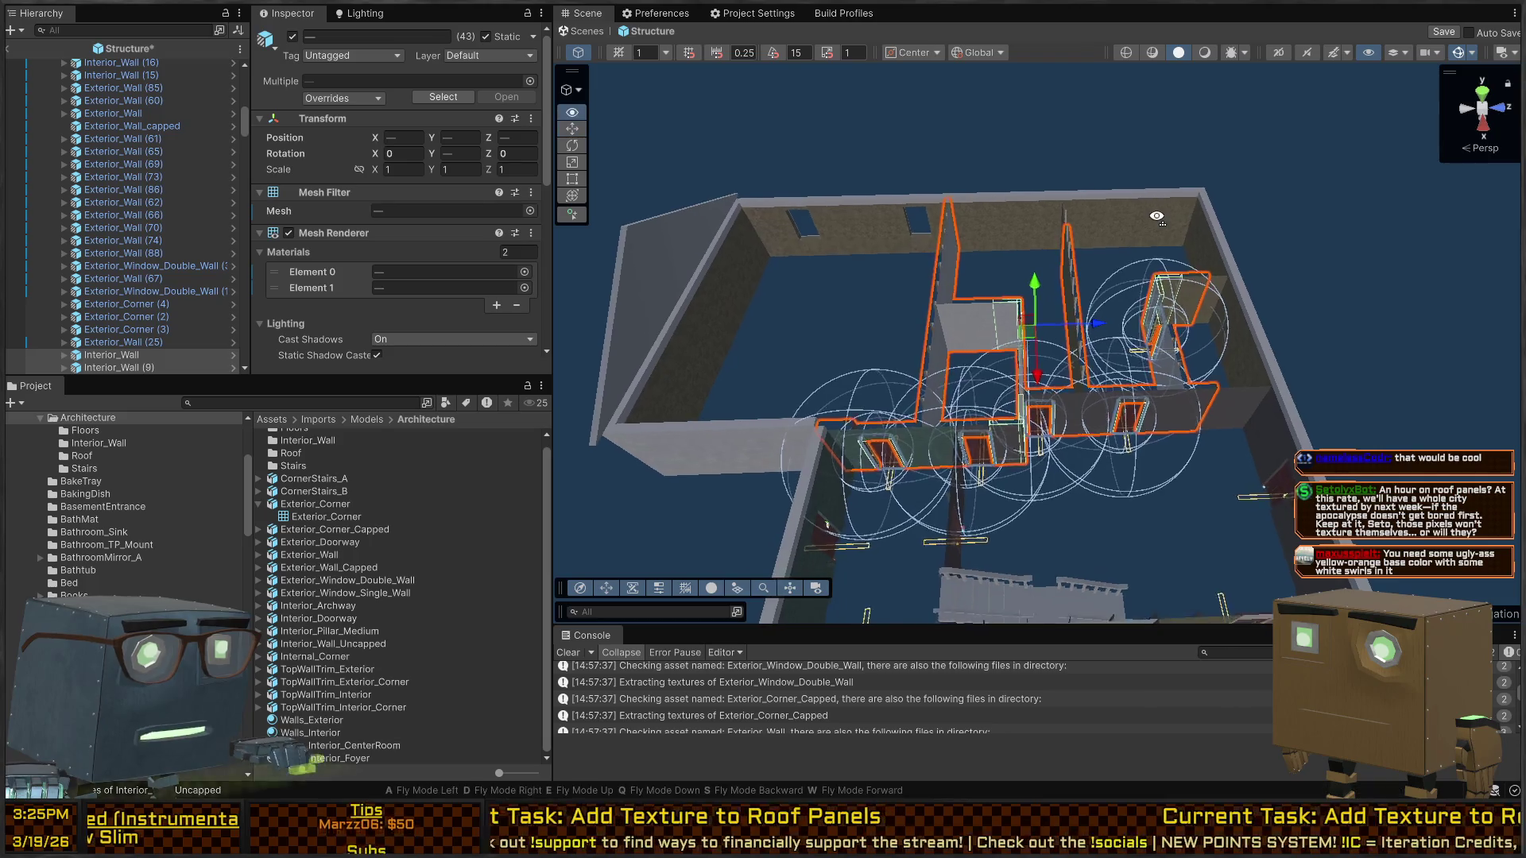
scroll(1156, 217, "up", 8)
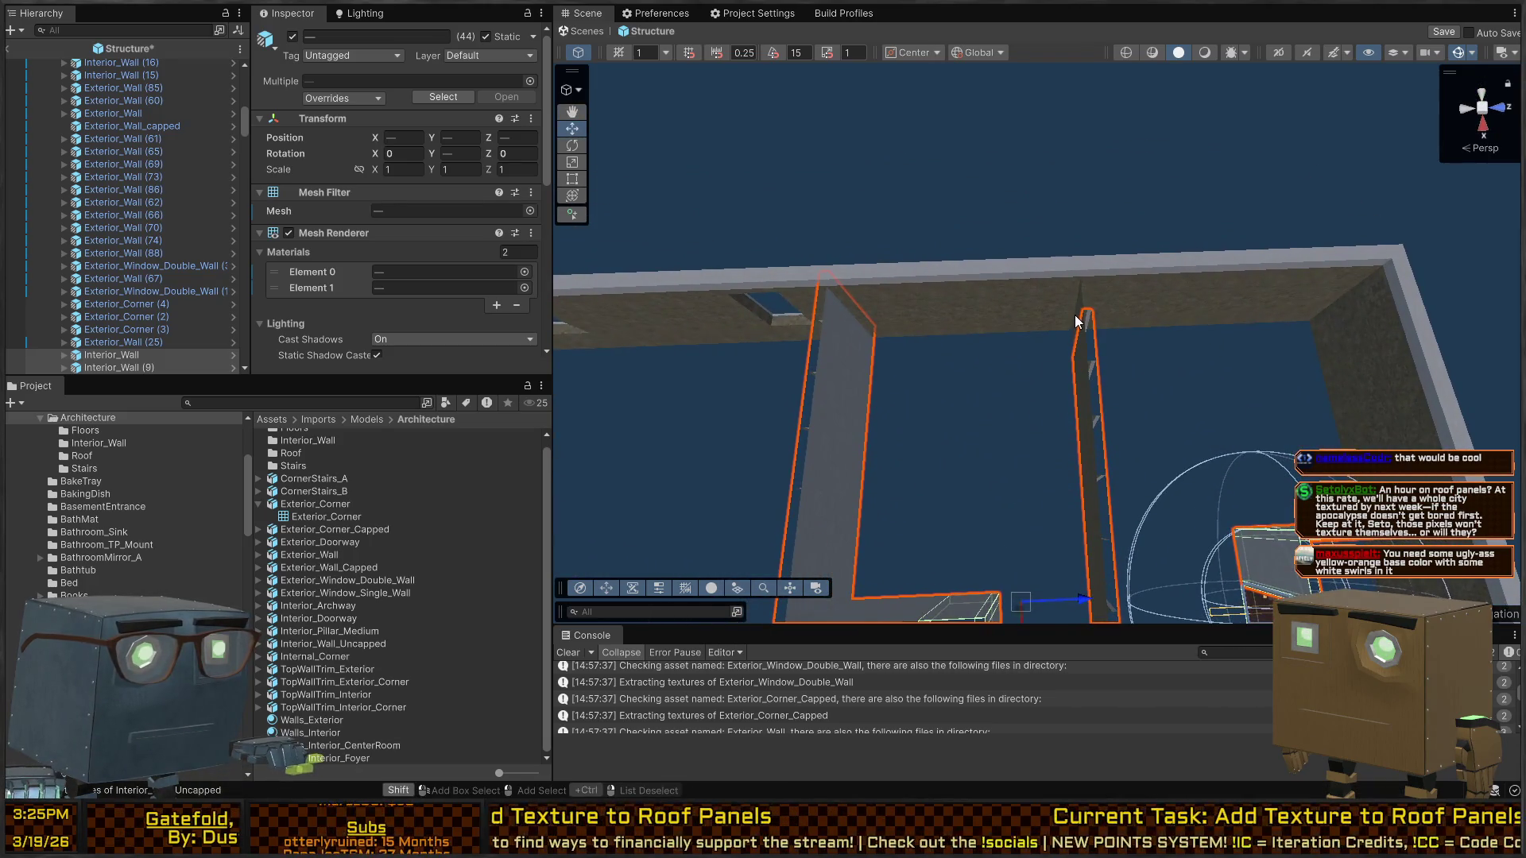
scroll(1049, 322, "down", 3)
mouse_move(1023, 329)
left_mouse_down()
mouse_move(1059, 330)
mouse_move(1065, 289)
left_mouse_up()
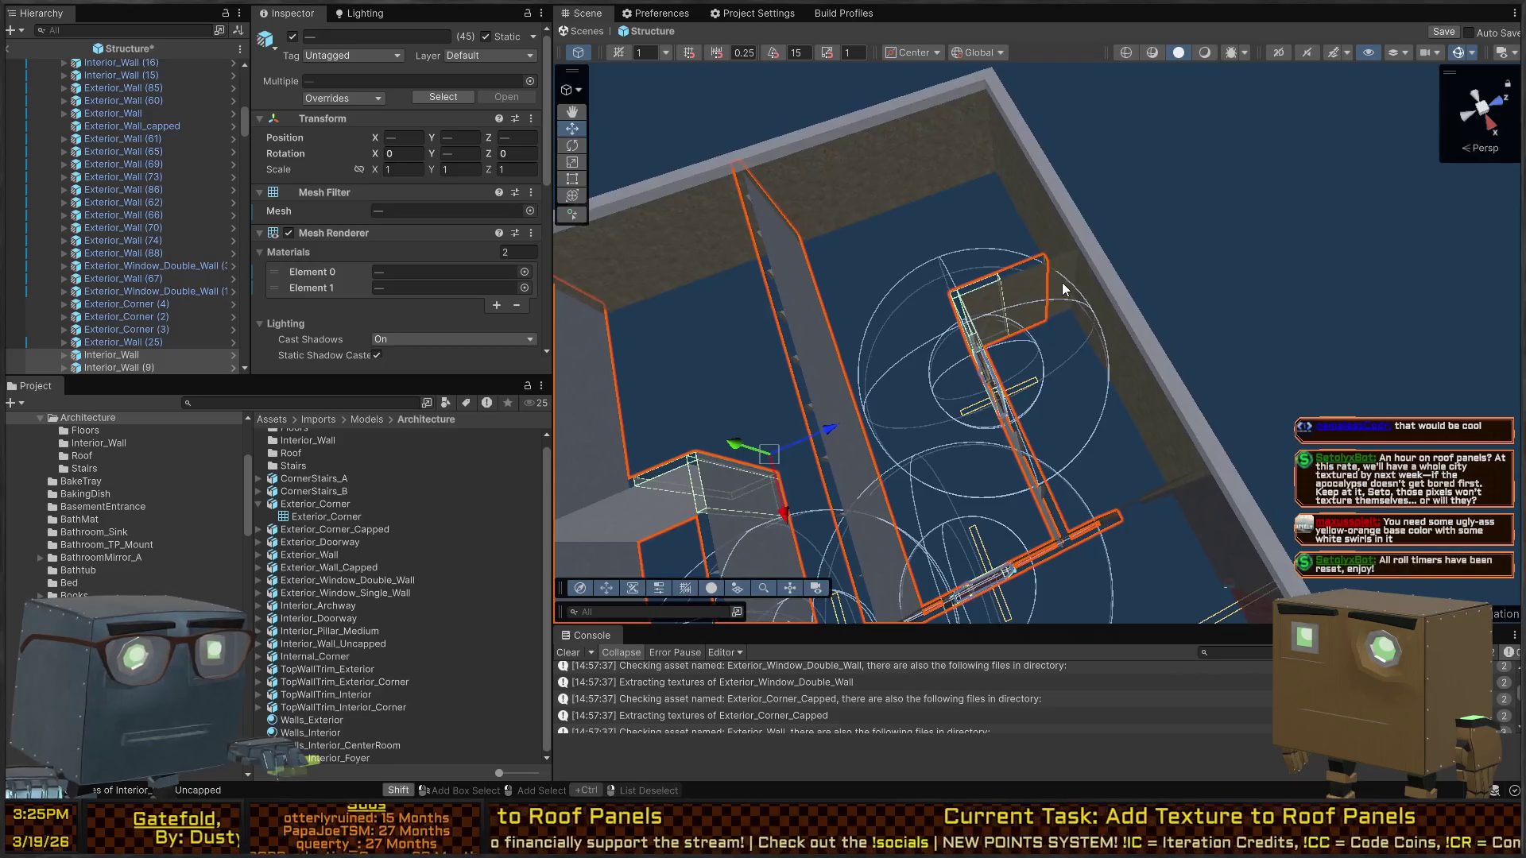
mouse_move(976, 359)
left_mouse_down()
mouse_move(1032, 373)
mouse_move(791, 396)
mouse_move(1028, 370)
mouse_move(1138, 336)
mouse_move(872, 385)
mouse_move(1199, 309)
mouse_move(890, 193)
mouse_move(827, 302)
mouse_move(1182, 312)
mouse_move(1003, 406)
mouse_move(1257, 250)
mouse_move(719, 324)
mouse_move(561, 323)
left_mouse_up()
left_click(976, 352, "shift")
left_click_drag(380, 323, 402, 316)
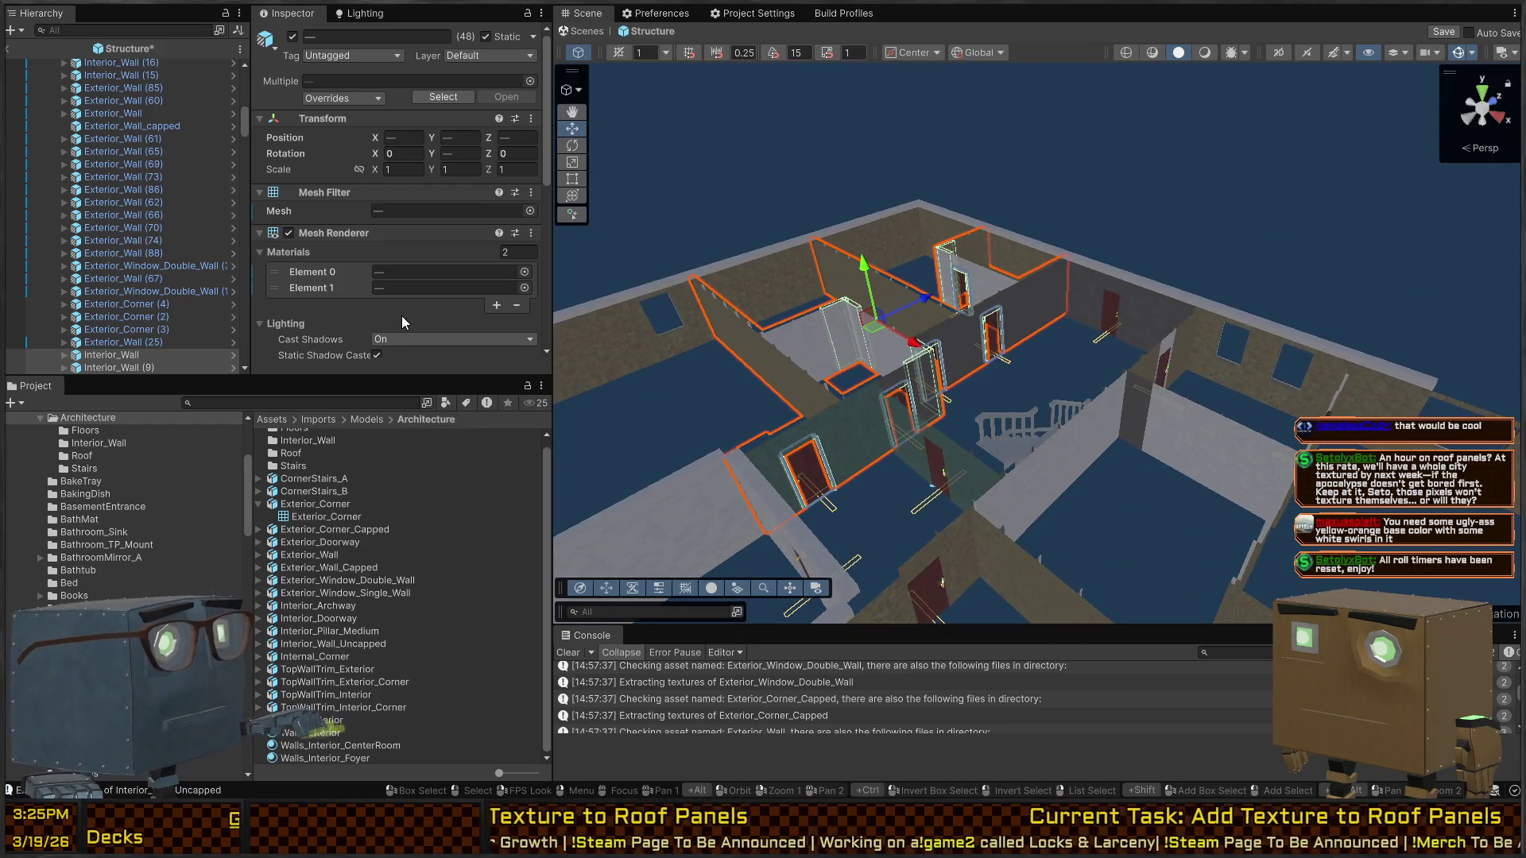
mouse_move(914, 286)
left_mouse_down()
mouse_move(1067, 281)
mouse_move(597, 350)
mouse_move(906, 367)
mouse_move(283, 354)
mouse_move(246, 327)
mouse_move(197, 324)
mouse_move(307, 601)
left_mouse_up()
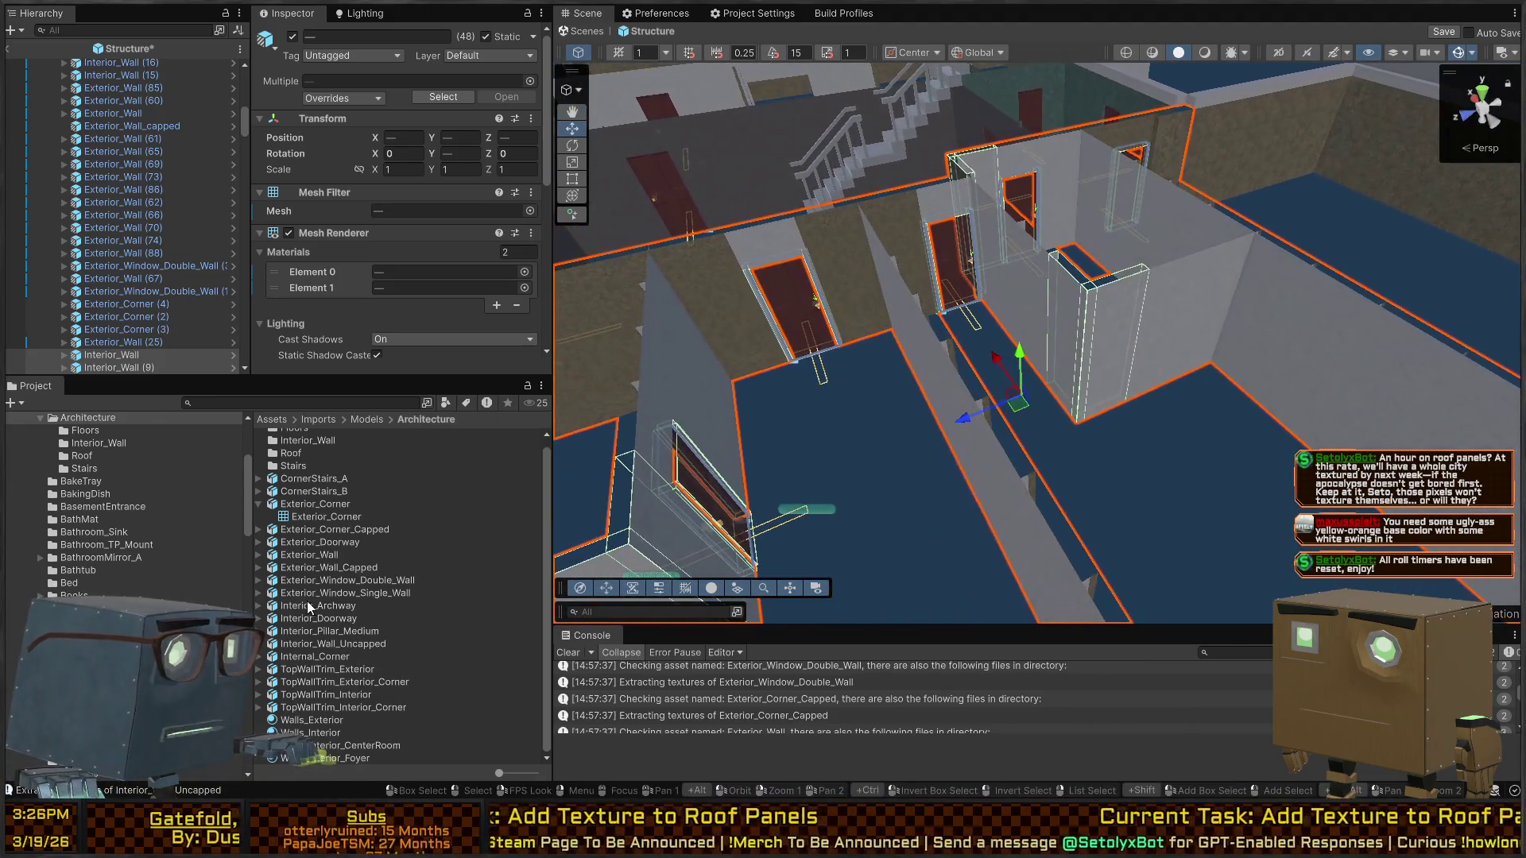
Duplicate Walls_Interior_CenterRoom and rename the copy Walls_Interior_Bedroom_B
left_click(327, 746)
key("ctrl+d")
left_click(325, 748)
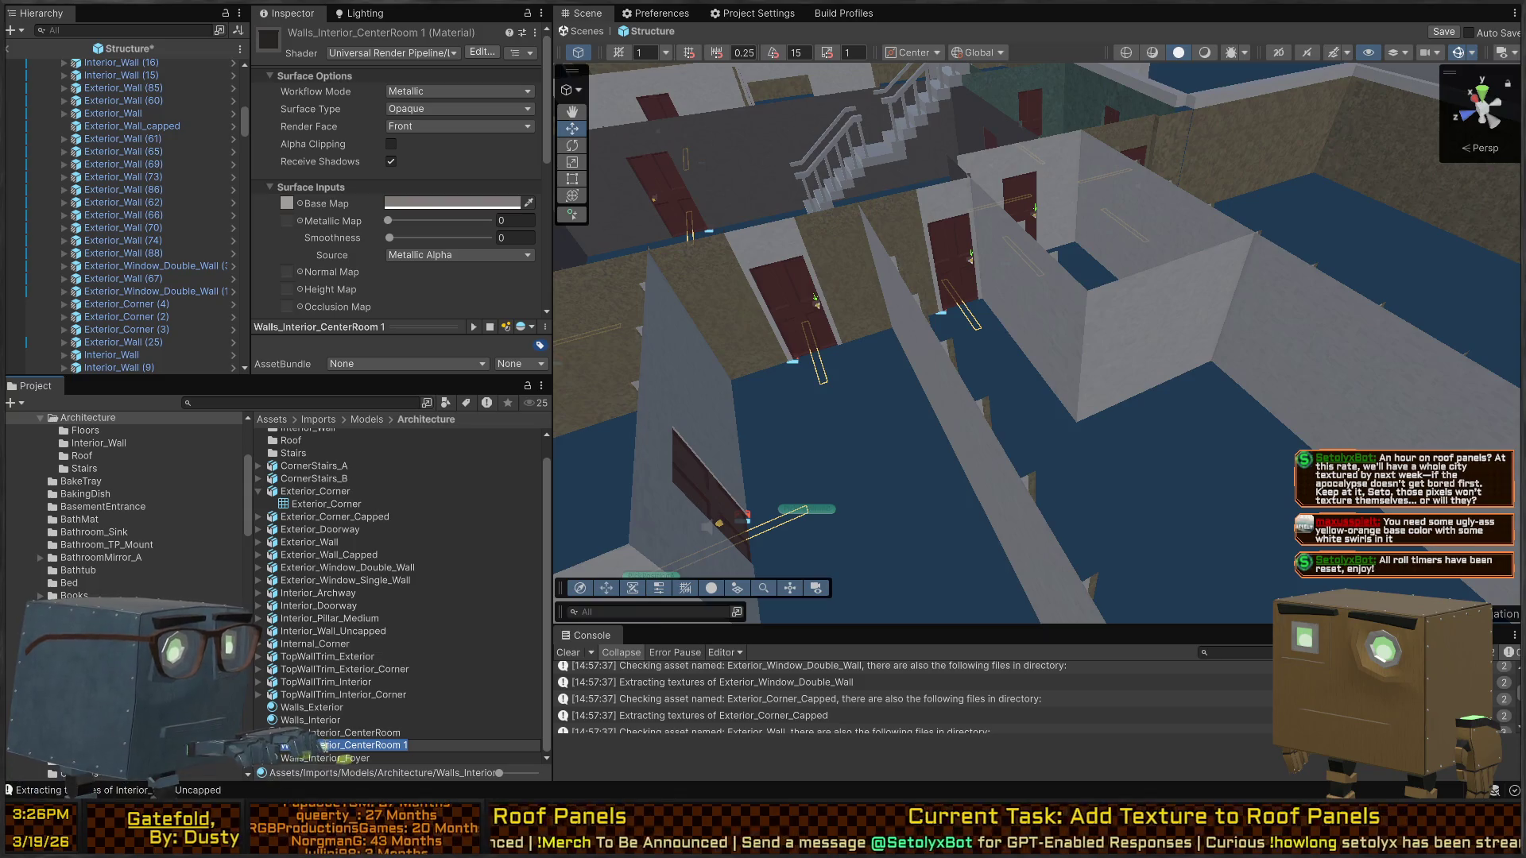
left_click_drag(407, 746, 345, 745)
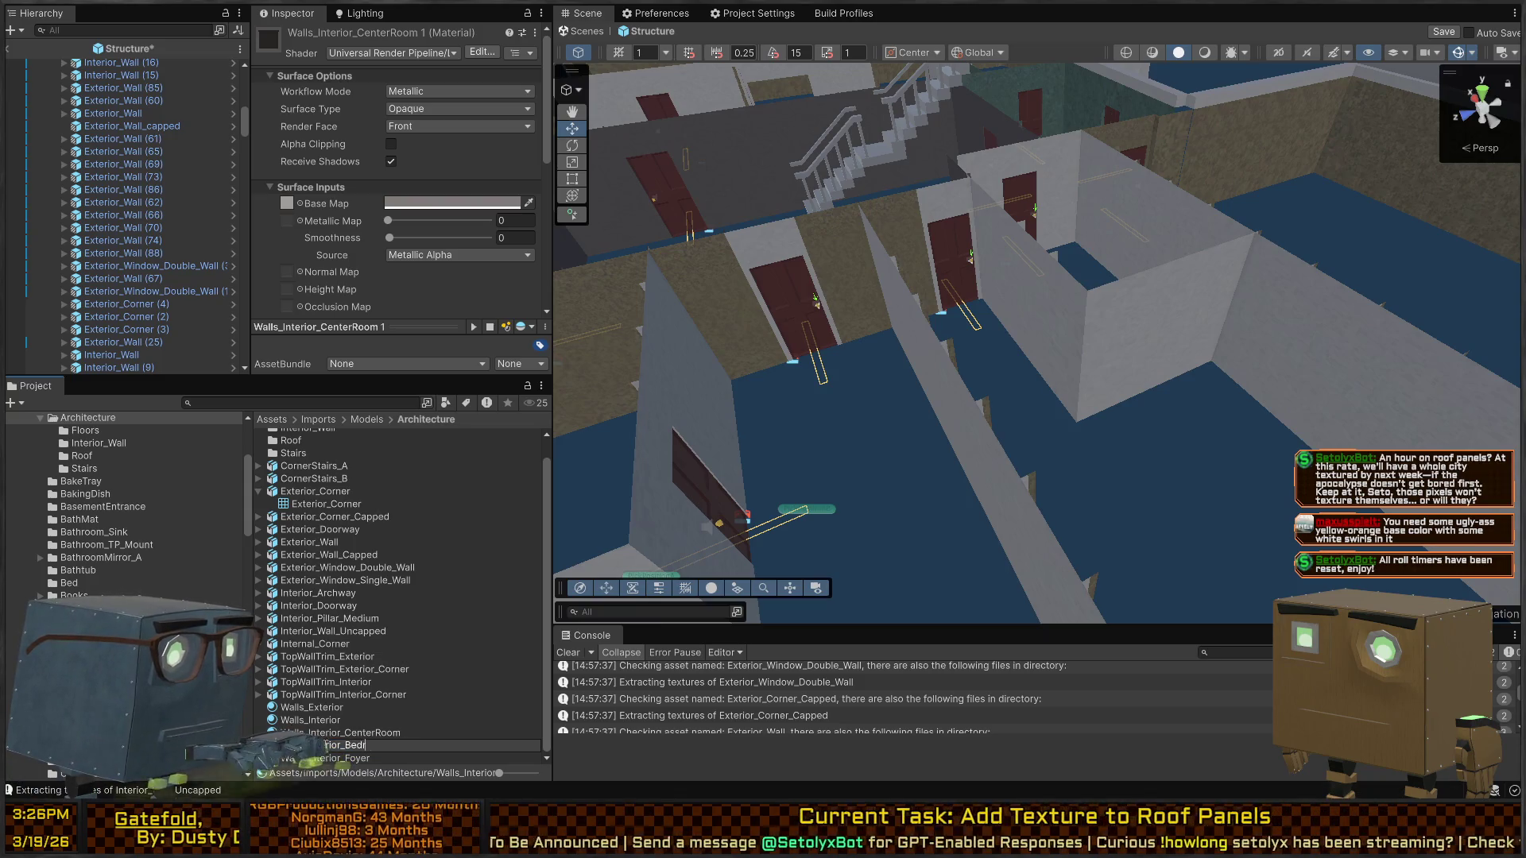
key("Return")
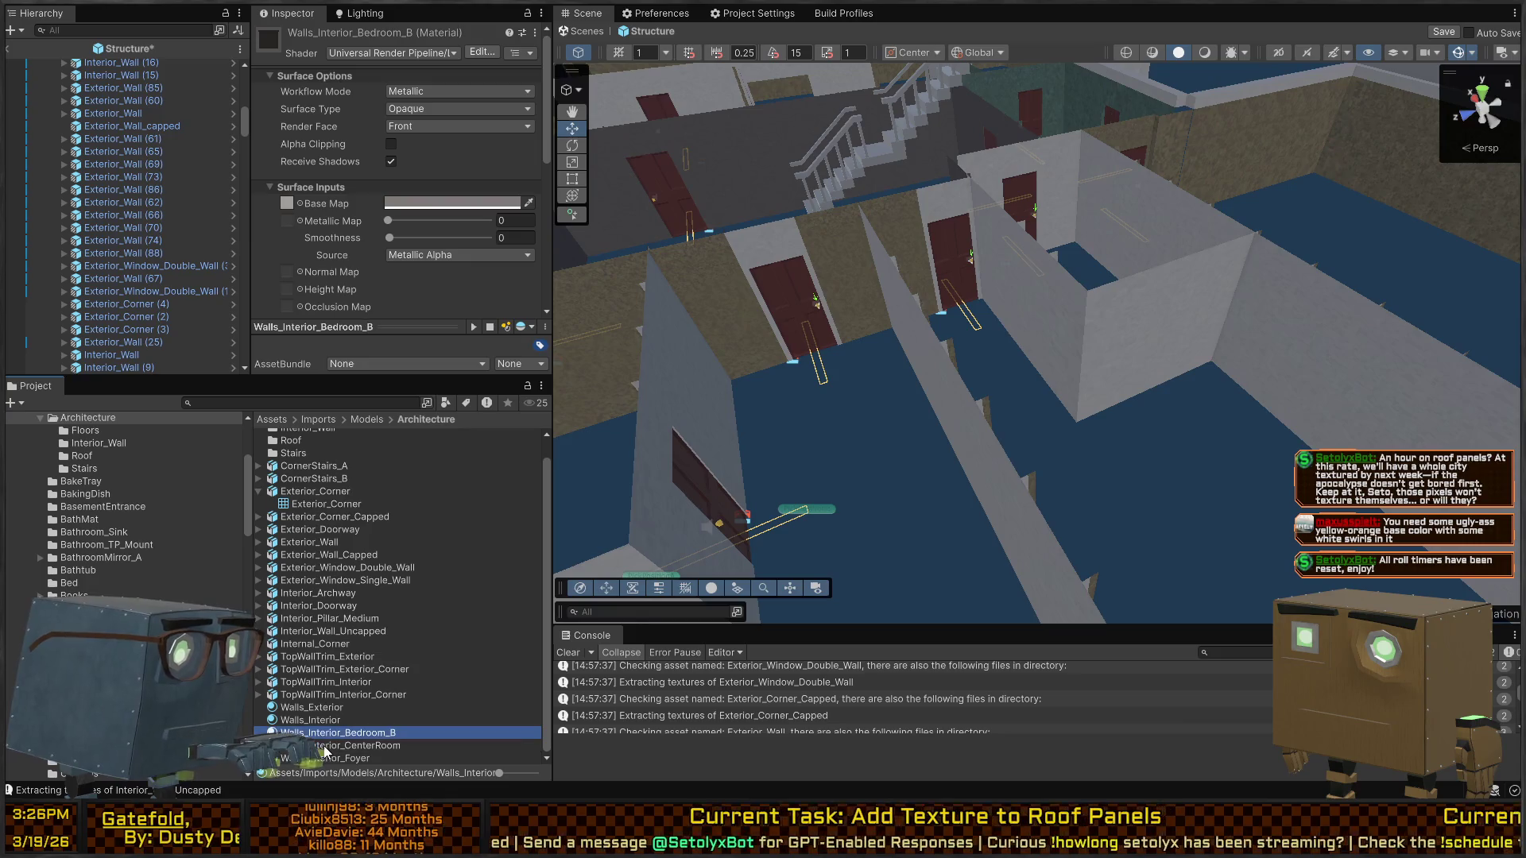
Apply the pink Walls_Interior_Bedroom_B material to the bedroom walls
left_click_drag(887, 435, 1058, 331)
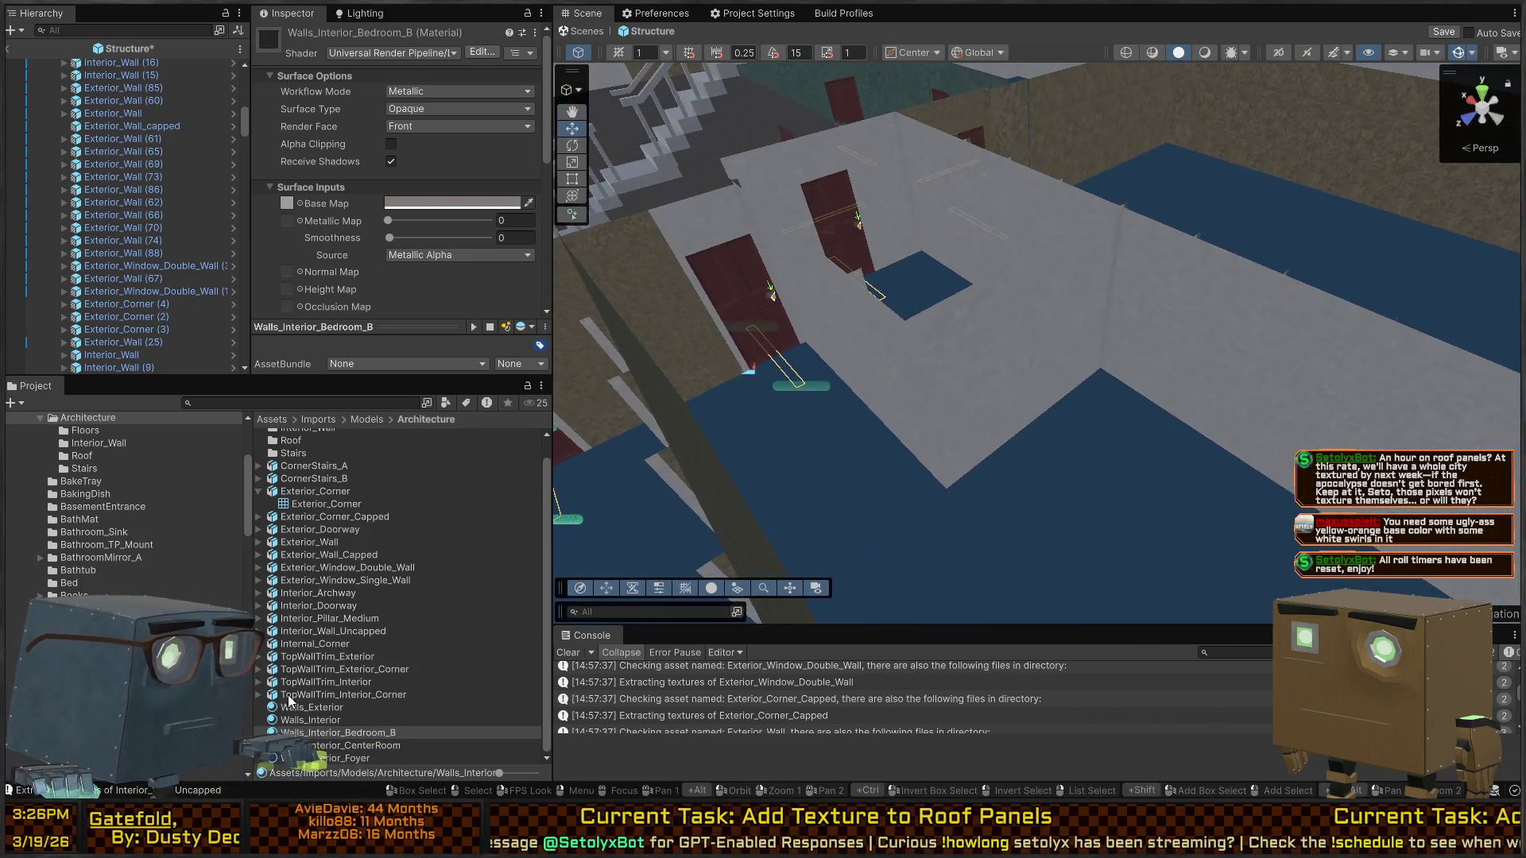
left_click_drag(364, 731, 693, 242)
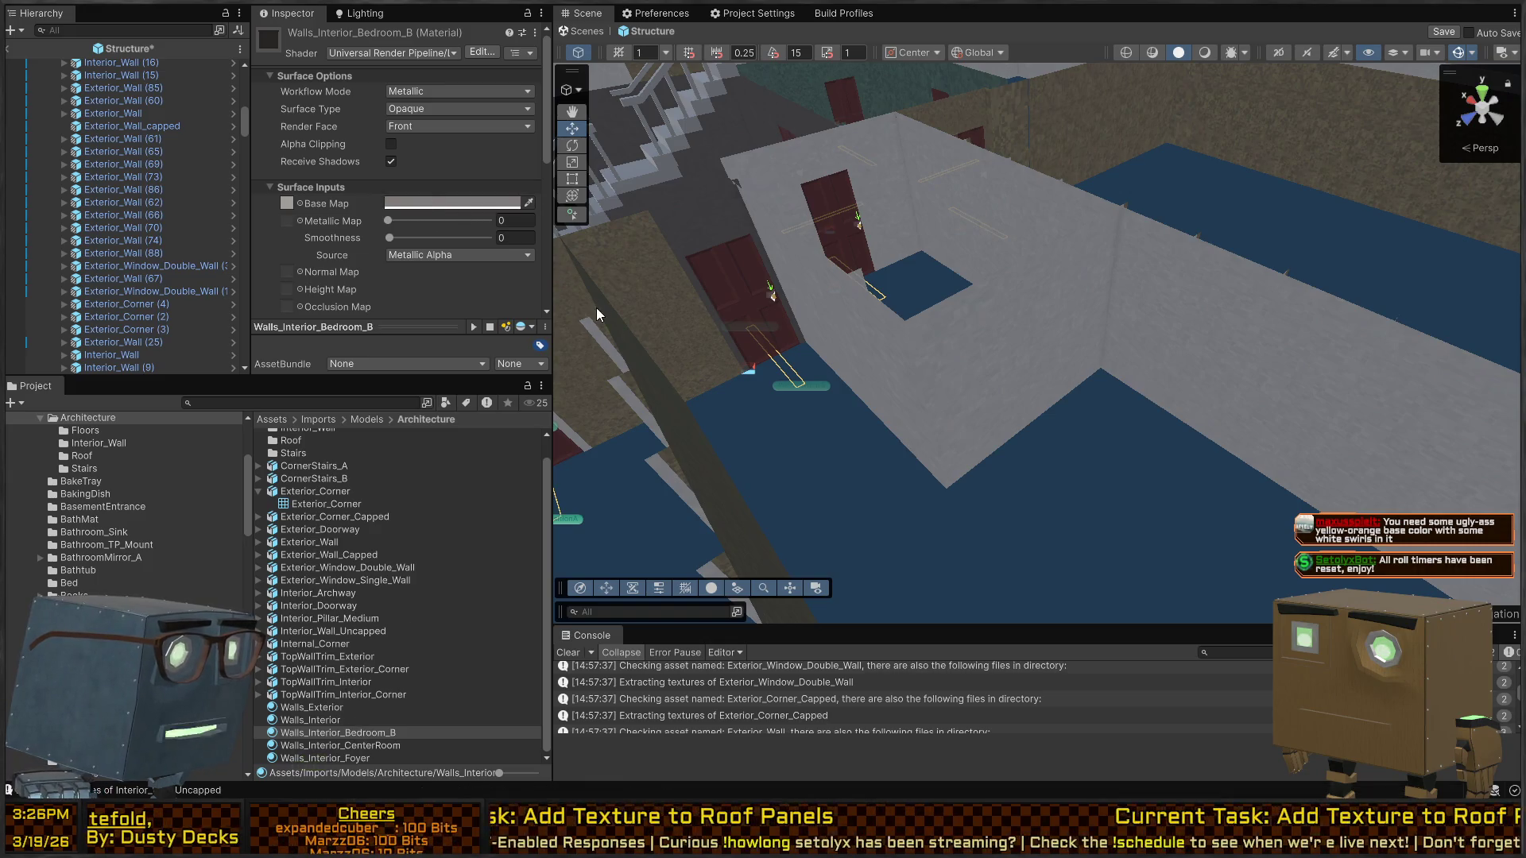
mouse_move(1156, 461)
left_mouse_down()
mouse_move(1020, 416)
mouse_move(1107, 388)
left_mouse_up()
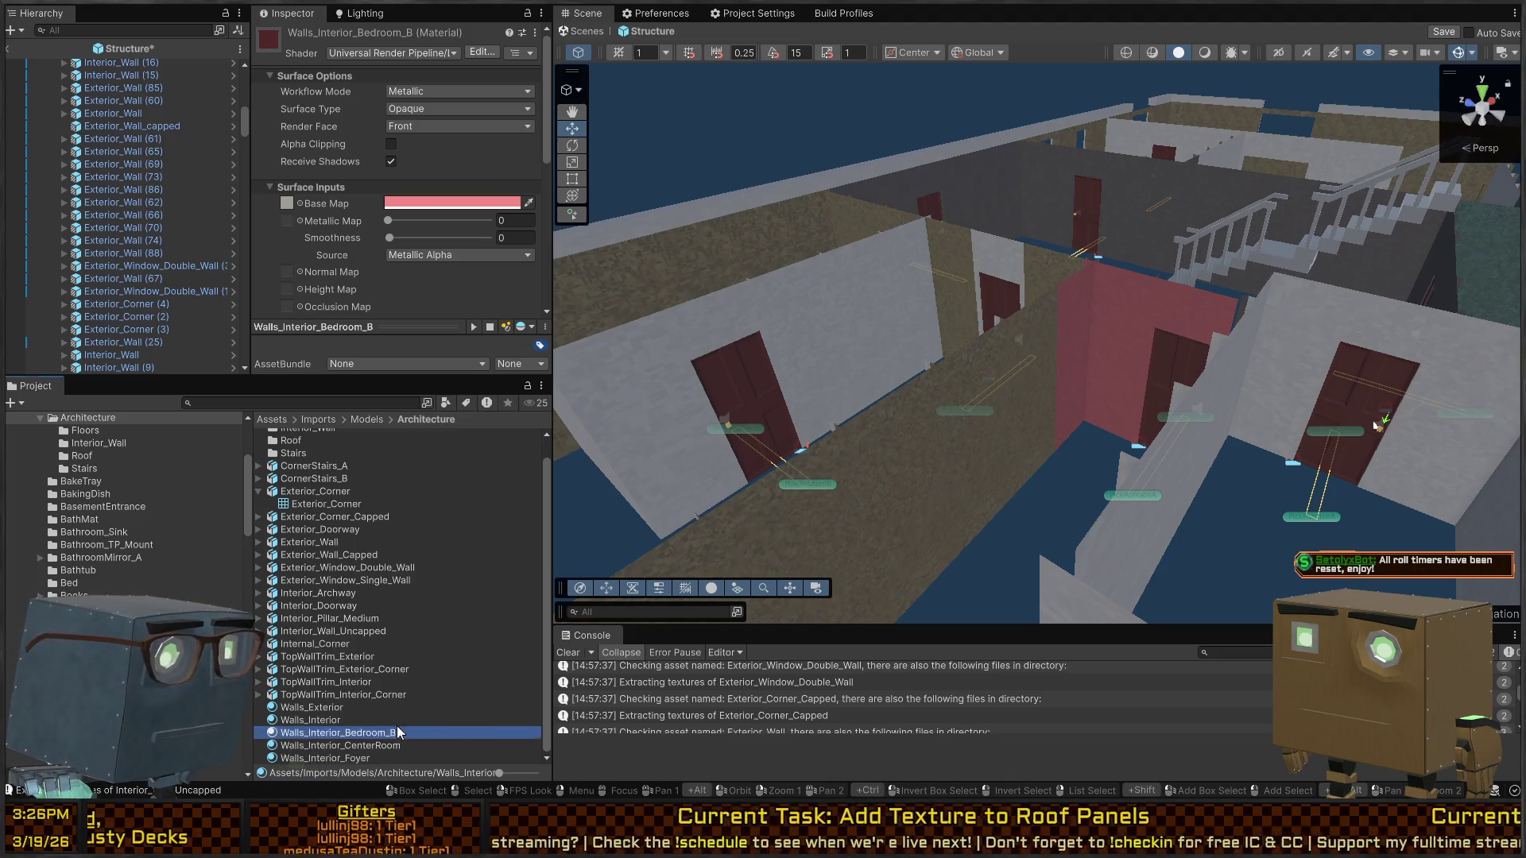
left_click_drag(399, 732, 1049, 433)
mouse_move(1235, 452)
left_mouse_down()
mouse_move(1000, 474)
mouse_move(1123, 389)
left_mouse_up()
Select the wall next to the pink one plus its adjoining panels along the long wall
left_click(1122, 389)
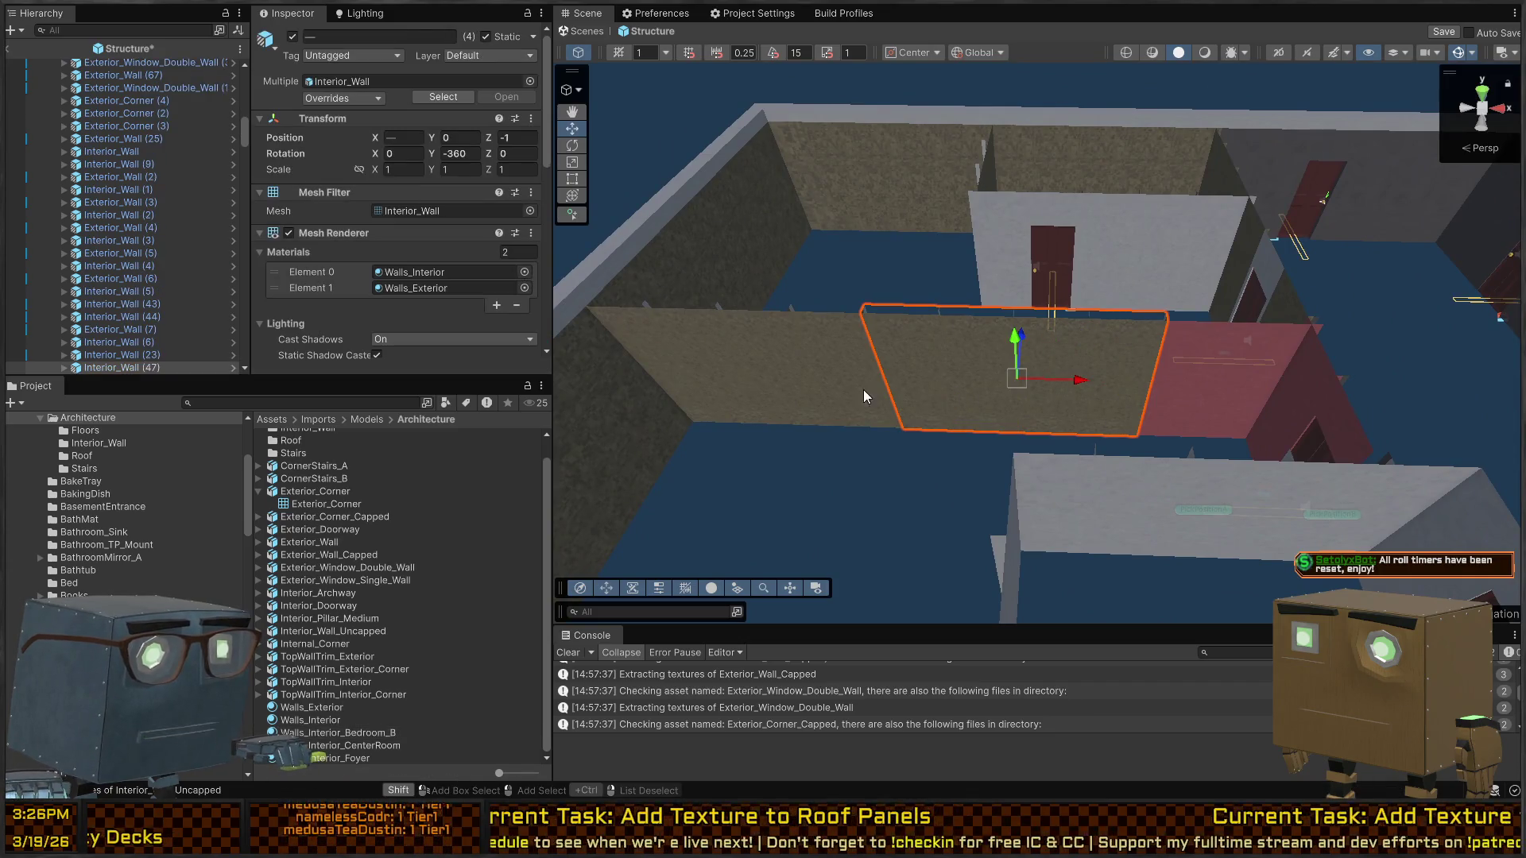
left_click(808, 387, "shift")
left_click(731, 373, "shift")
left_click(663, 377, "shift")
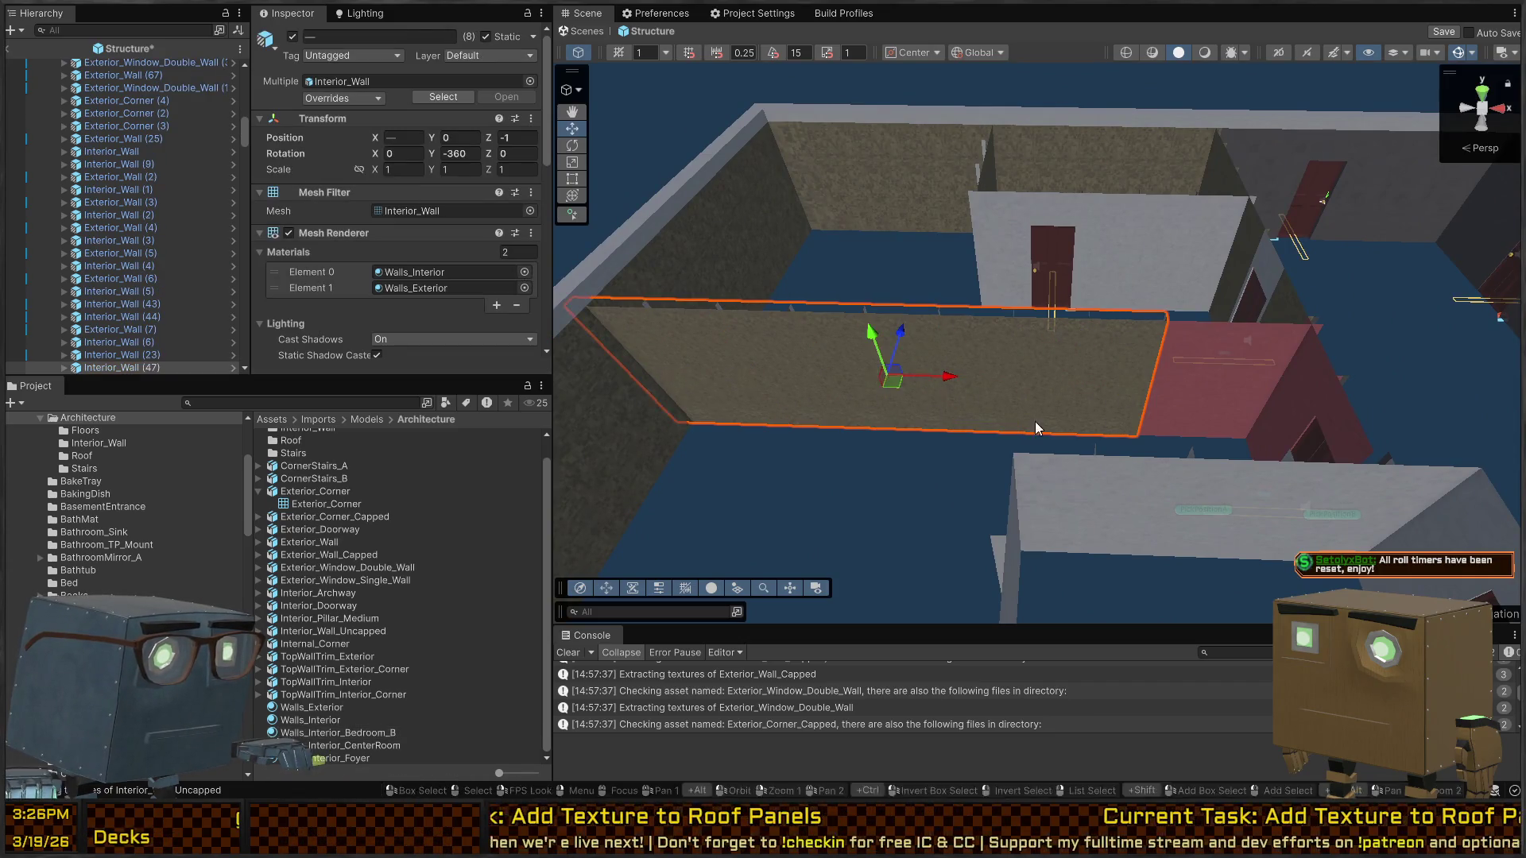
left_click_drag(1035, 421, 835, 335)
left_click(832, 335, "shift")
left_click(783, 372, "shift")
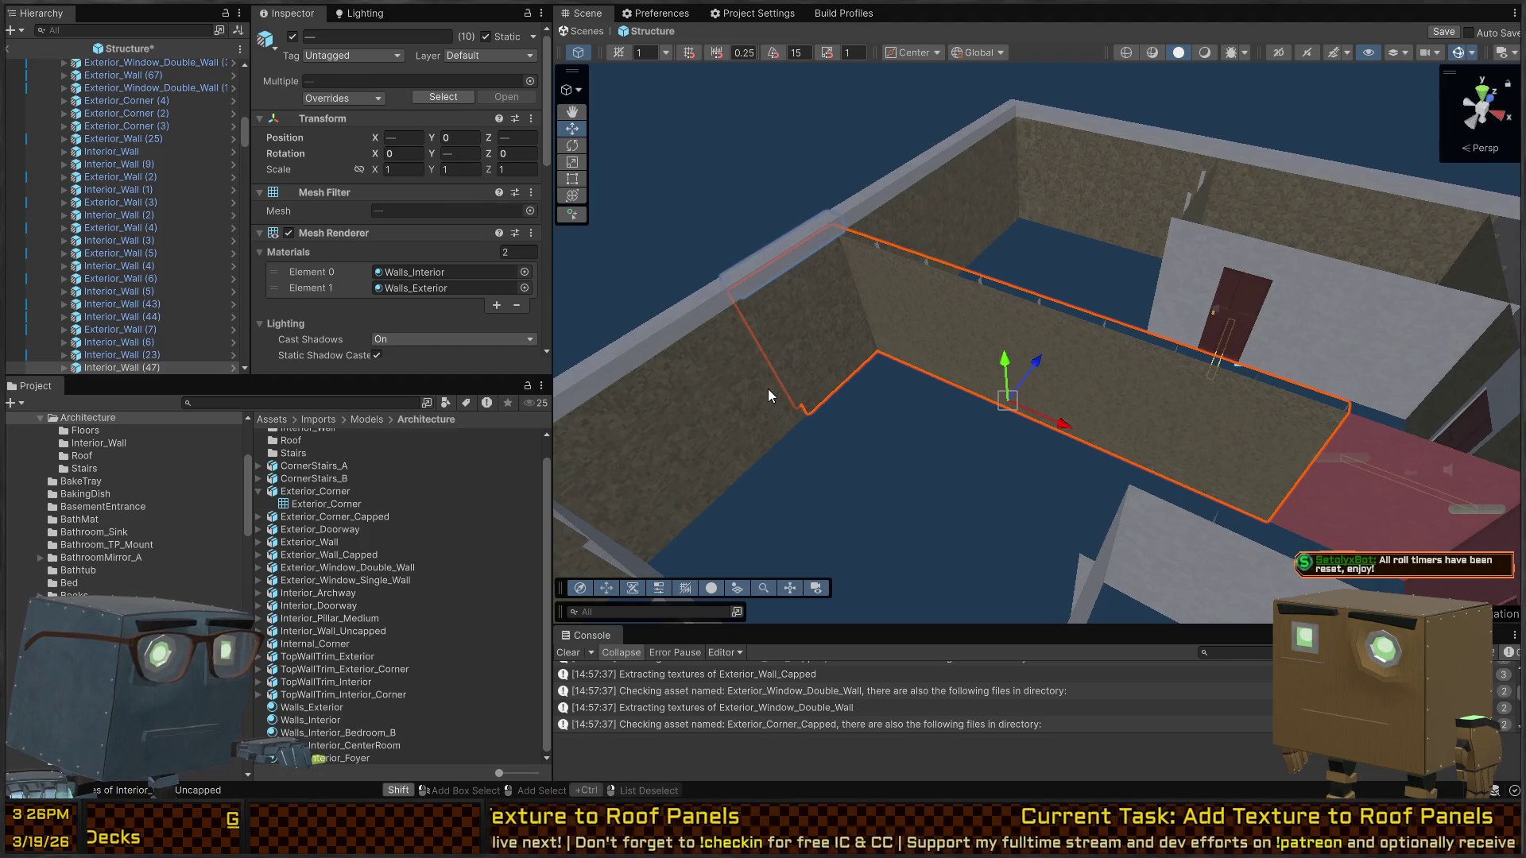
left_click(669, 451, "shift")
left_click(647, 487, "shift")
Highlight the faces using the exterior material and open the Walls_Interior material settings
left_click(413, 288)
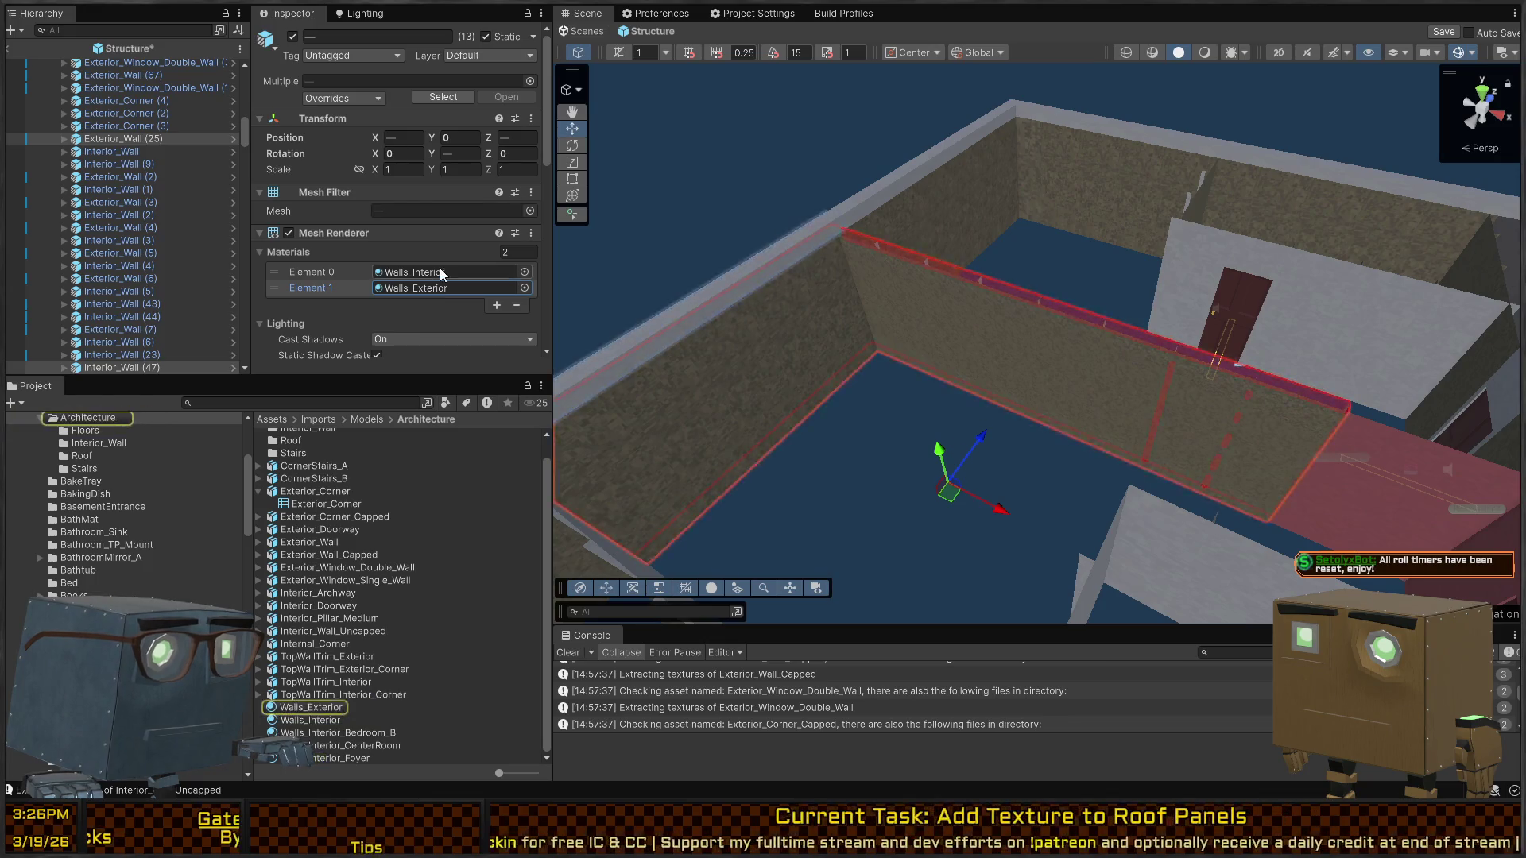
left_click(429, 272)
double_click(443, 272)
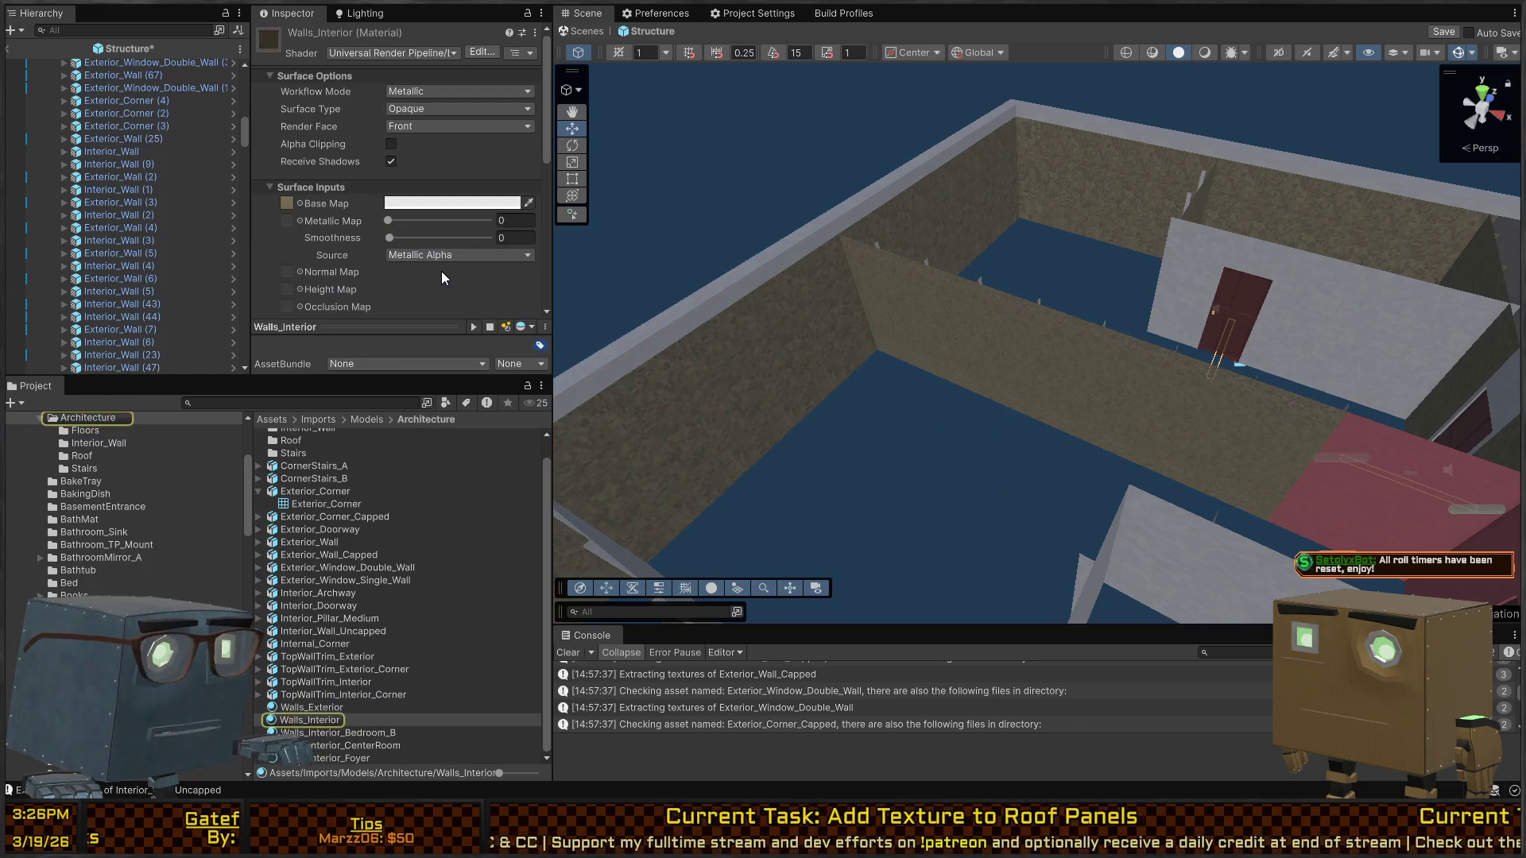
Select the whole long wall and check which faces use the interior material from both sides
left_click(1244, 412)
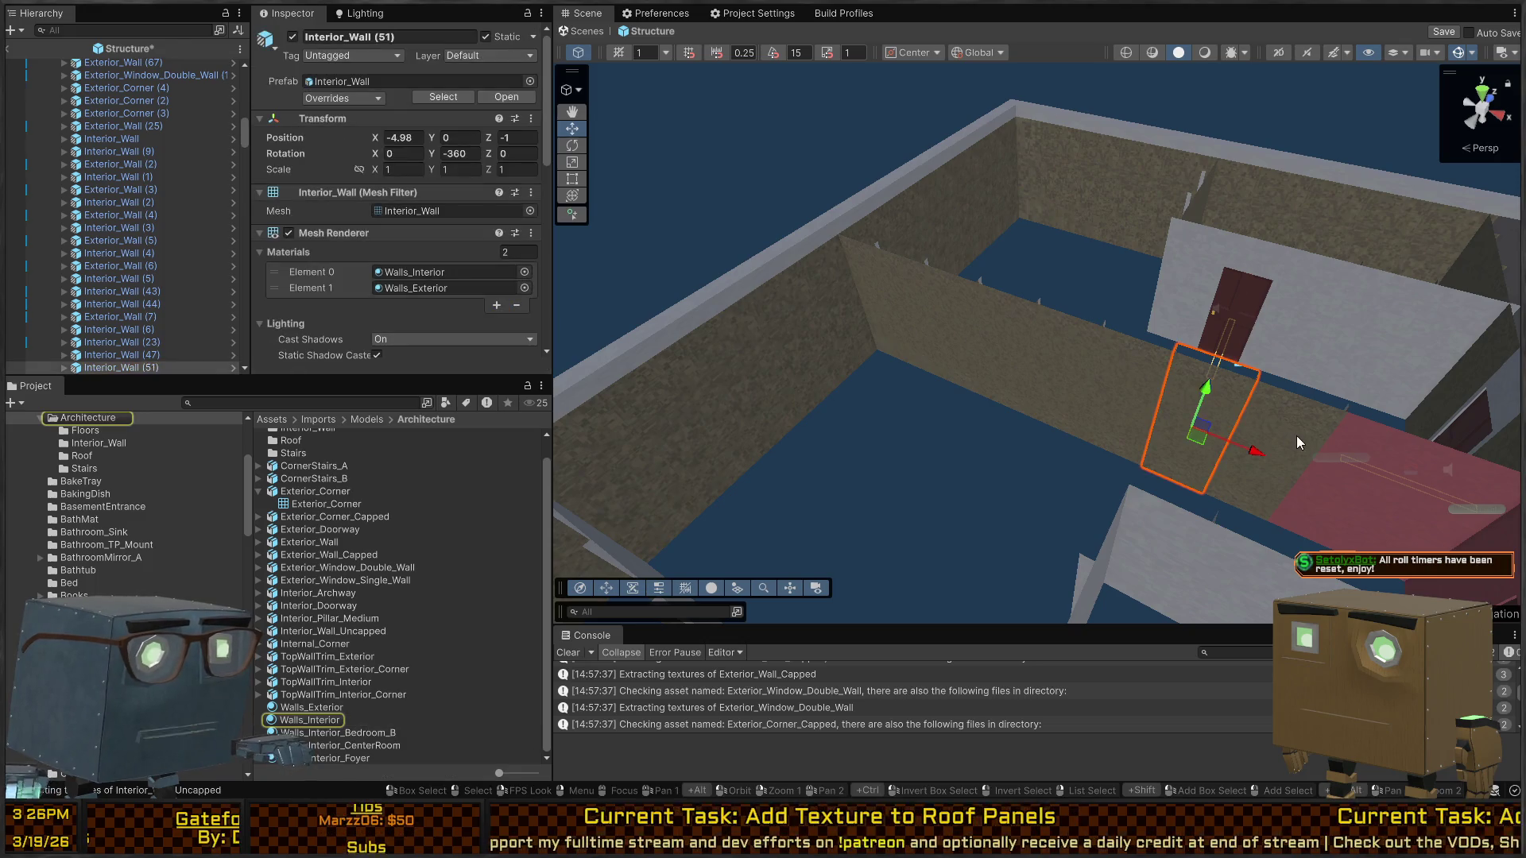
left_click(1160, 383)
left_click(419, 274)
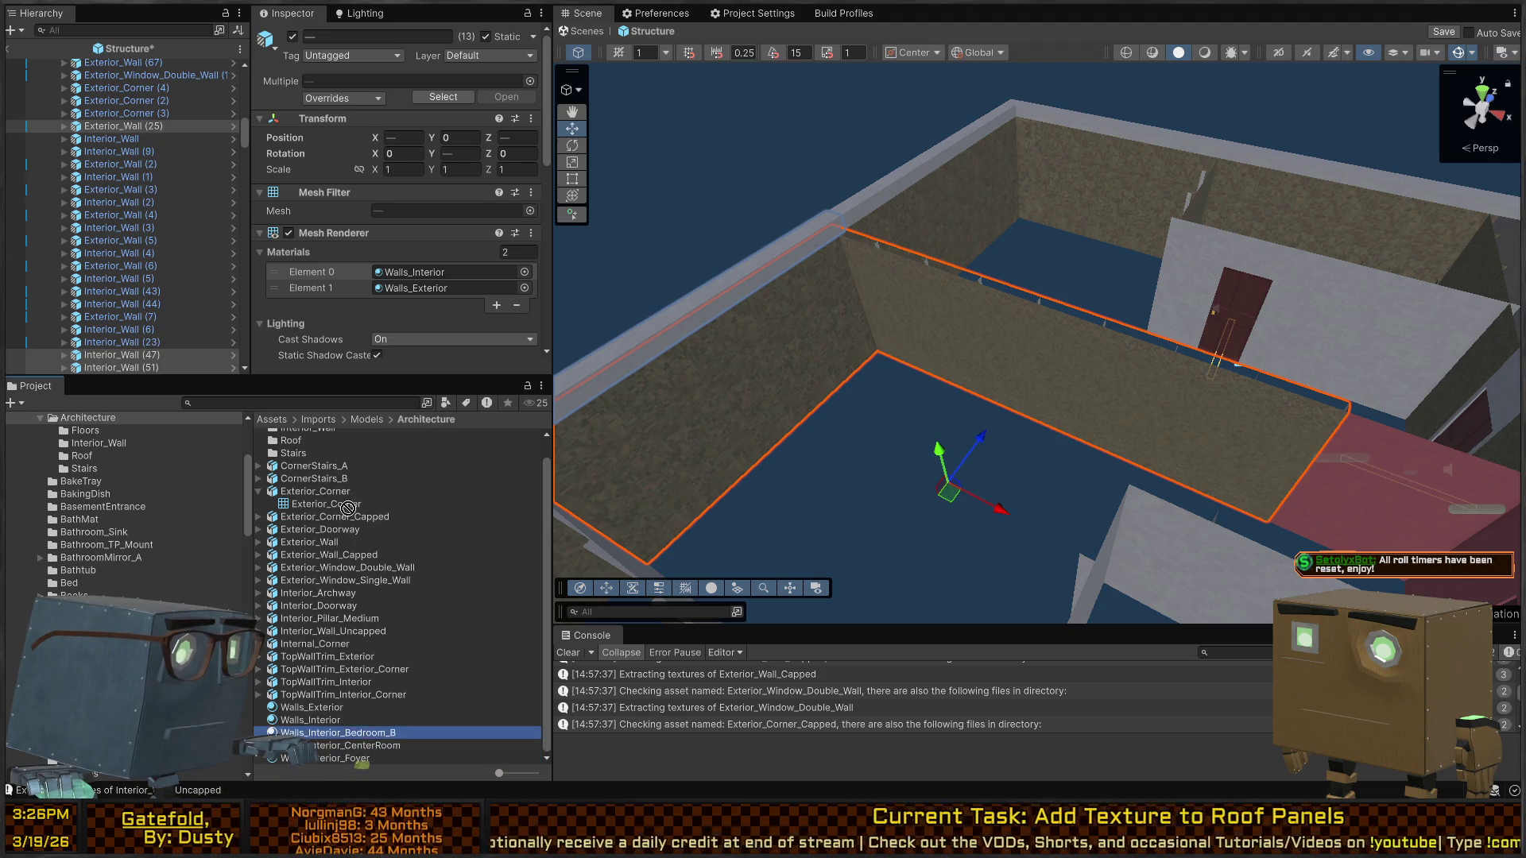
scroll(440, 207, "down", 3)
left_click_drag(795, 357, 604, 395)
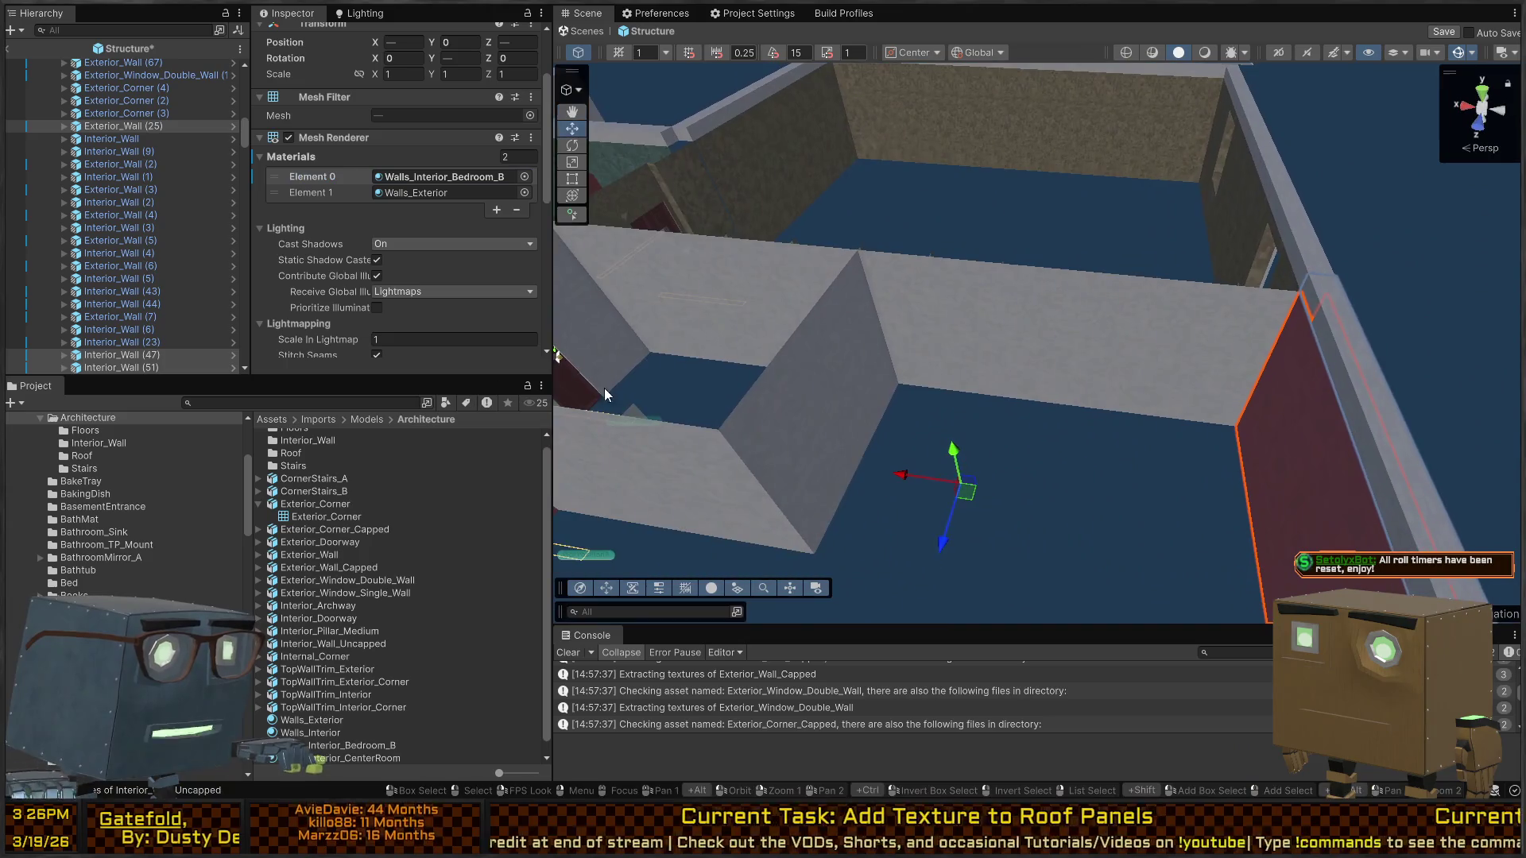
Select the short middle wall and locate the interior material it uses
left_click(1240, 331)
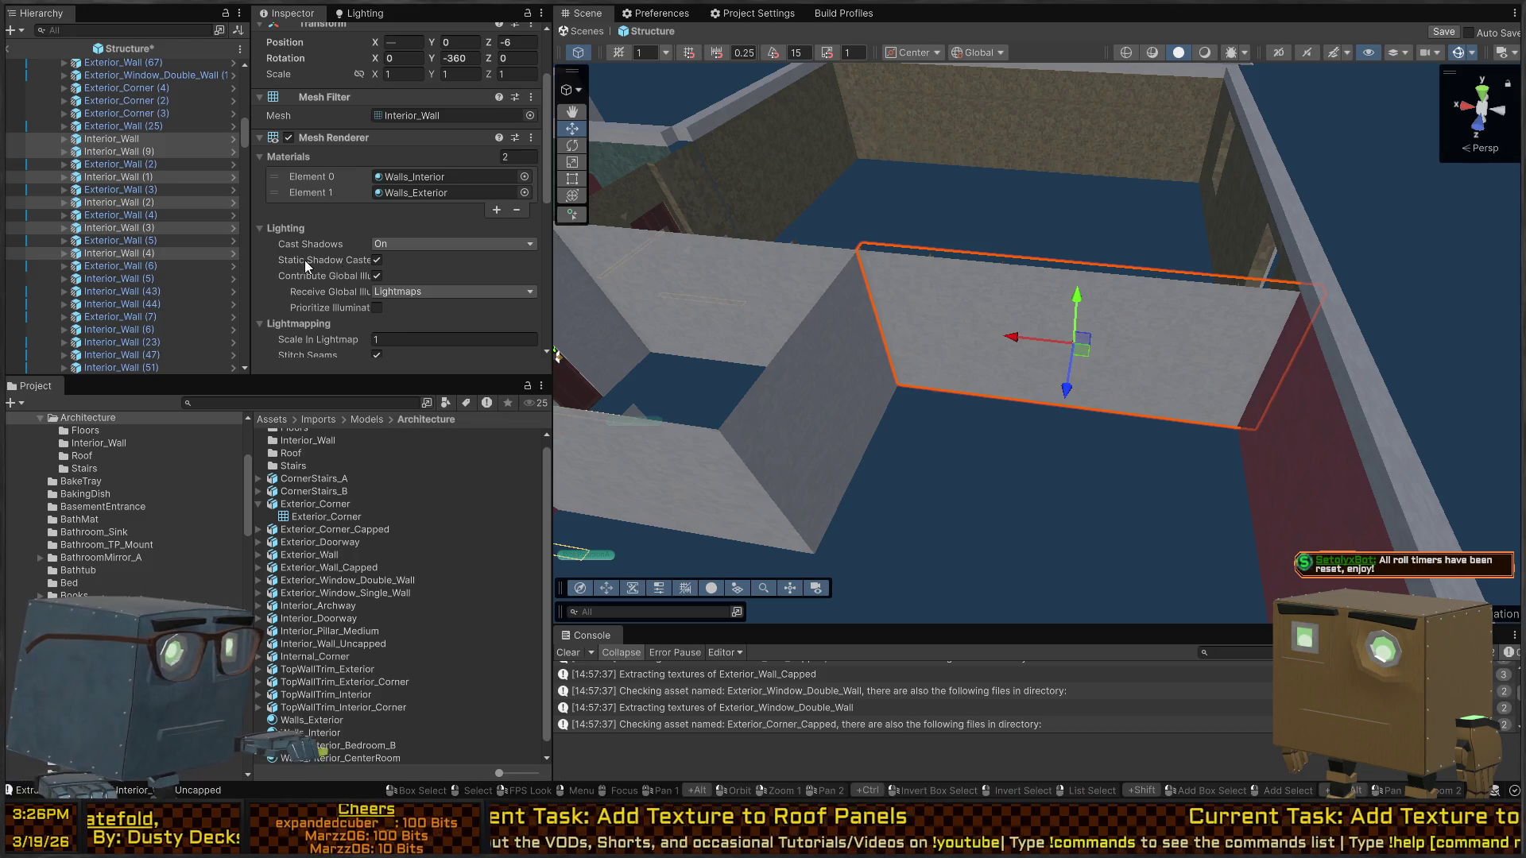
left_click(465, 178)
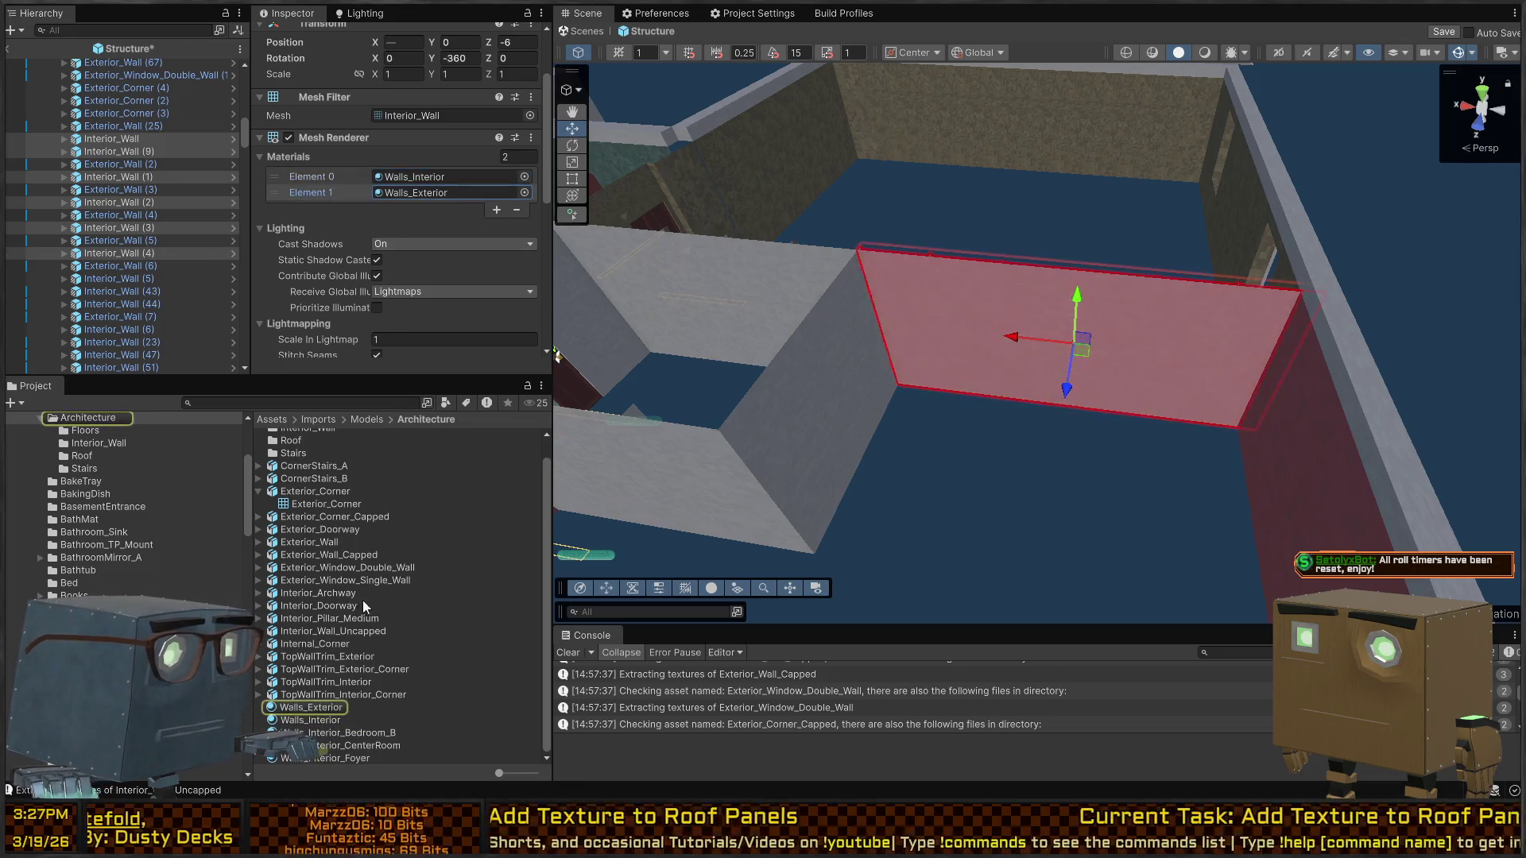
mouse_move(321, 732)
left_mouse_down()
mouse_move(750, 298)
mouse_move(390, 197)
left_mouse_up()
Select the small room's wall, corner piece, rear wall and door wall
left_click_drag(1148, 545, 1181, 322)
left_click(1181, 322)
left_click(1101, 351, "shift")
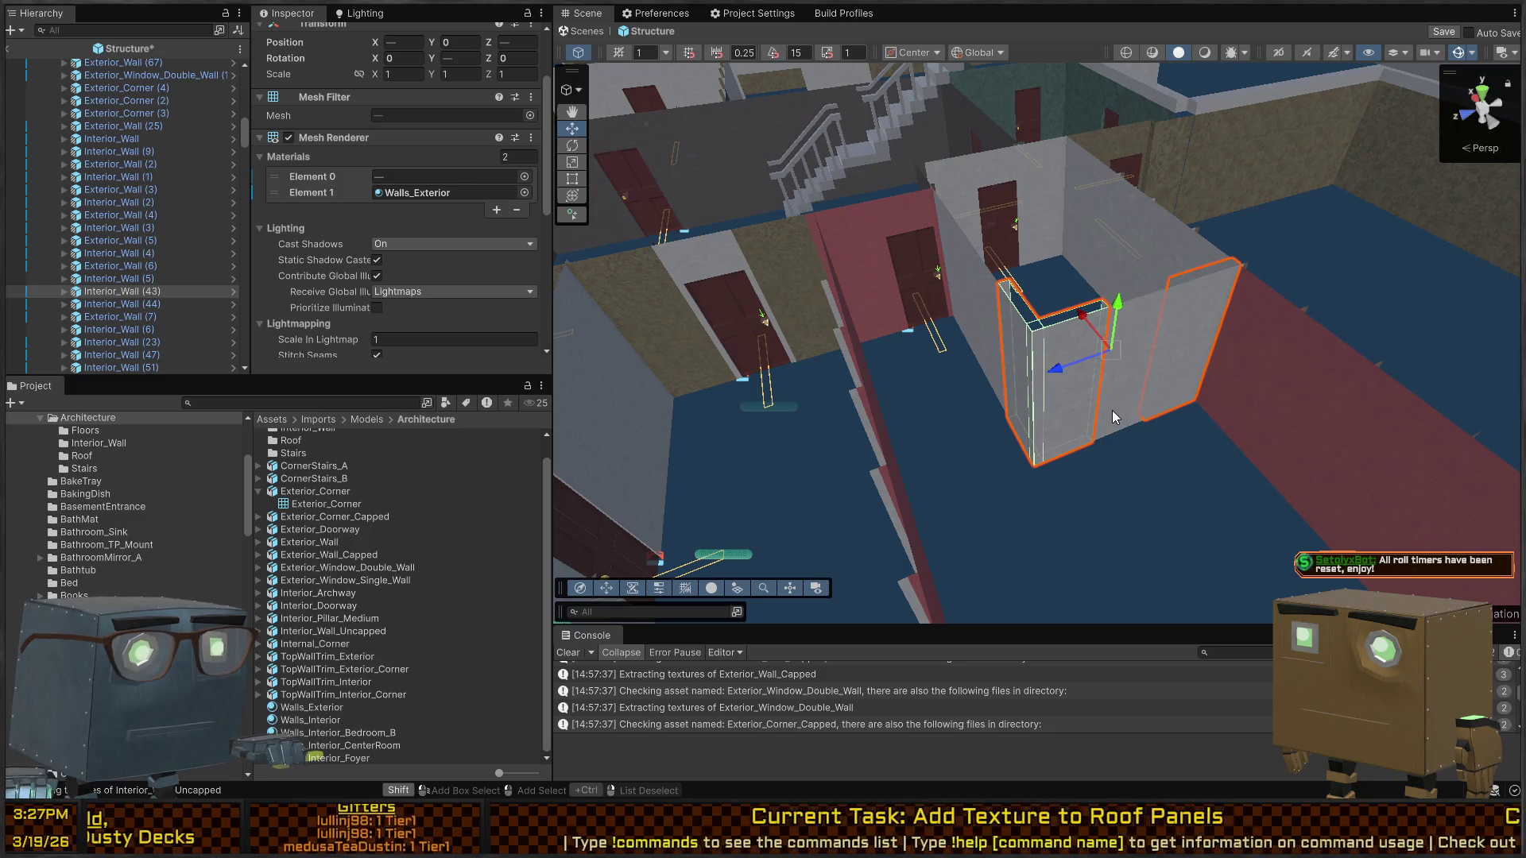
left_click(1113, 410, "shift")
left_click(974, 270, "shift")
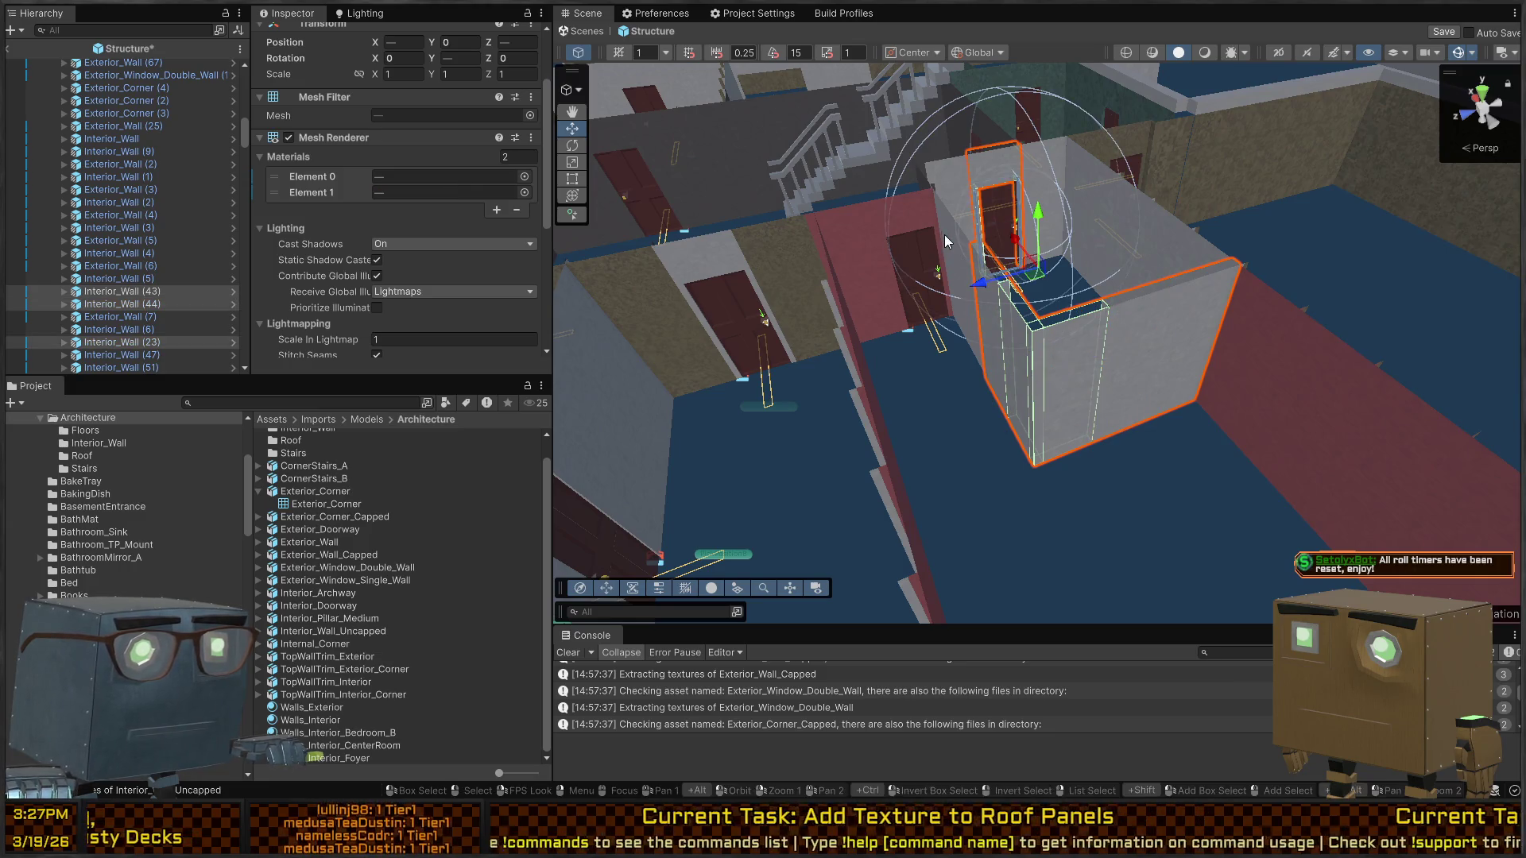
mouse_move(944, 235)
left_mouse_down()
mouse_move(1166, 421)
mouse_move(951, 403)
left_mouse_up()
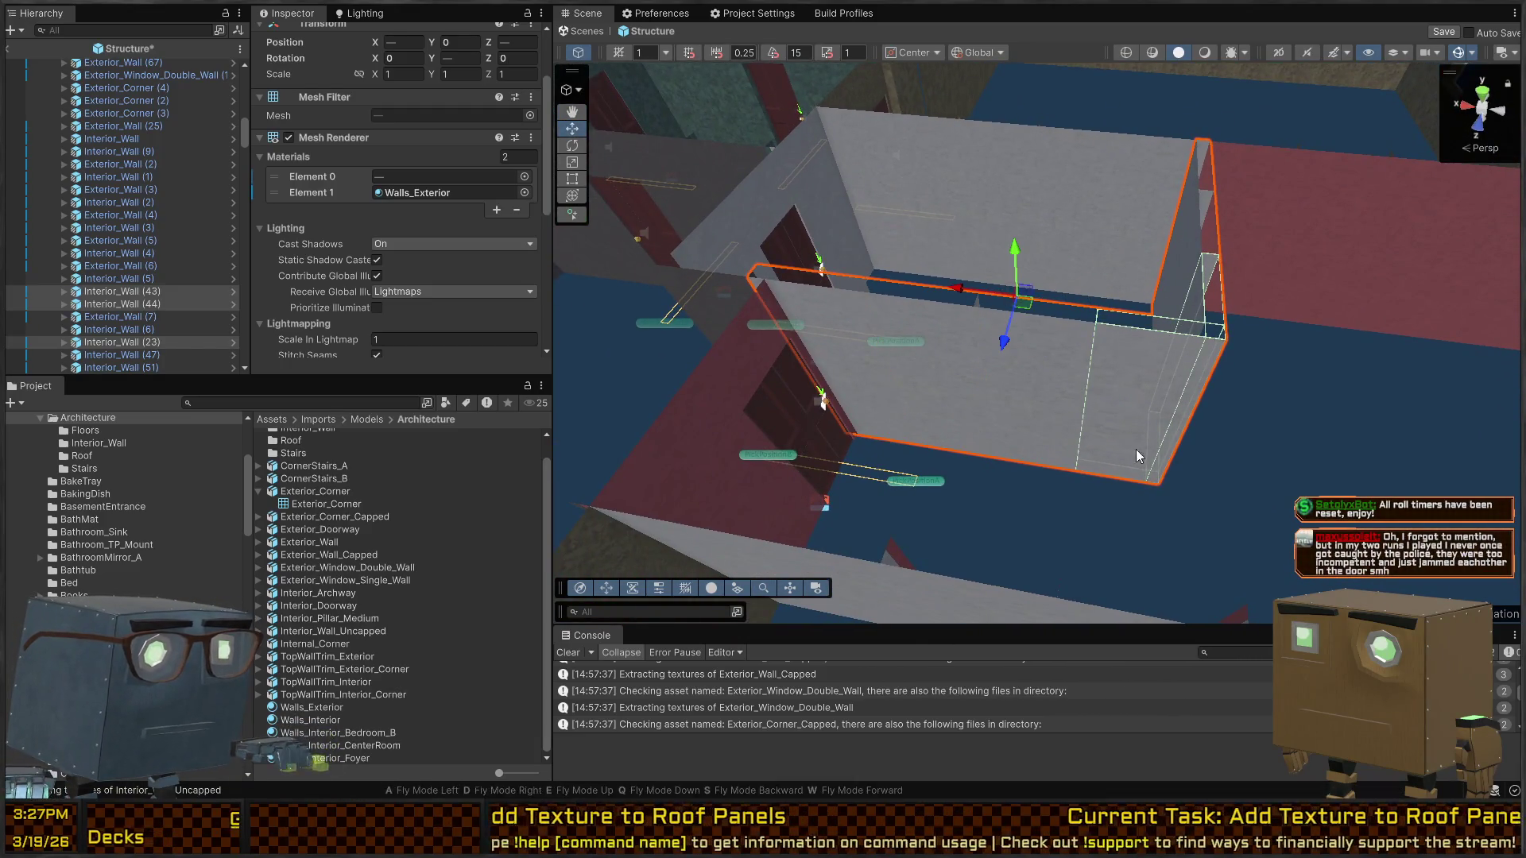
left_click_drag(1136, 450, 683, 453)
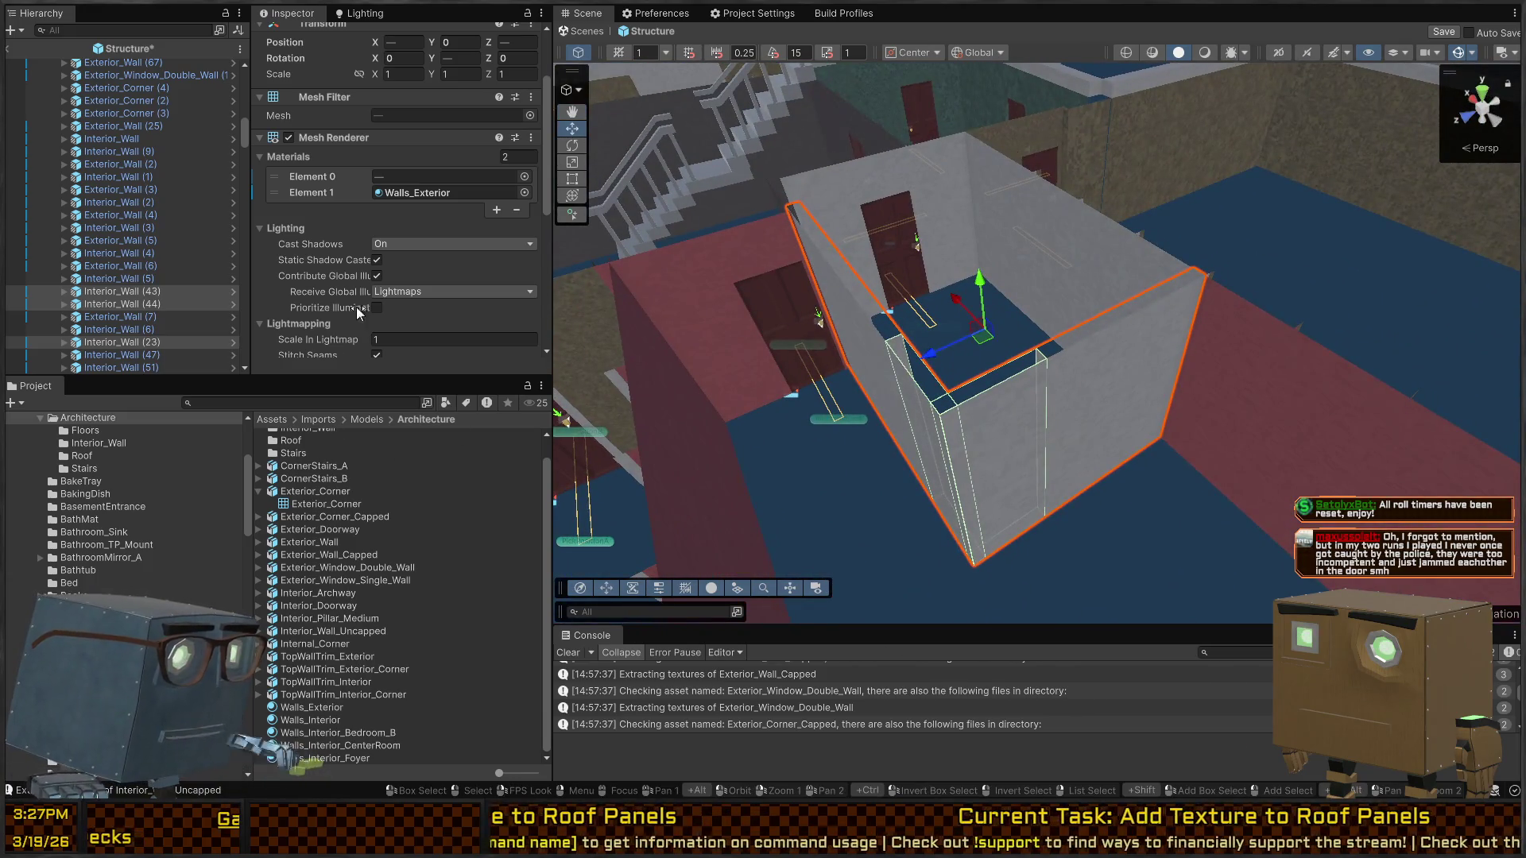
Highlight the faces using the exterior material and open the Walls_Exterior material settings
left_click(420, 192)
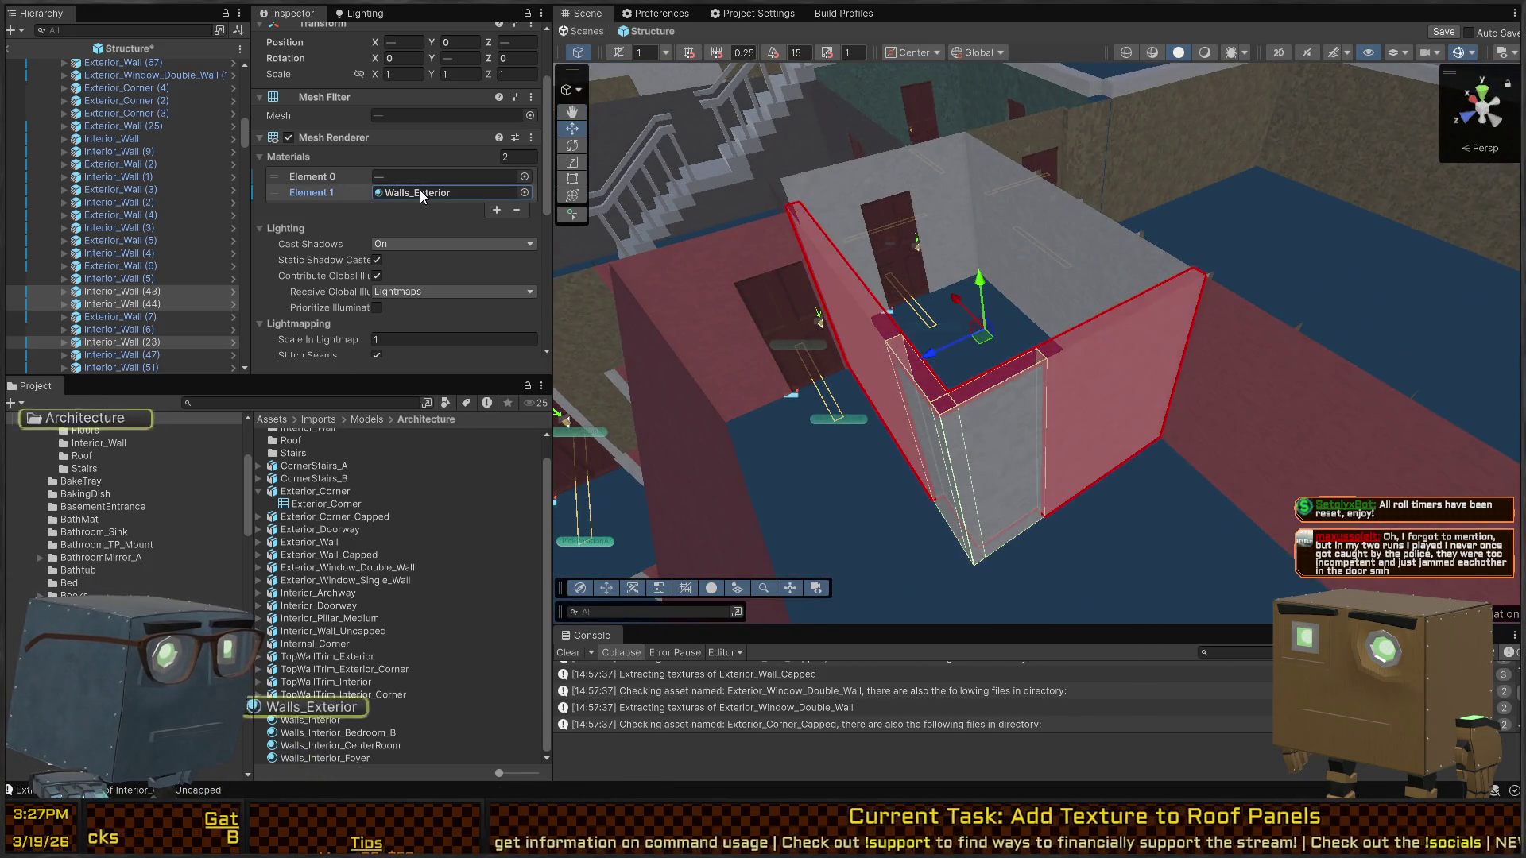
left_click_drag(1099, 319, 876, 302)
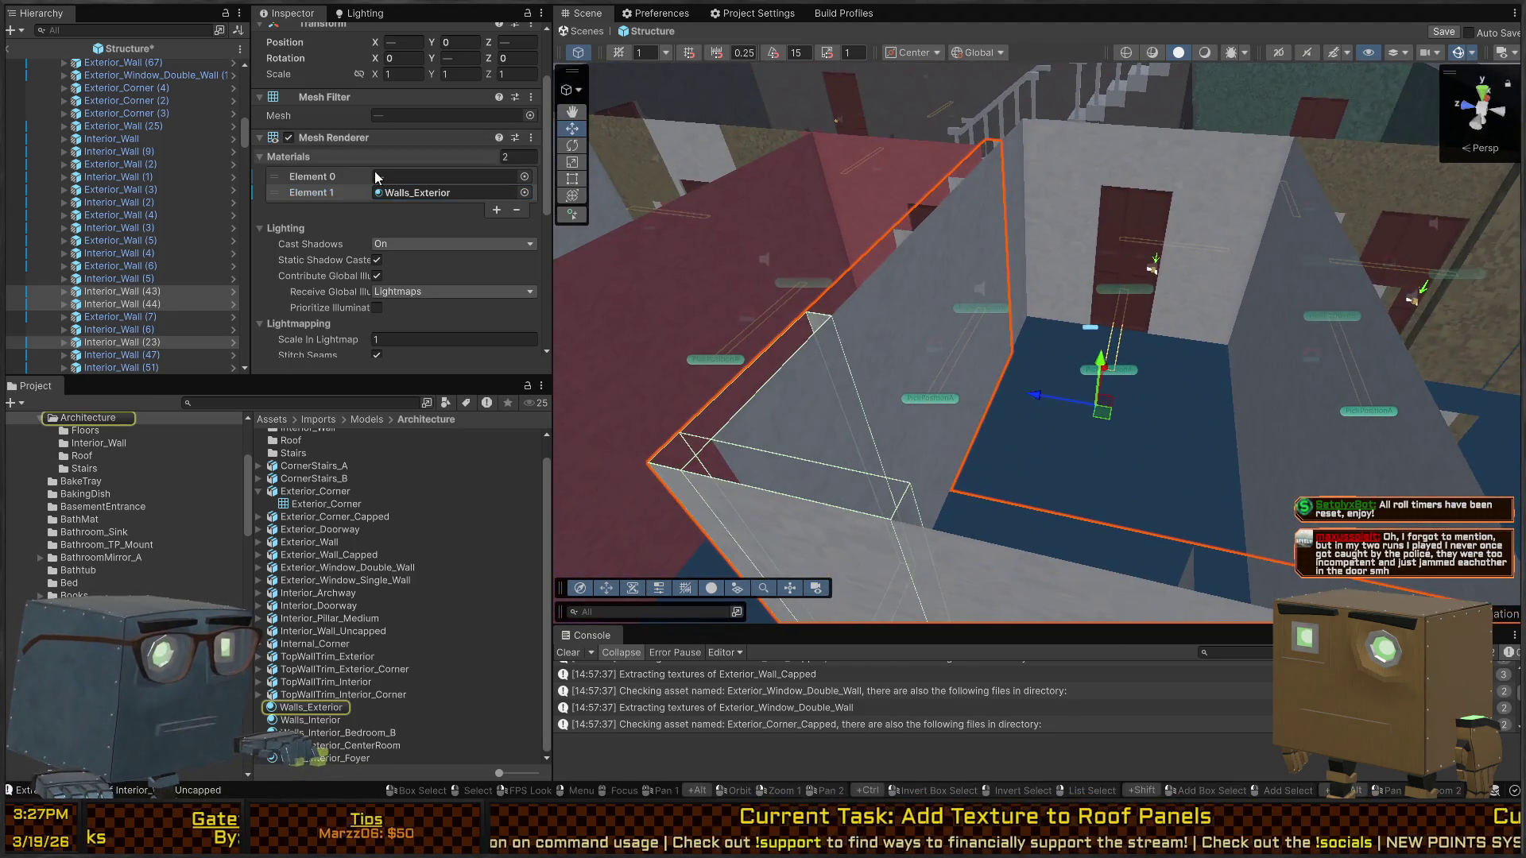
double_click(394, 192)
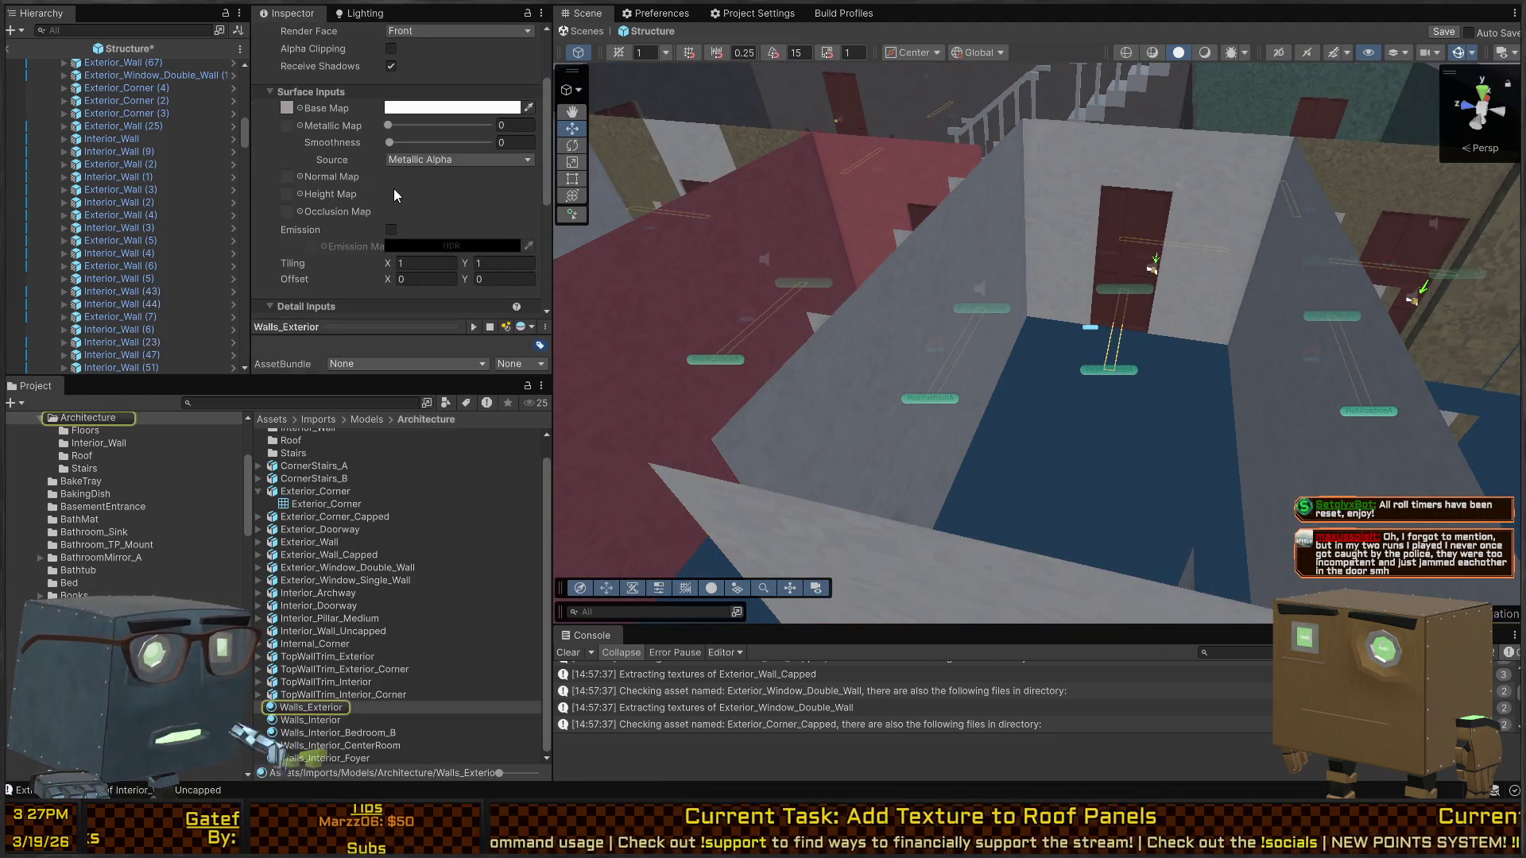
Check a single wall's second material, then select the doorway piece and the wall beside it
left_click(925, 335)
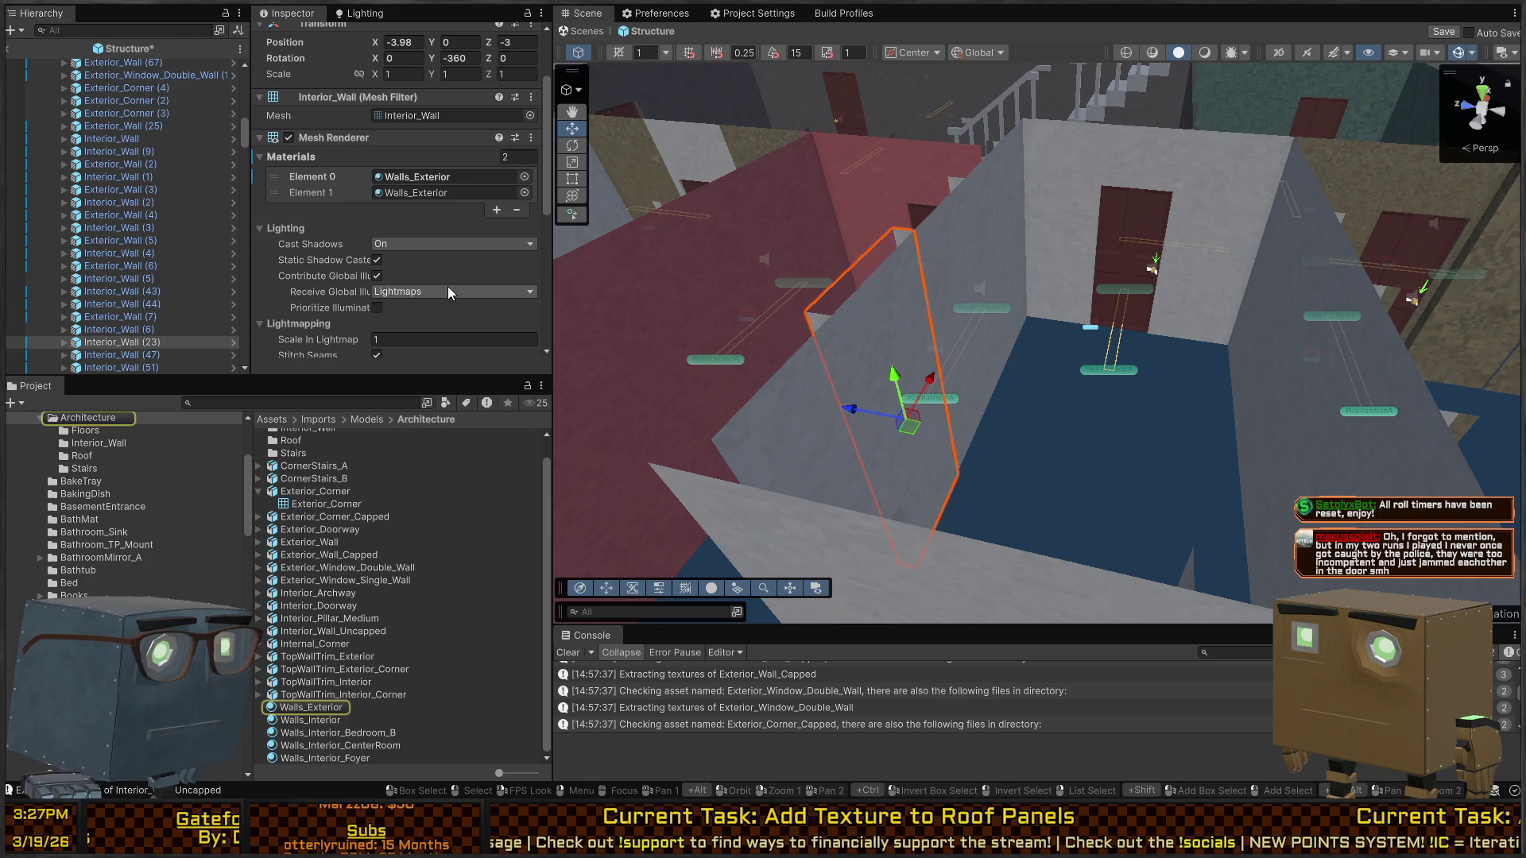
left_click(427, 195)
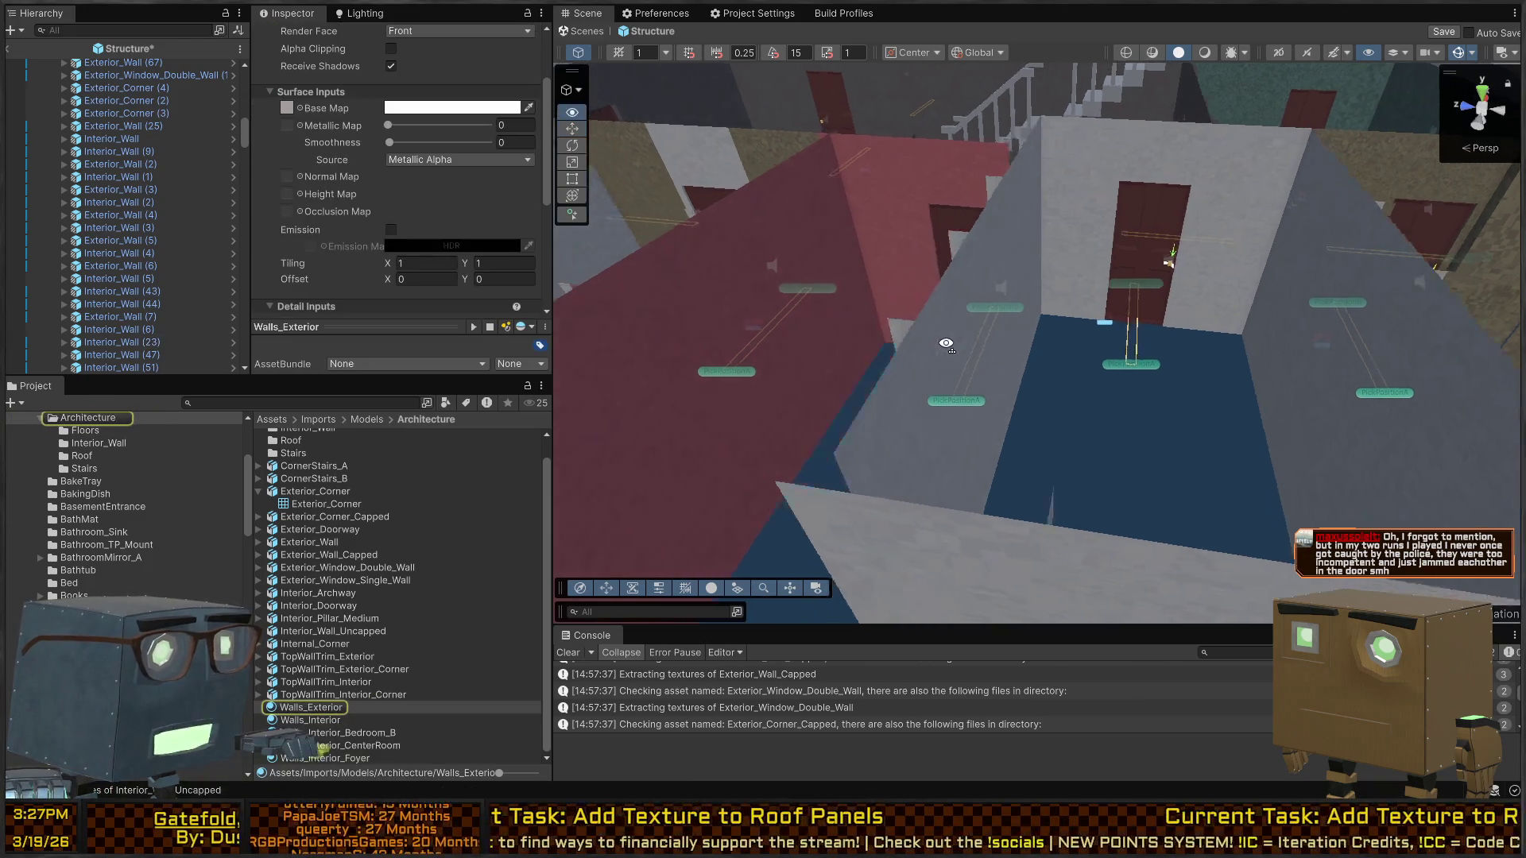
scroll(795, 318, "up", 3)
left_click(881, 260)
left_click(890, 218)
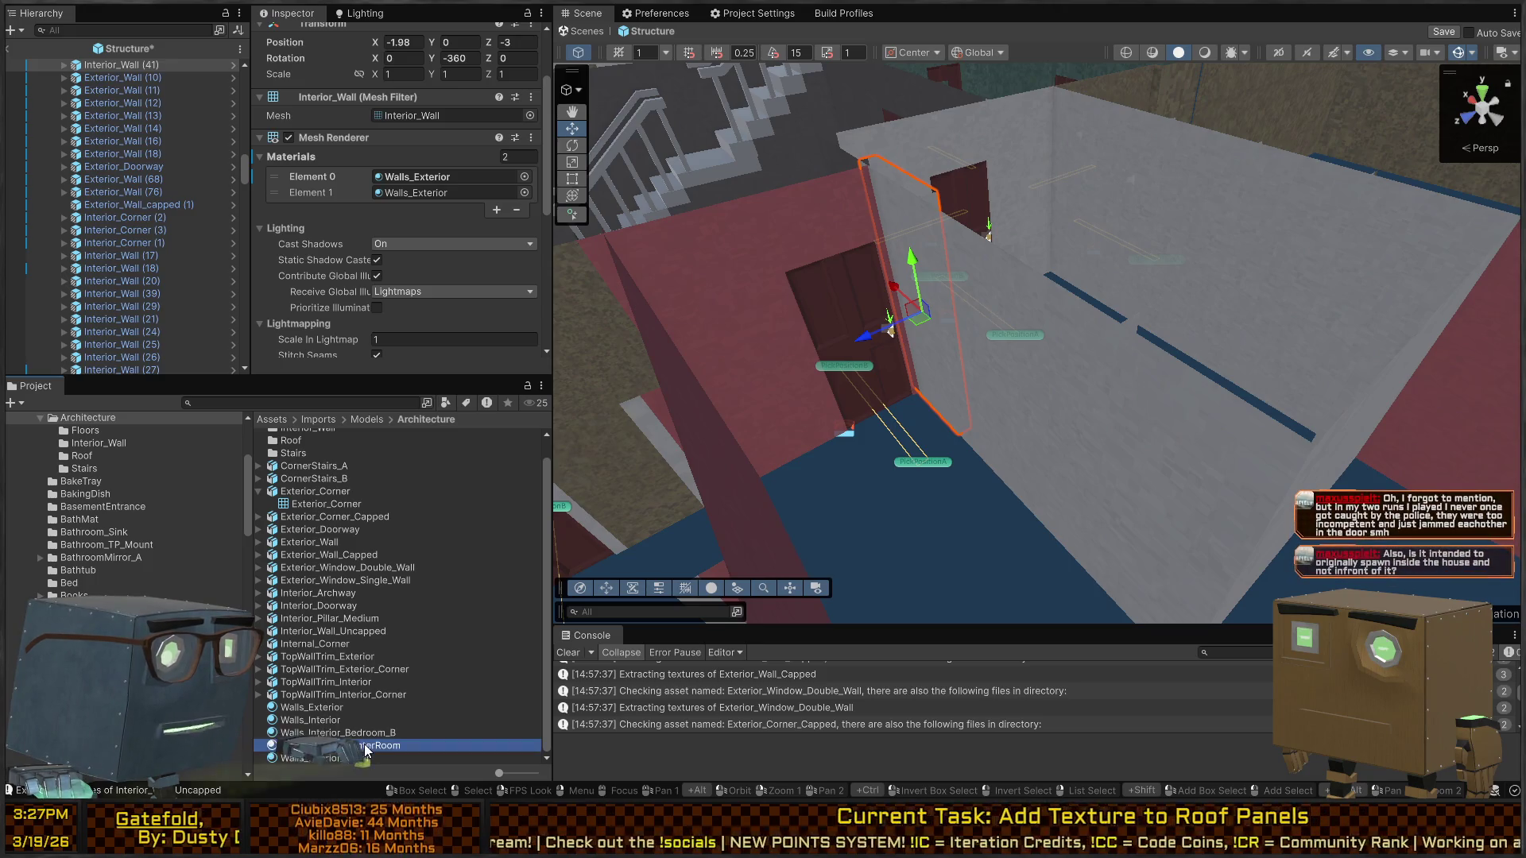
Apply Walls_Interior_Bedroom_B to the room's walls, inner corner piece and large right wall
left_click_drag(326, 733, 910, 245)
left_click(875, 250, "shift")
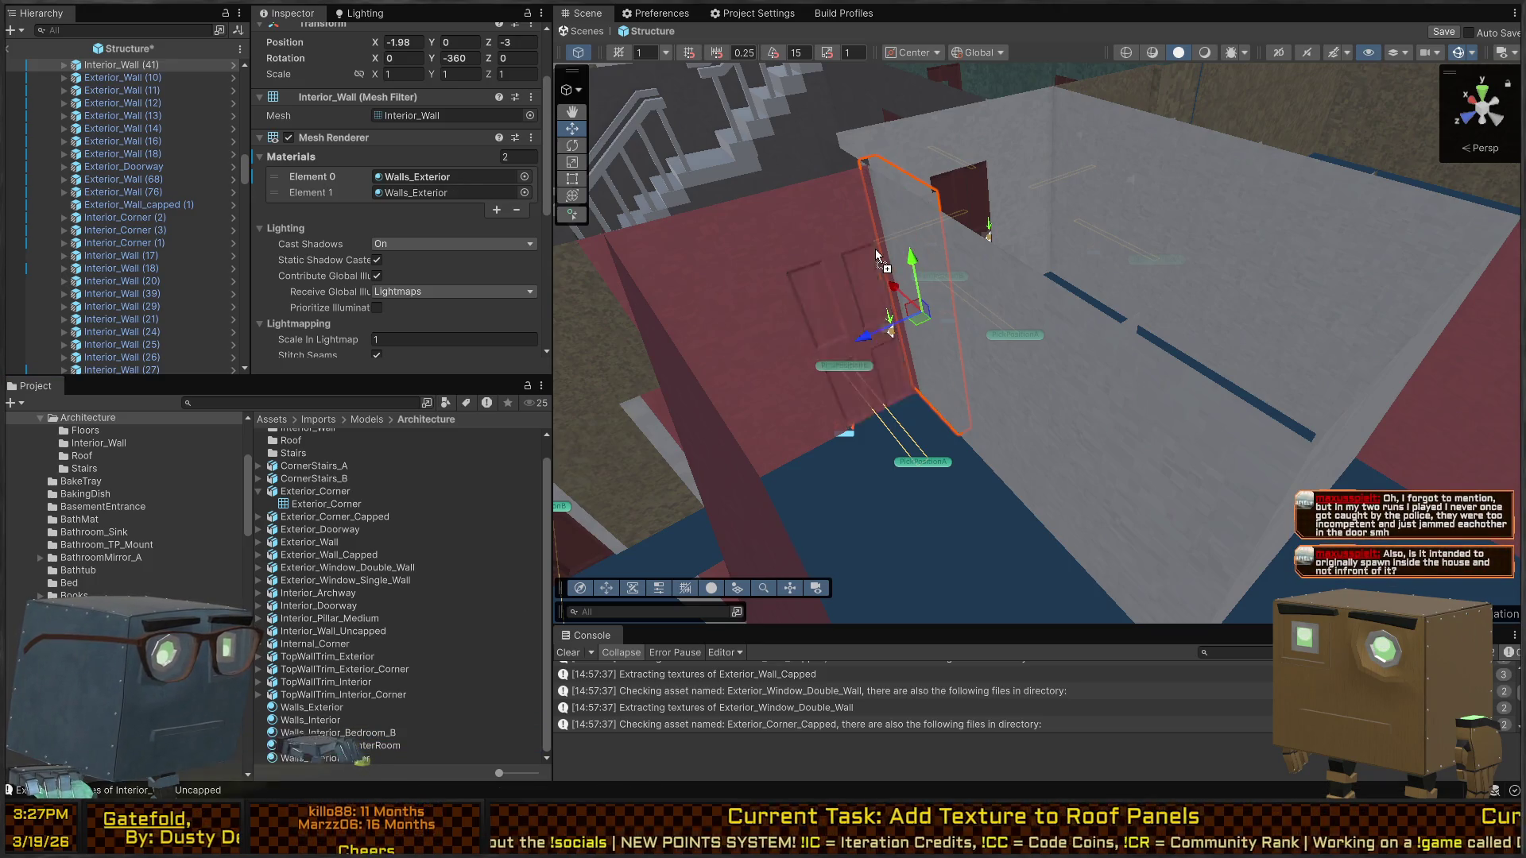
left_click(1175, 465, "shift")
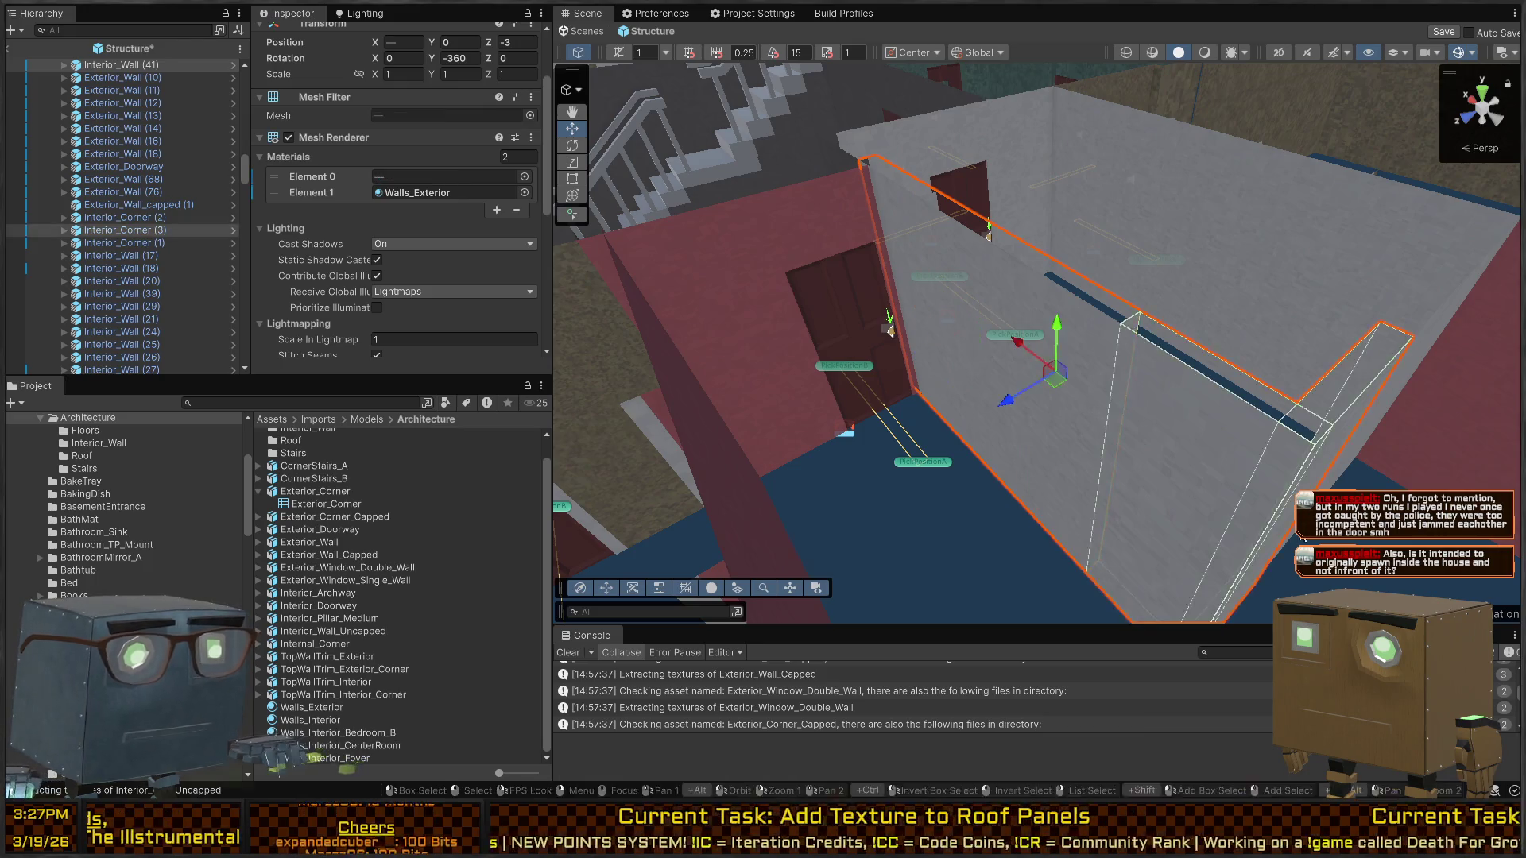
key("f")
left_click(1305, 449, "shift")
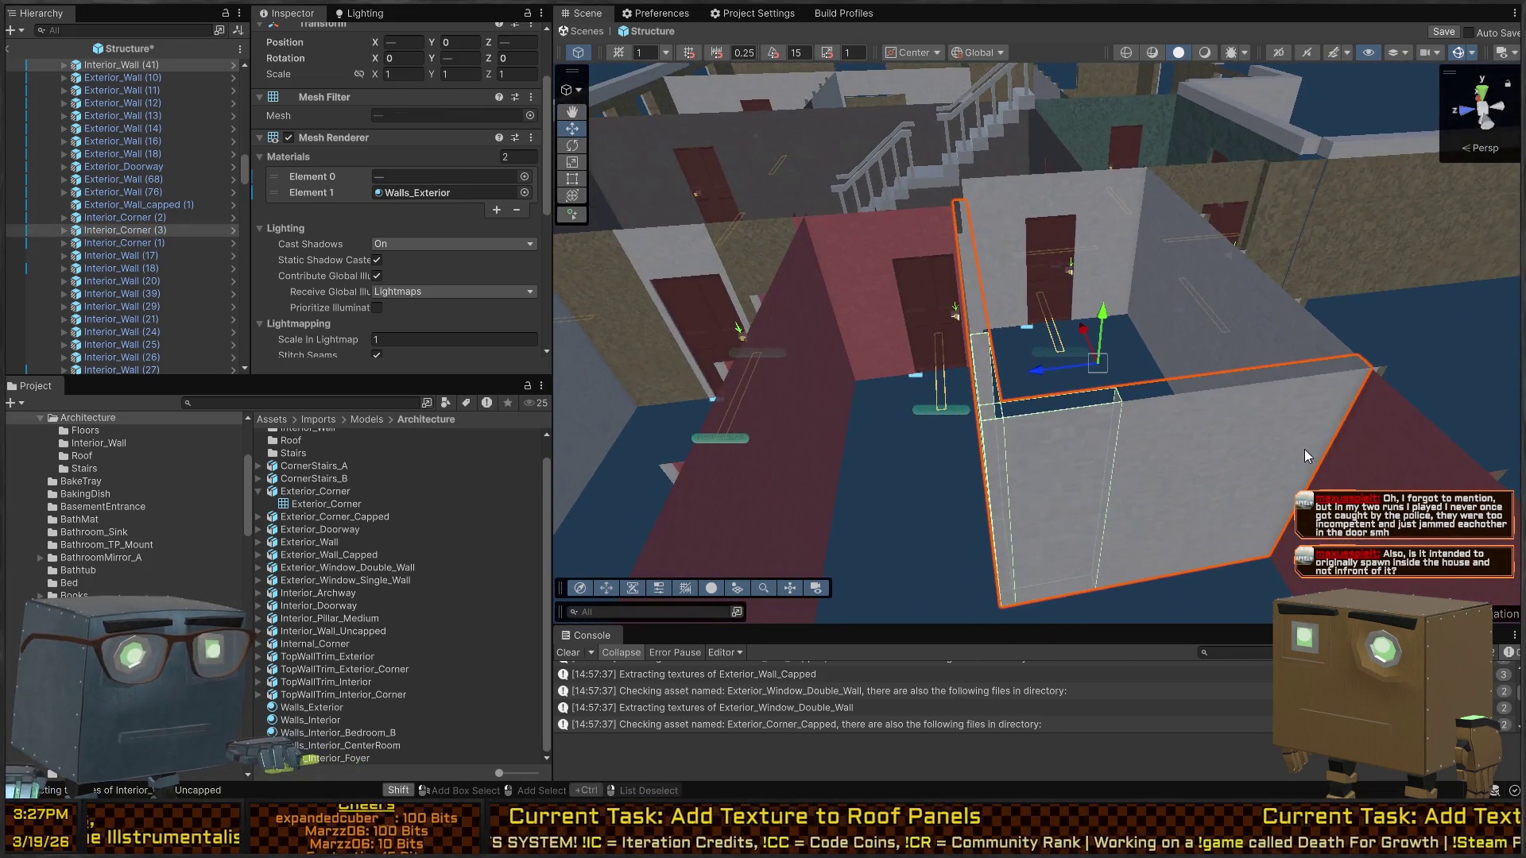
left_click_drag(371, 747, 431, 101)
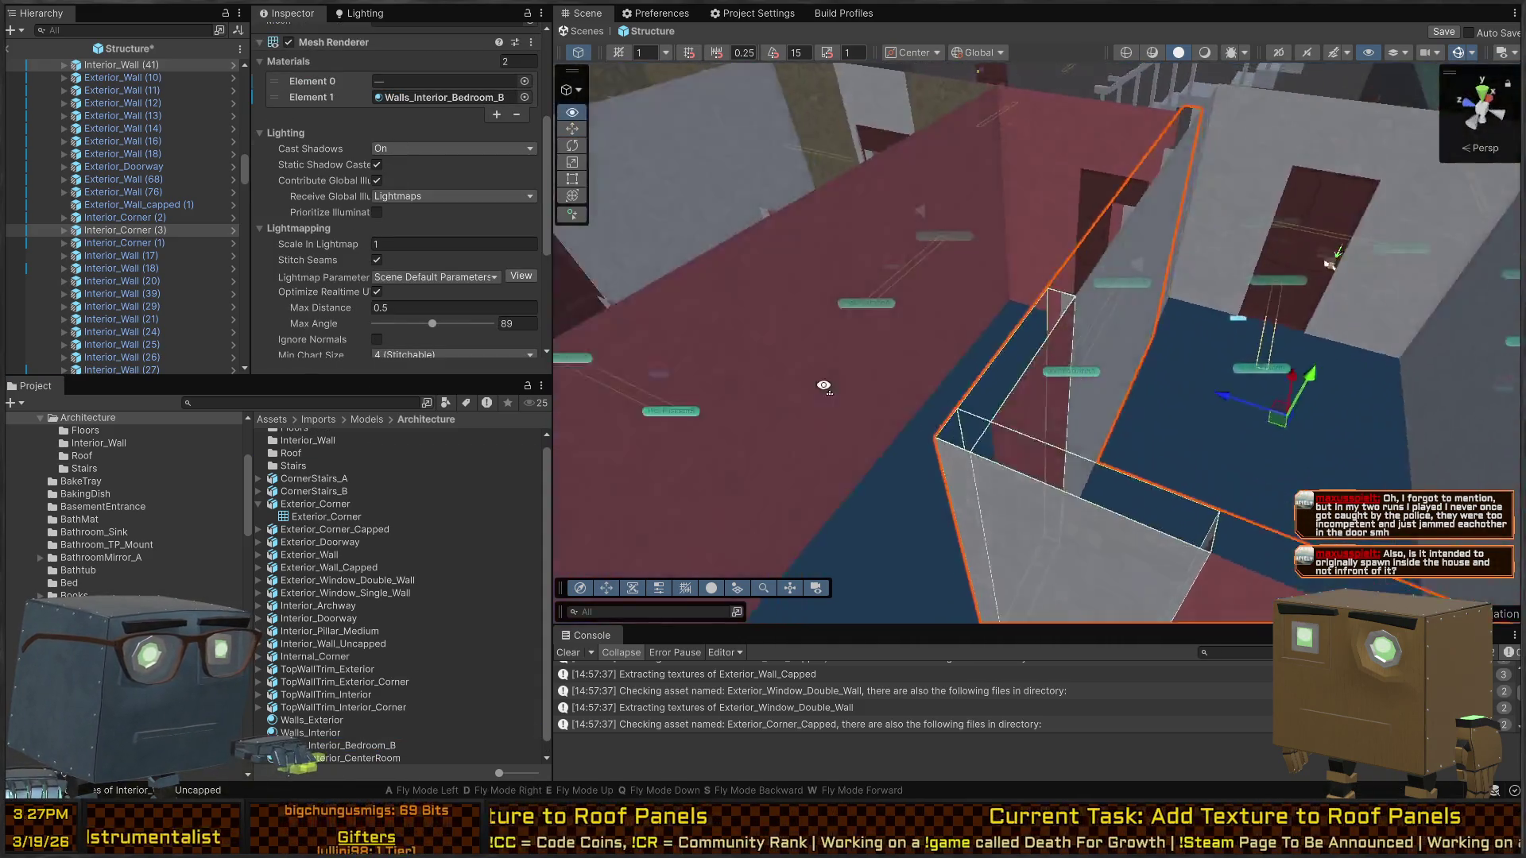
Reorder the corner piece's materials so Walls_Interior_Bedroom_B sits in the first slot
left_click_drag(823, 387, 817, 409)
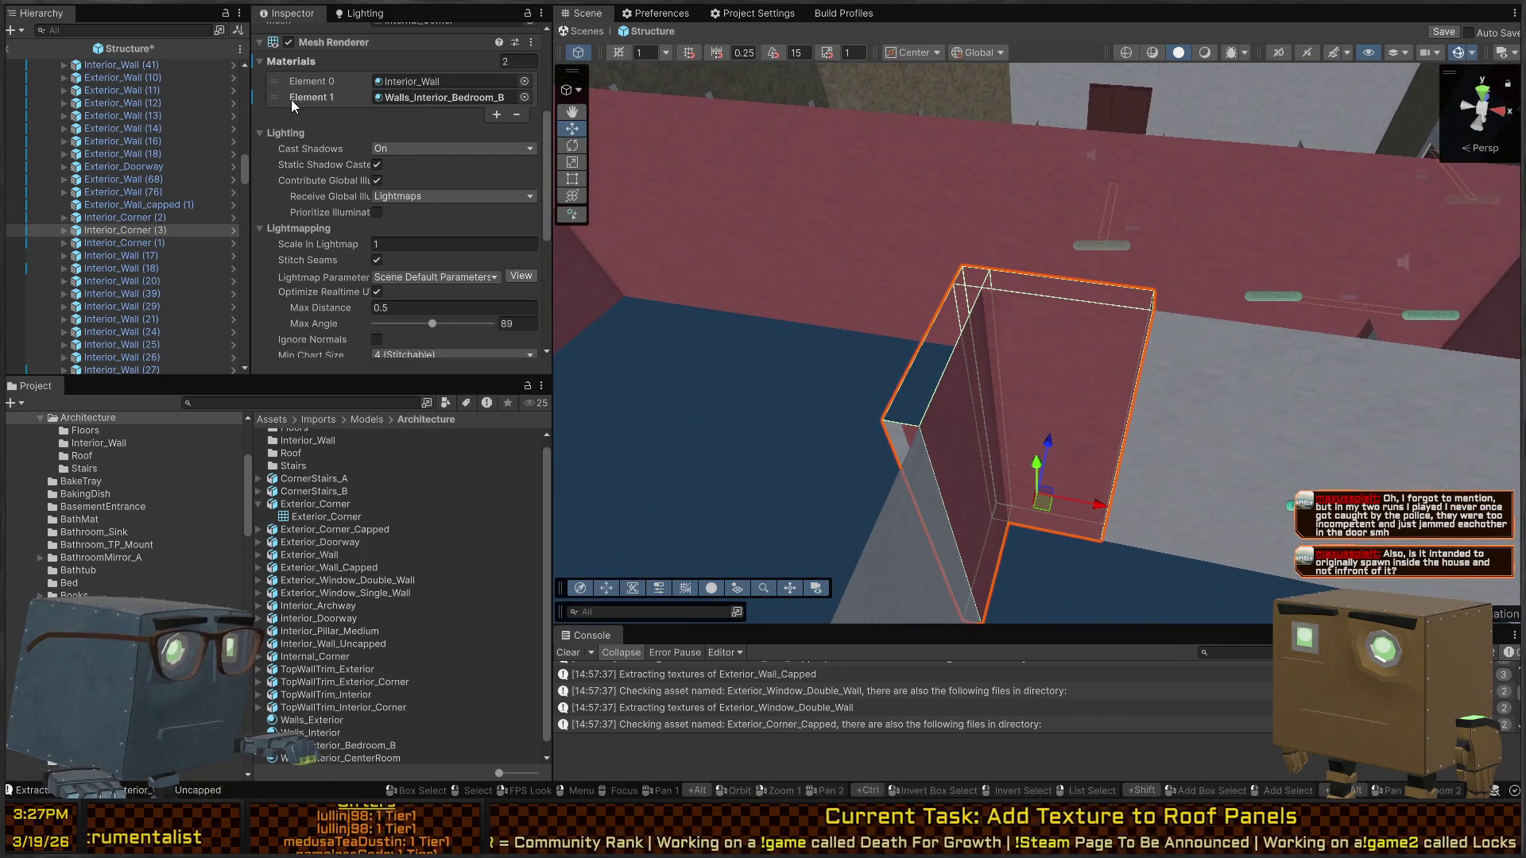
left_click_drag(275, 97, 279, 84)
mouse_move(693, 278)
left_mouse_down()
mouse_move(1090, 348)
mouse_move(888, 365)
mouse_move(1327, 350)
mouse_move(946, 360)
mouse_move(1138, 344)
mouse_move(705, 408)
mouse_move(1009, 358)
mouse_move(886, 313)
mouse_move(637, 356)
mouse_move(682, 339)
left_mouse_up()
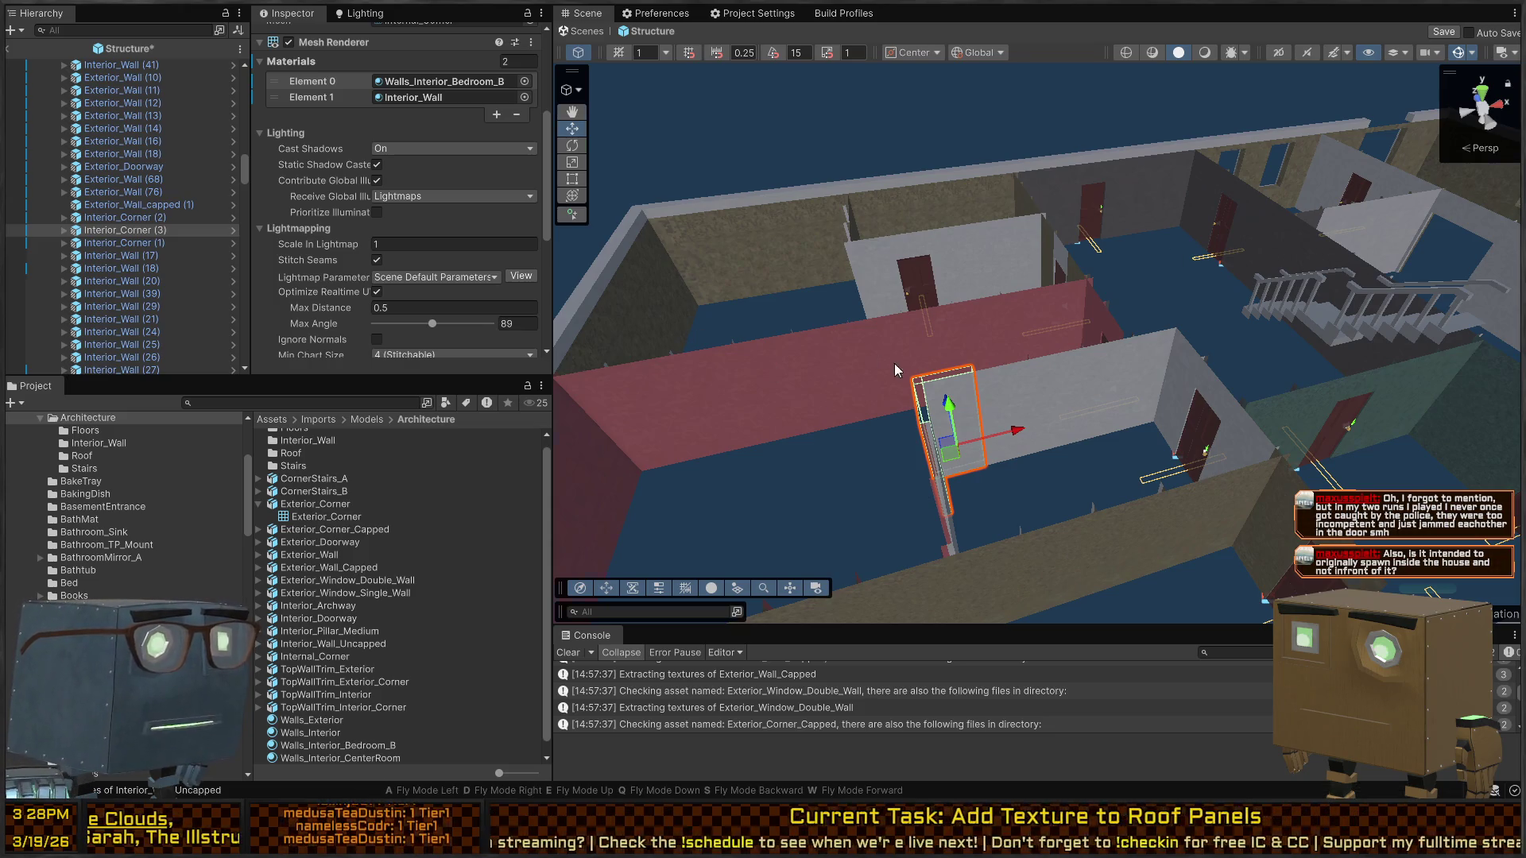
mouse_move(894, 364)
left_mouse_down()
mouse_move(1228, 330)
mouse_move(1001, 383)
mouse_move(1058, 341)
mouse_move(1141, 348)
mouse_move(1048, 367)
mouse_move(1132, 384)
left_mouse_up()
left_click(914, 341)
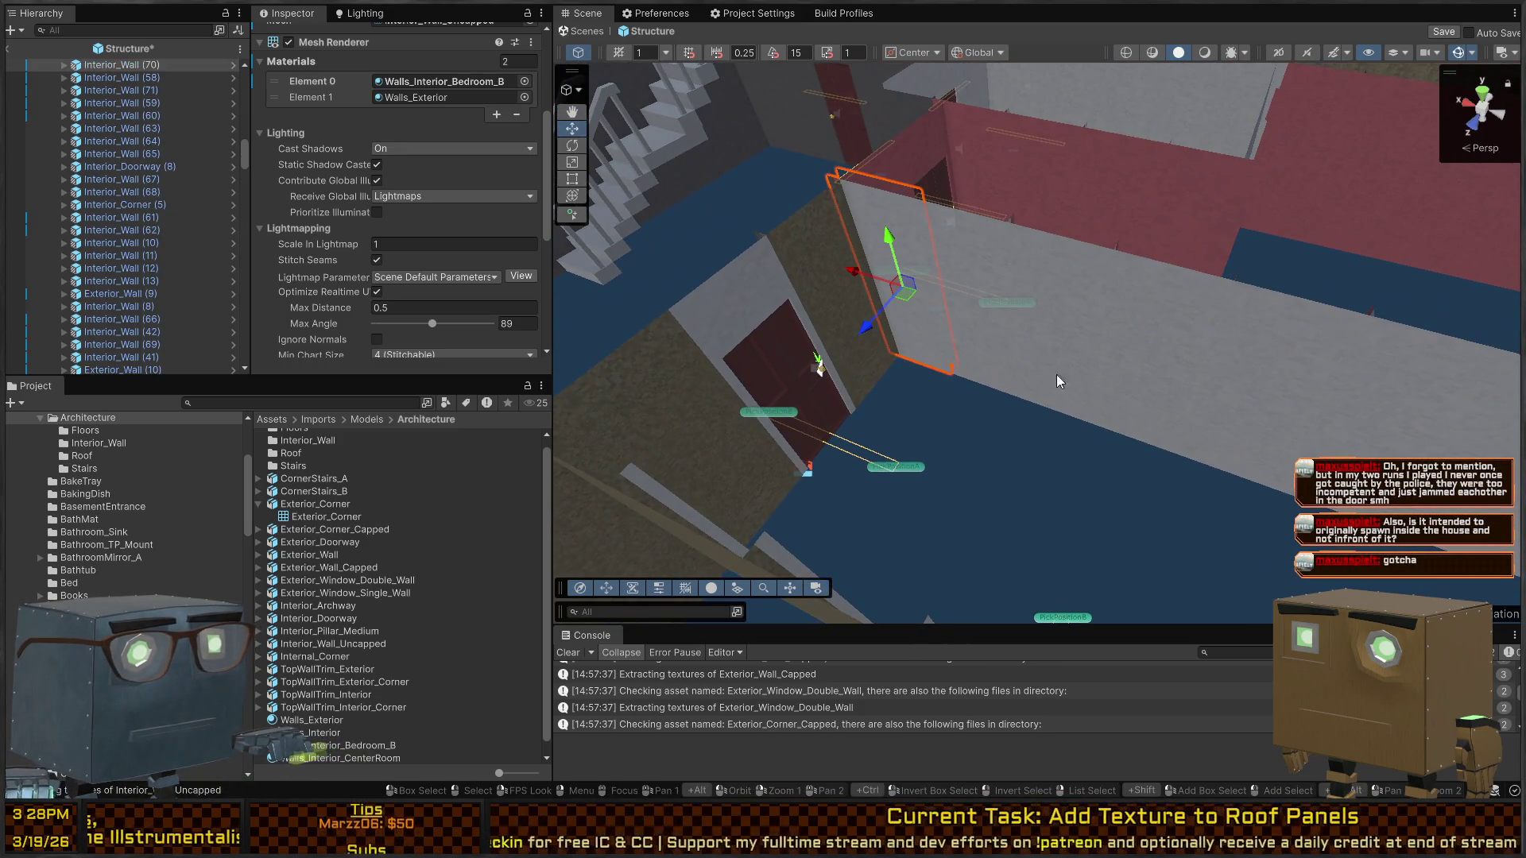
scroll(425, 594, "down", 1)
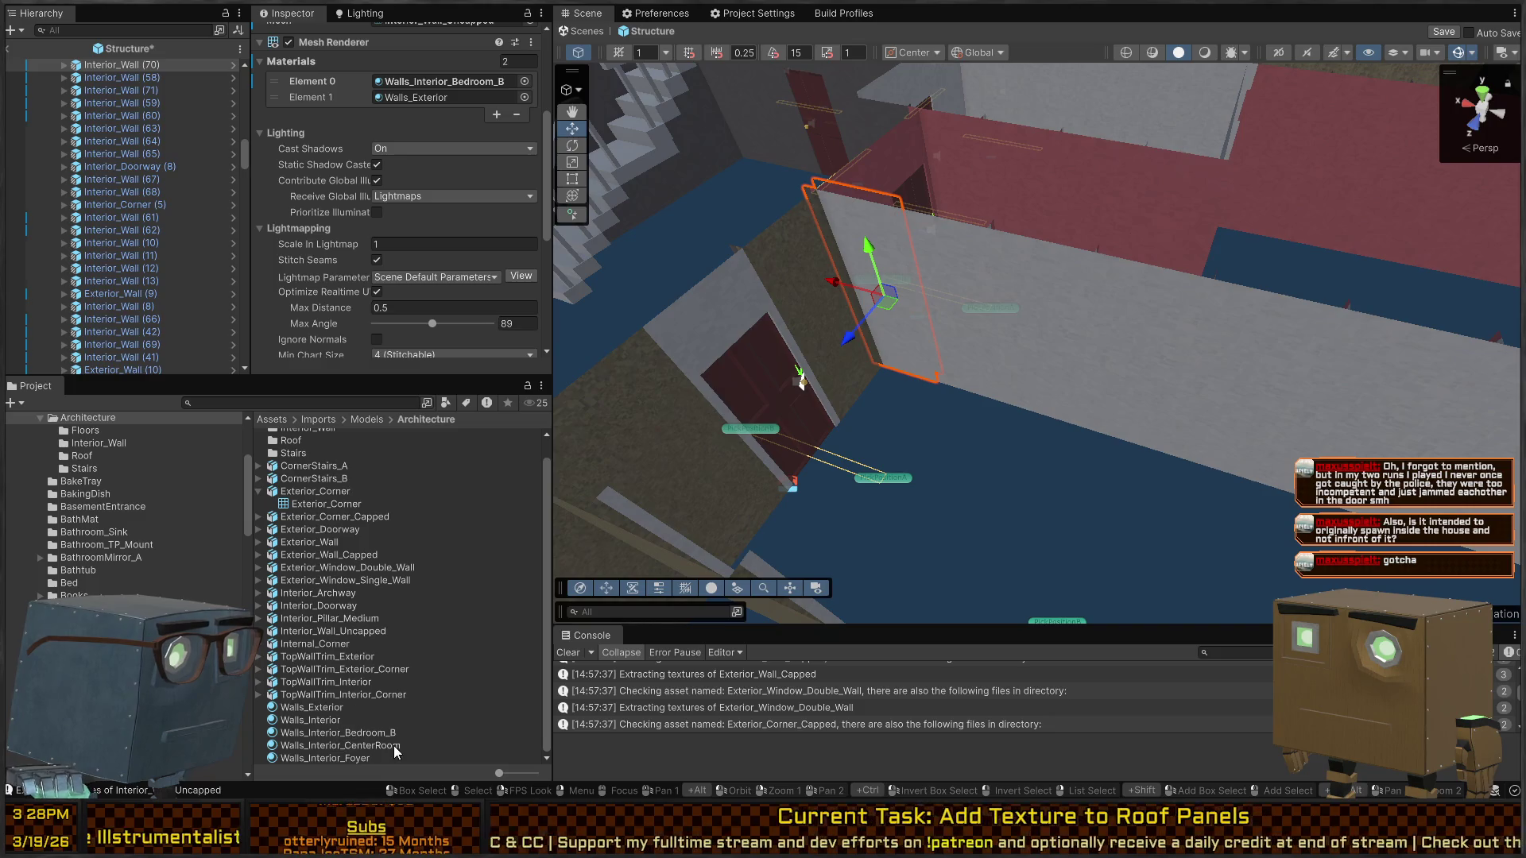
left_click(375, 734)
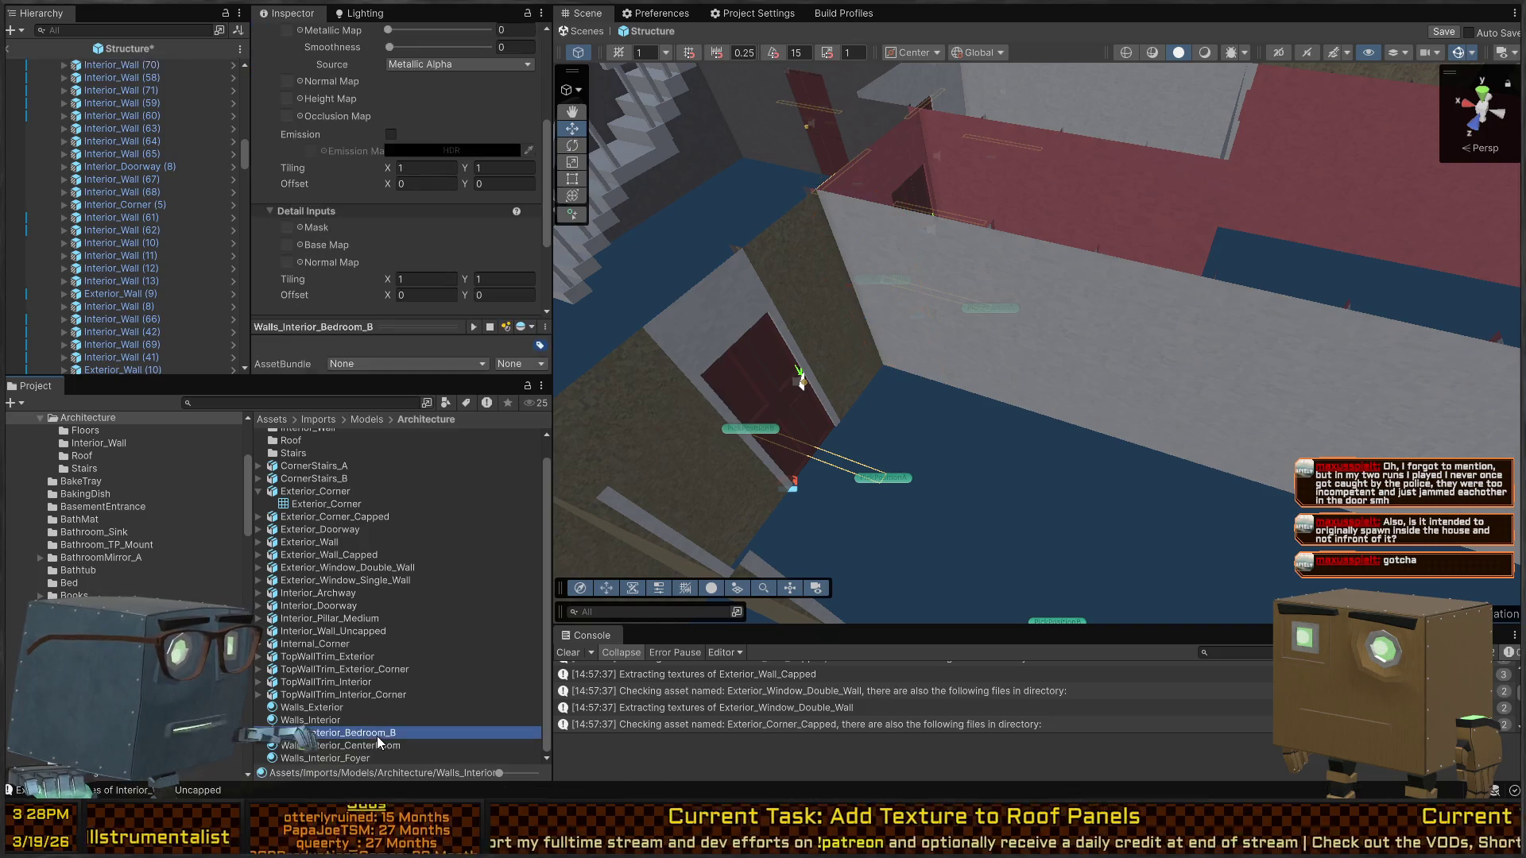
key("ctrl+d")
key("F2")
key("BackSpace")
key("BackSpace")
key("BackSpace")
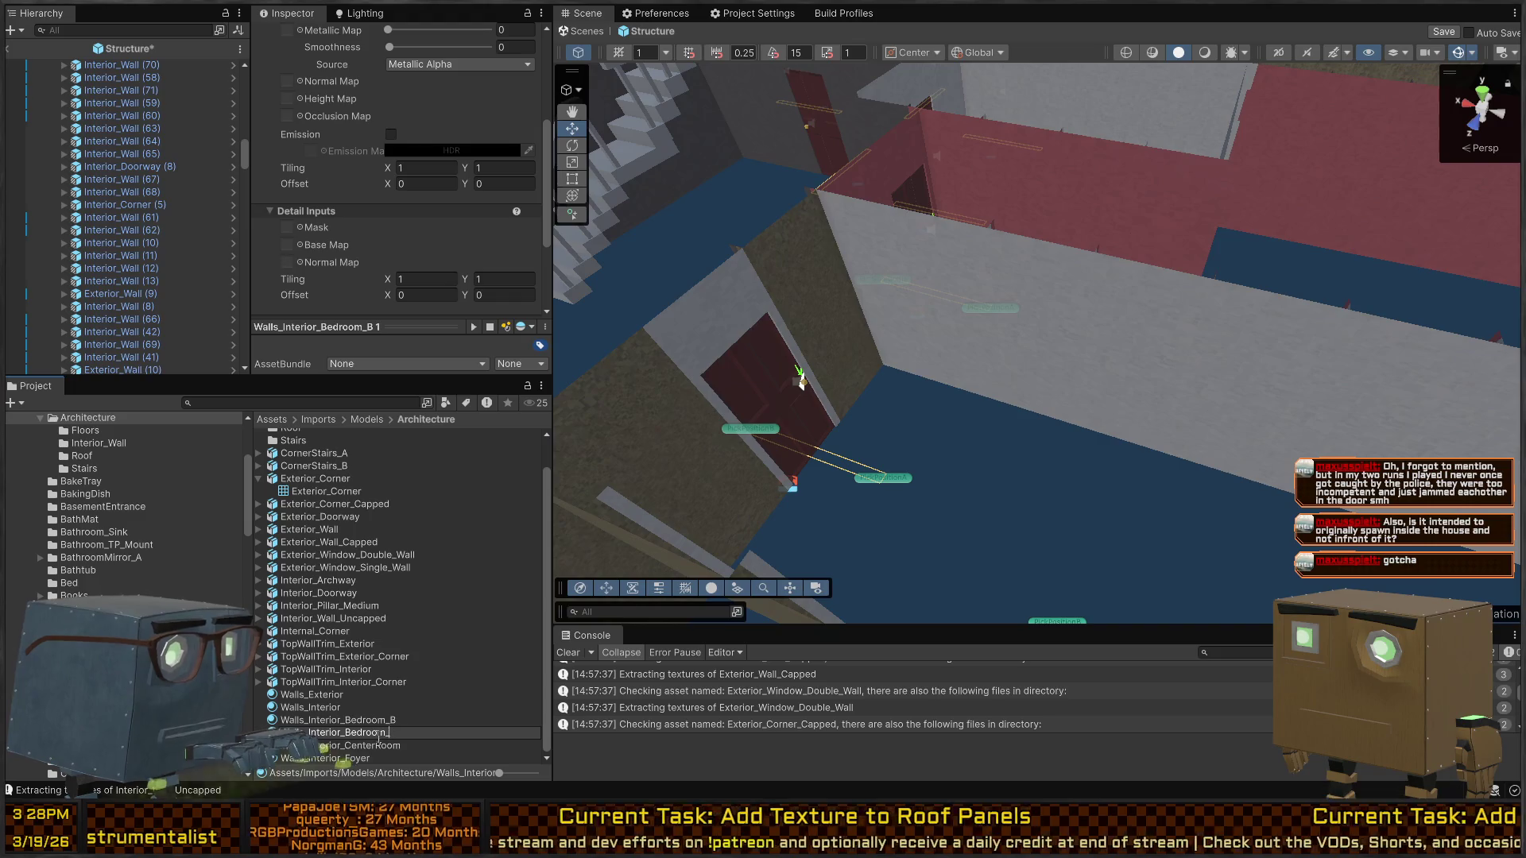
type("A")
key("Return")
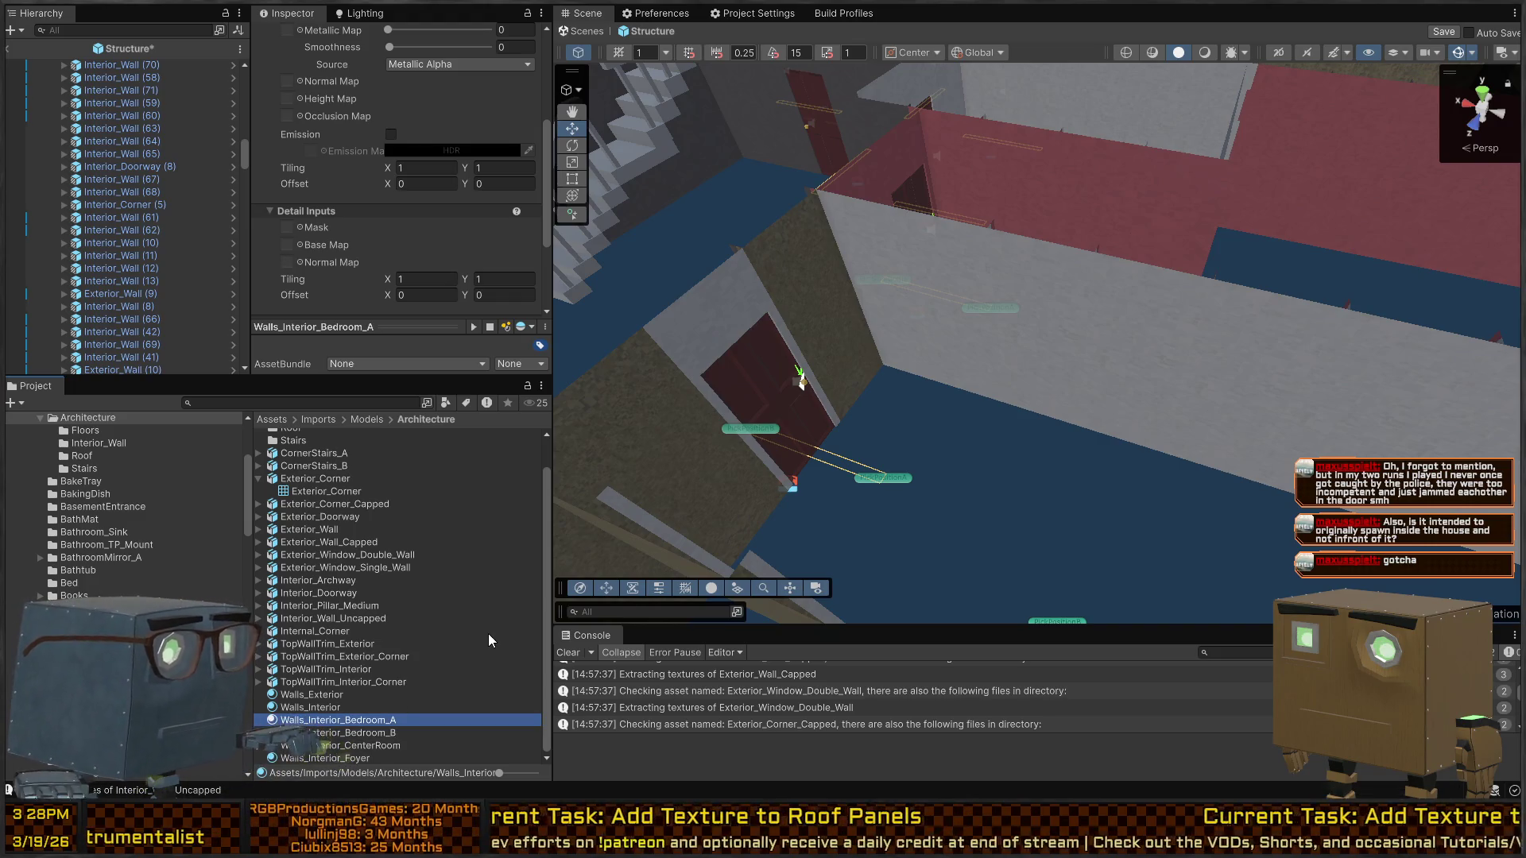
scroll(445, 262, "up", 5)
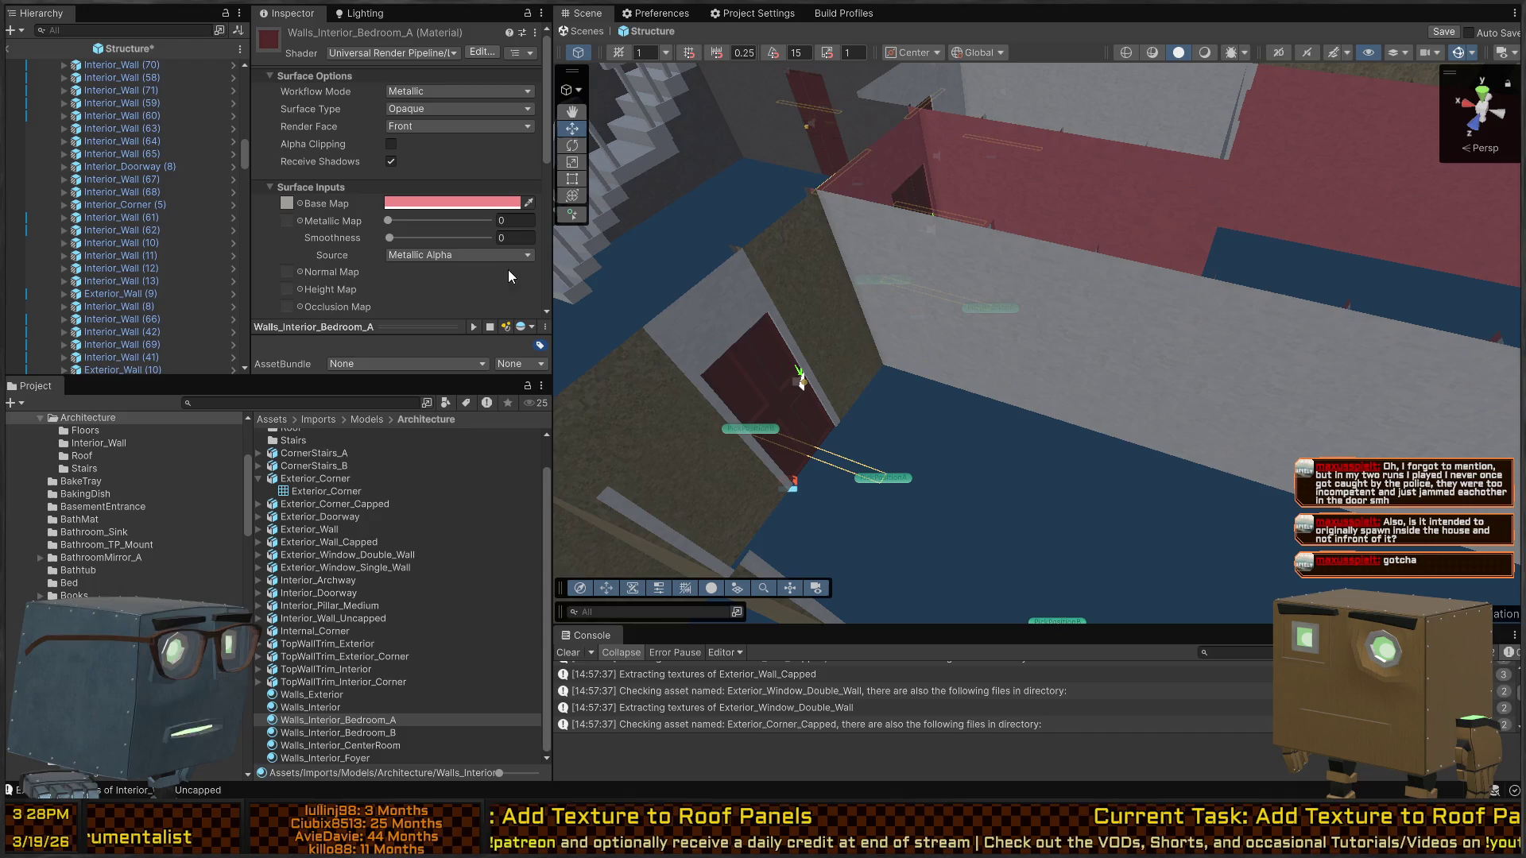
key("ctrl+v")
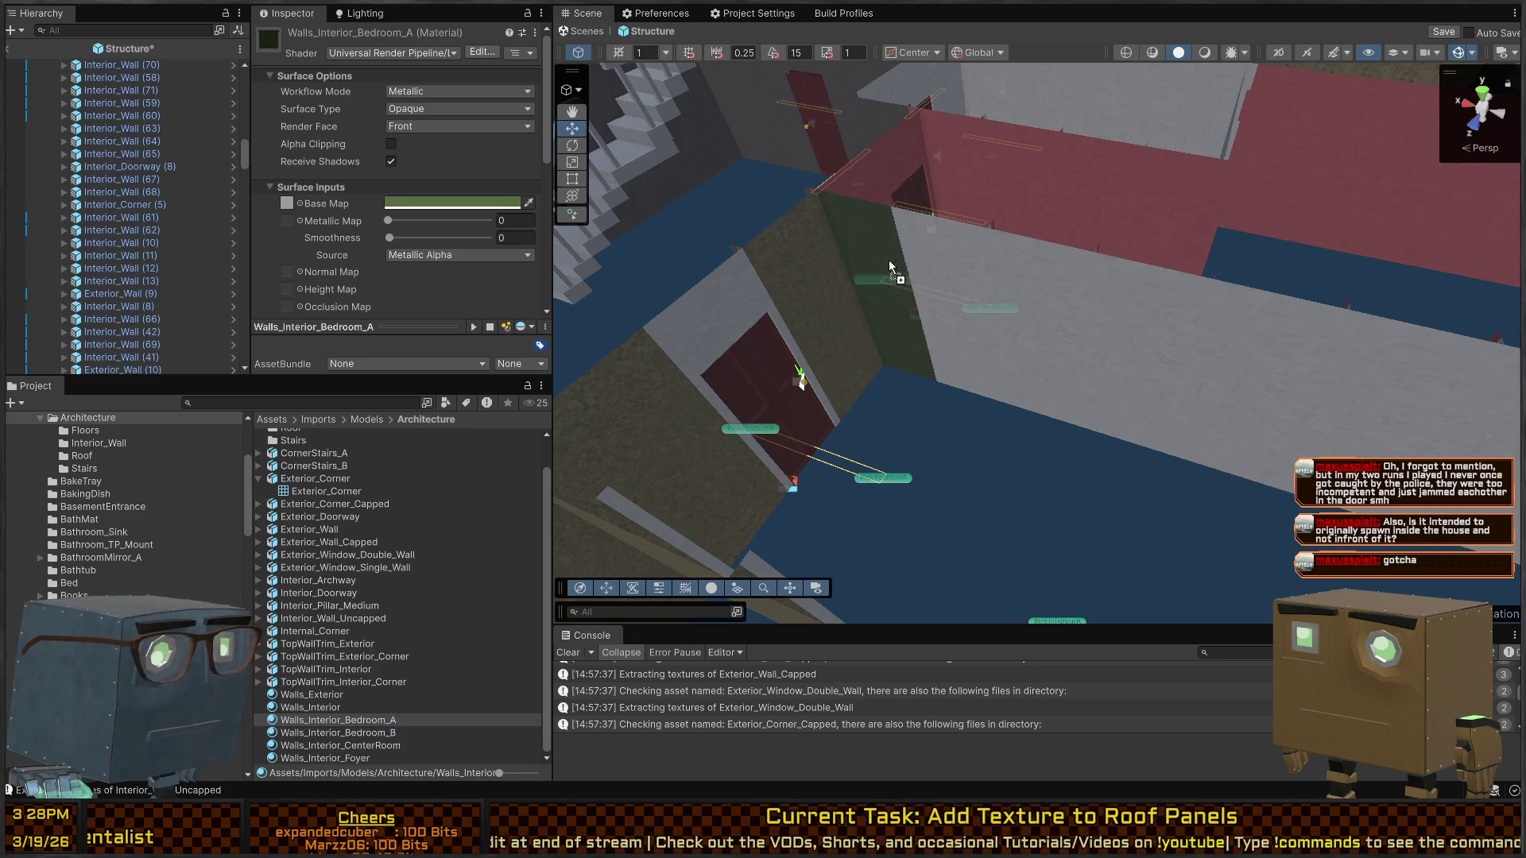
right_click(822, 292)
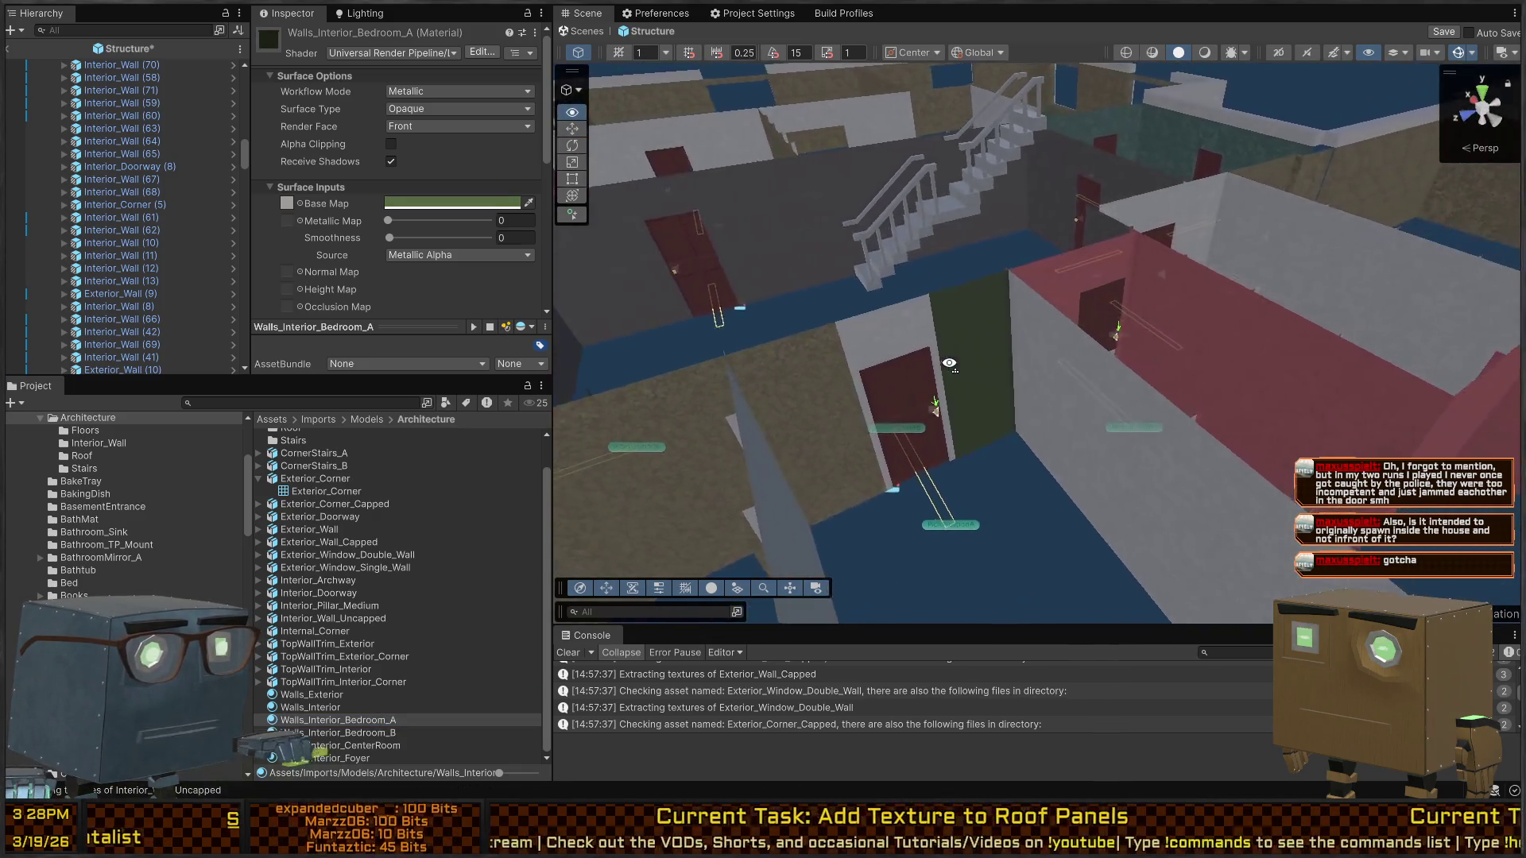
Apply Walls_Interior_Bedroom_A to the doorway and bedroom A's walls, including Interior_Wall (67) and (68)
left_click(1044, 288)
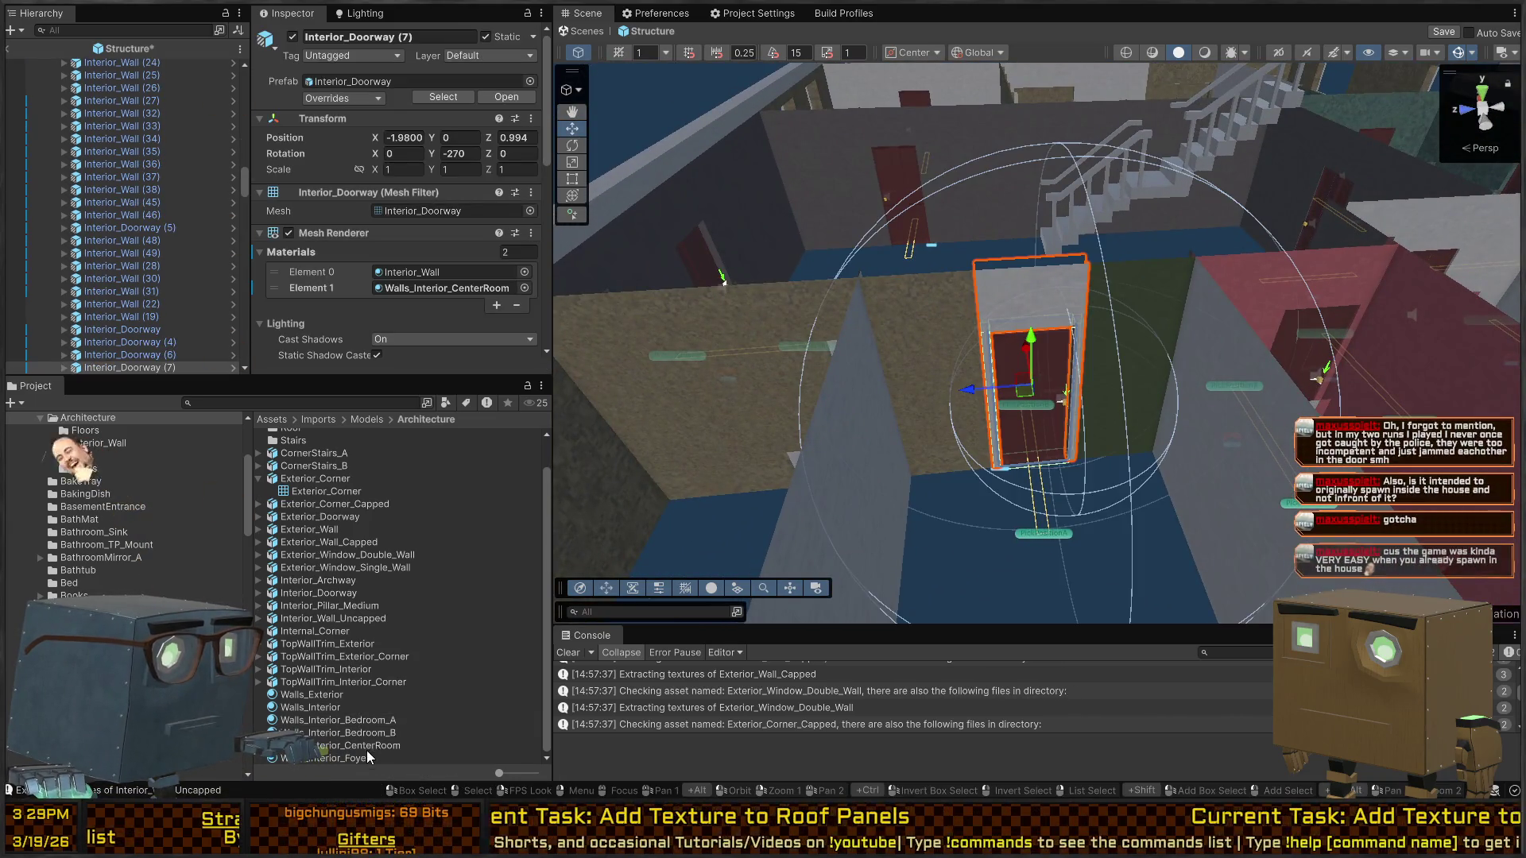
mouse_move(342, 720)
left_mouse_down()
mouse_move(556, 604)
mouse_move(1015, 288)
mouse_move(756, 368)
mouse_move(1217, 328)
left_mouse_up()
left_click(1103, 359)
left_click(928, 386, "shift")
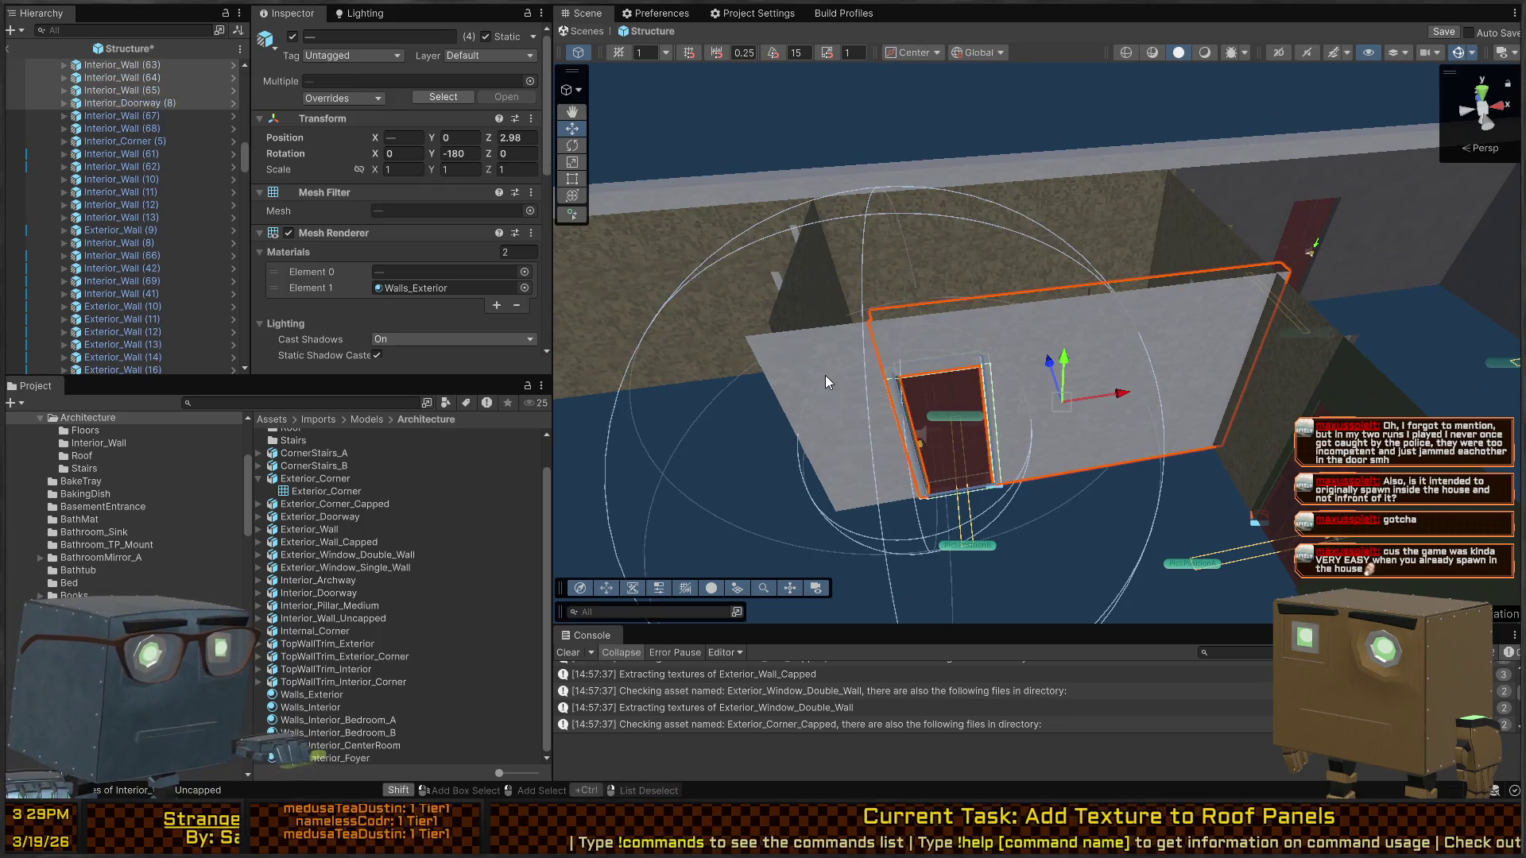
left_click(825, 375, "shift")
left_click_drag(825, 375, 995, 379)
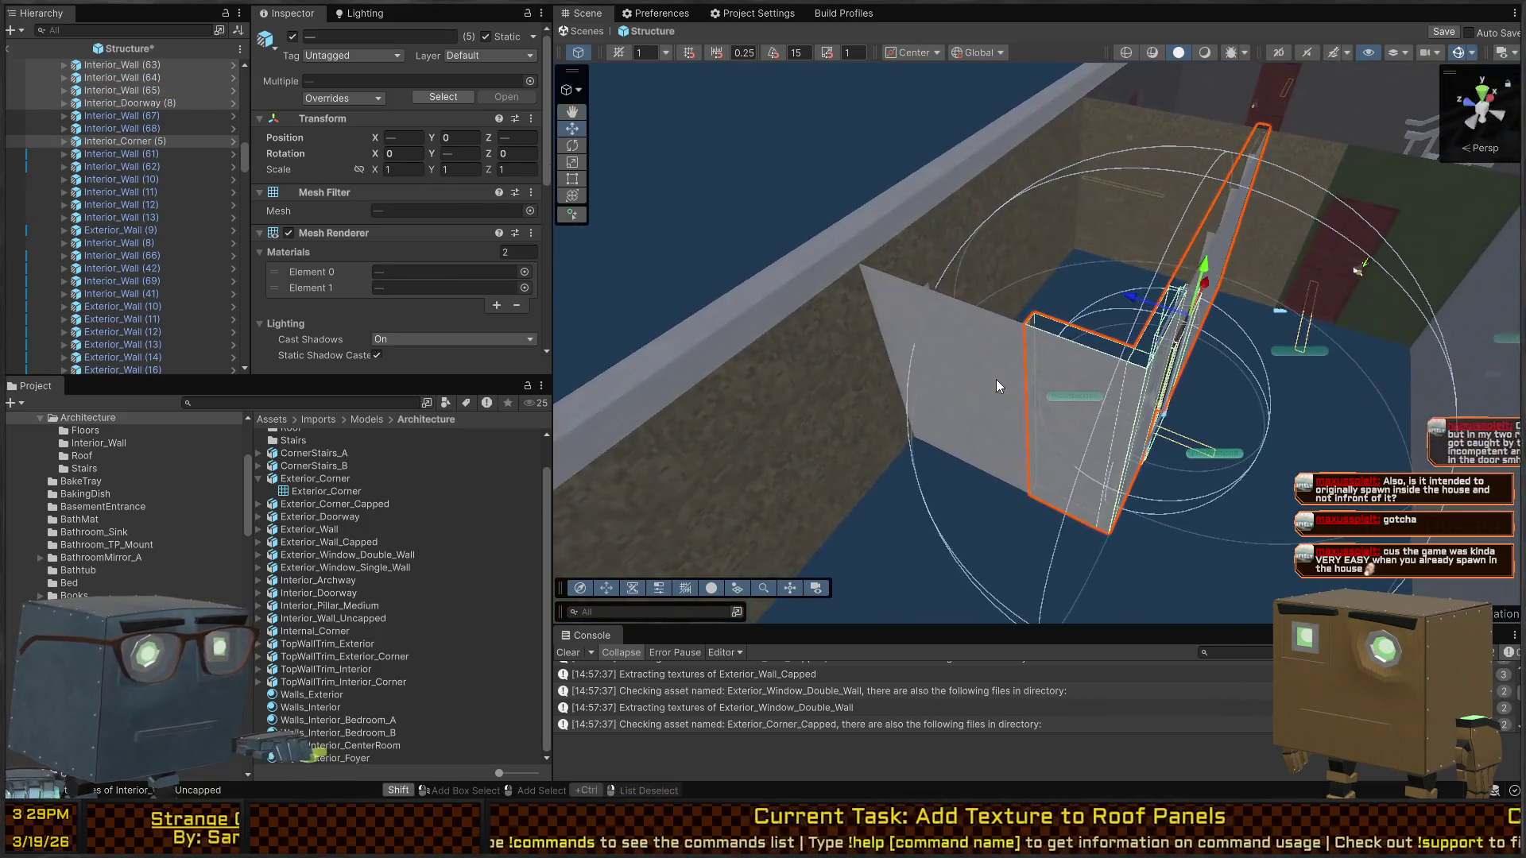
left_click(995, 379, "shift")
left_click(893, 333, "shift")
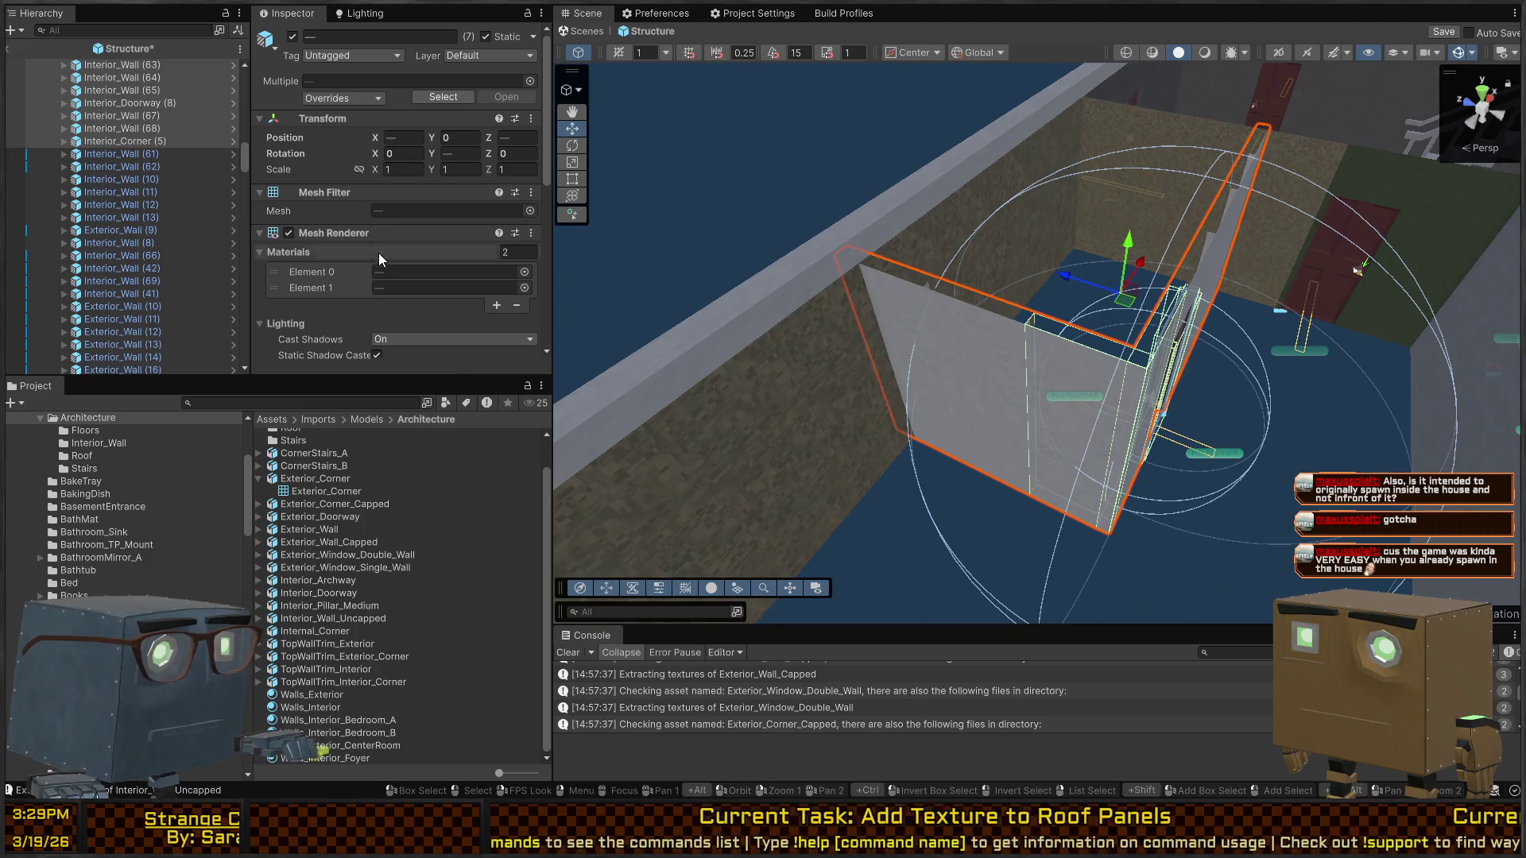
left_click(441, 272)
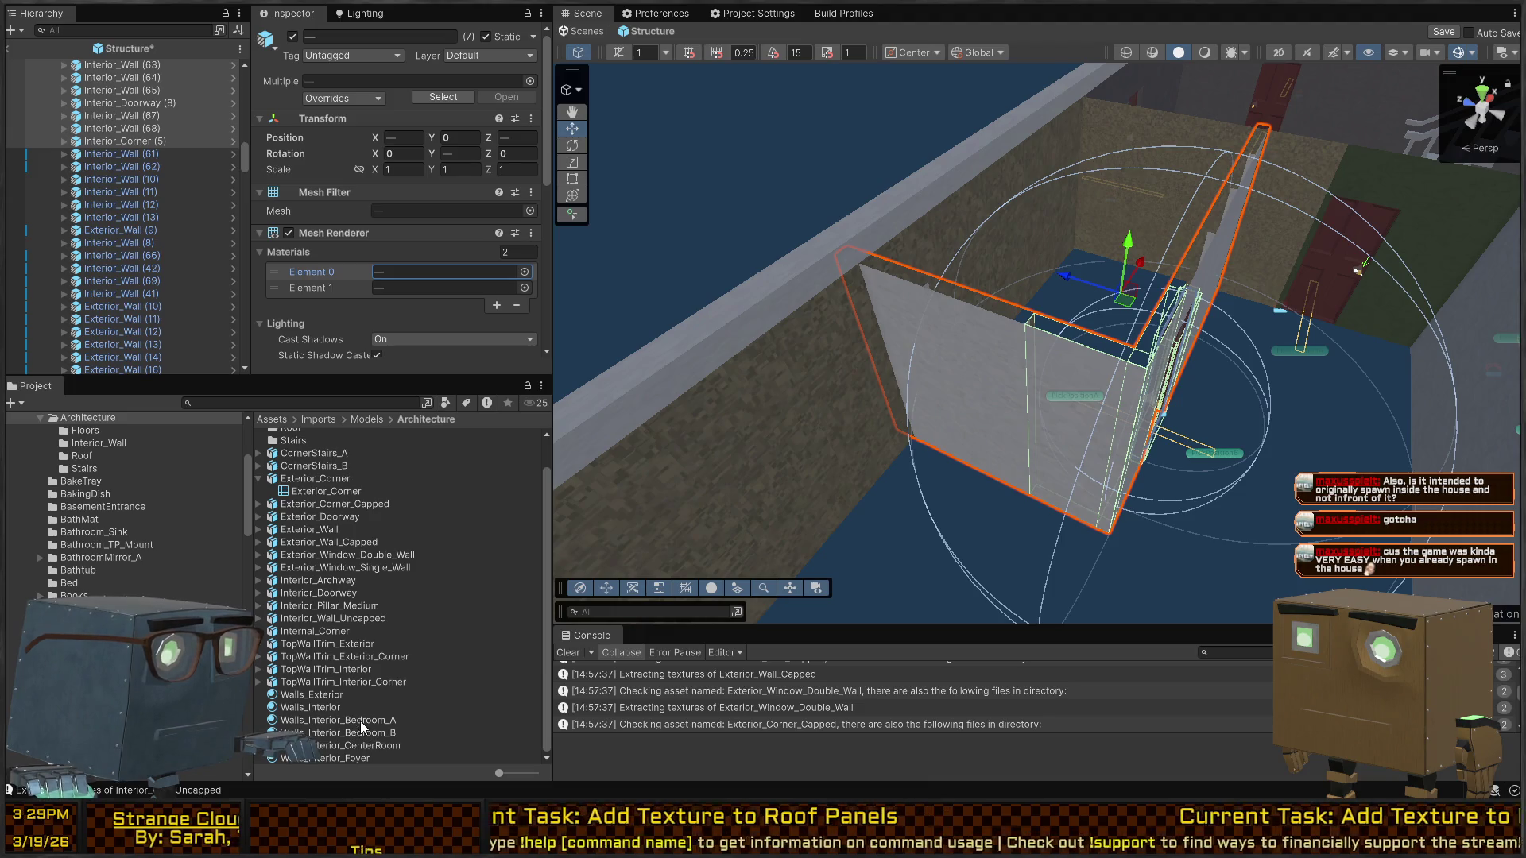
left_click_drag(361, 725, 432, 275)
left_click_drag(415, 194, 414, 194)
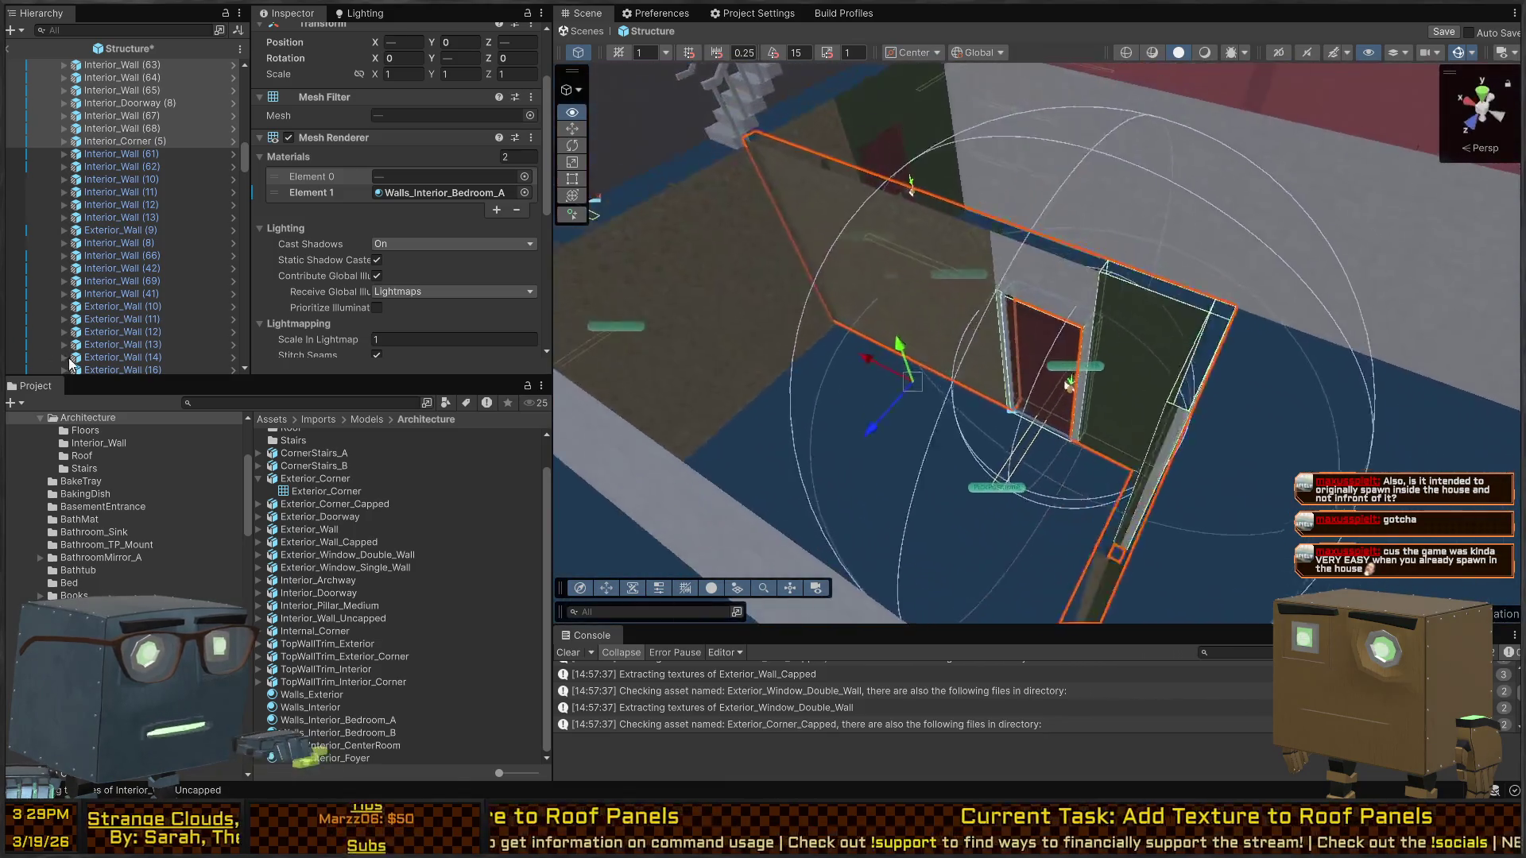
Swap the interior corner piece's materials so Walls_Interior_Bedroom_A faces inward
left_click(1197, 351)
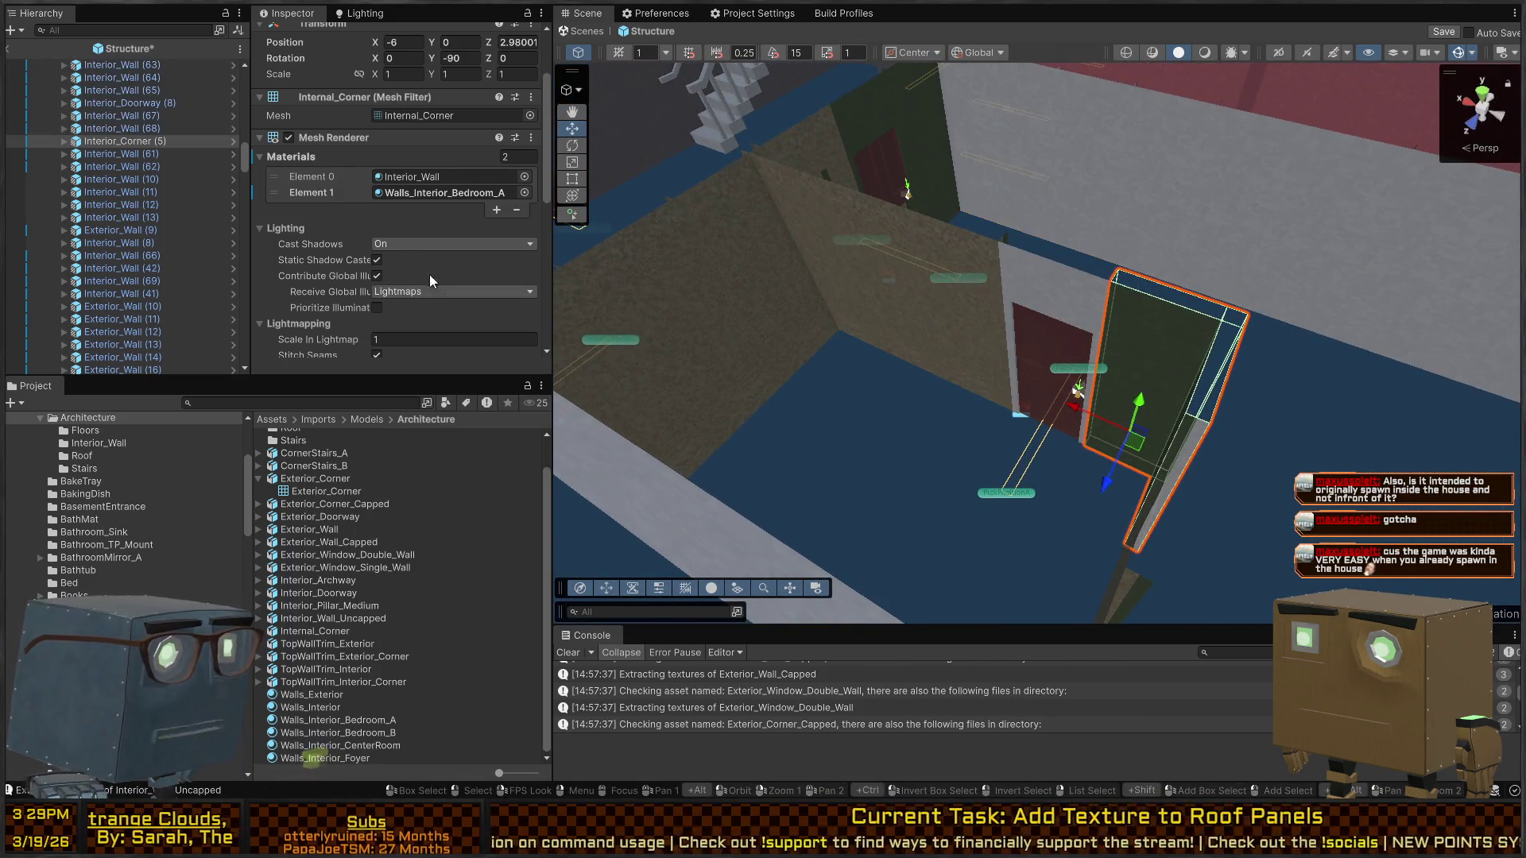
mouse_move(300, 182)
left_mouse_down()
mouse_move(298, 205)
mouse_move(298, 191)
left_mouse_up()
mouse_move(716, 333)
left_mouse_down()
mouse_move(603, 318)
mouse_move(874, 246)
mouse_move(934, 278)
mouse_move(1097, 255)
left_mouse_up()
Apply Walls_Interior_Bedroom_A to the back wall segment of bedroom A
left_click(948, 233)
key("f")
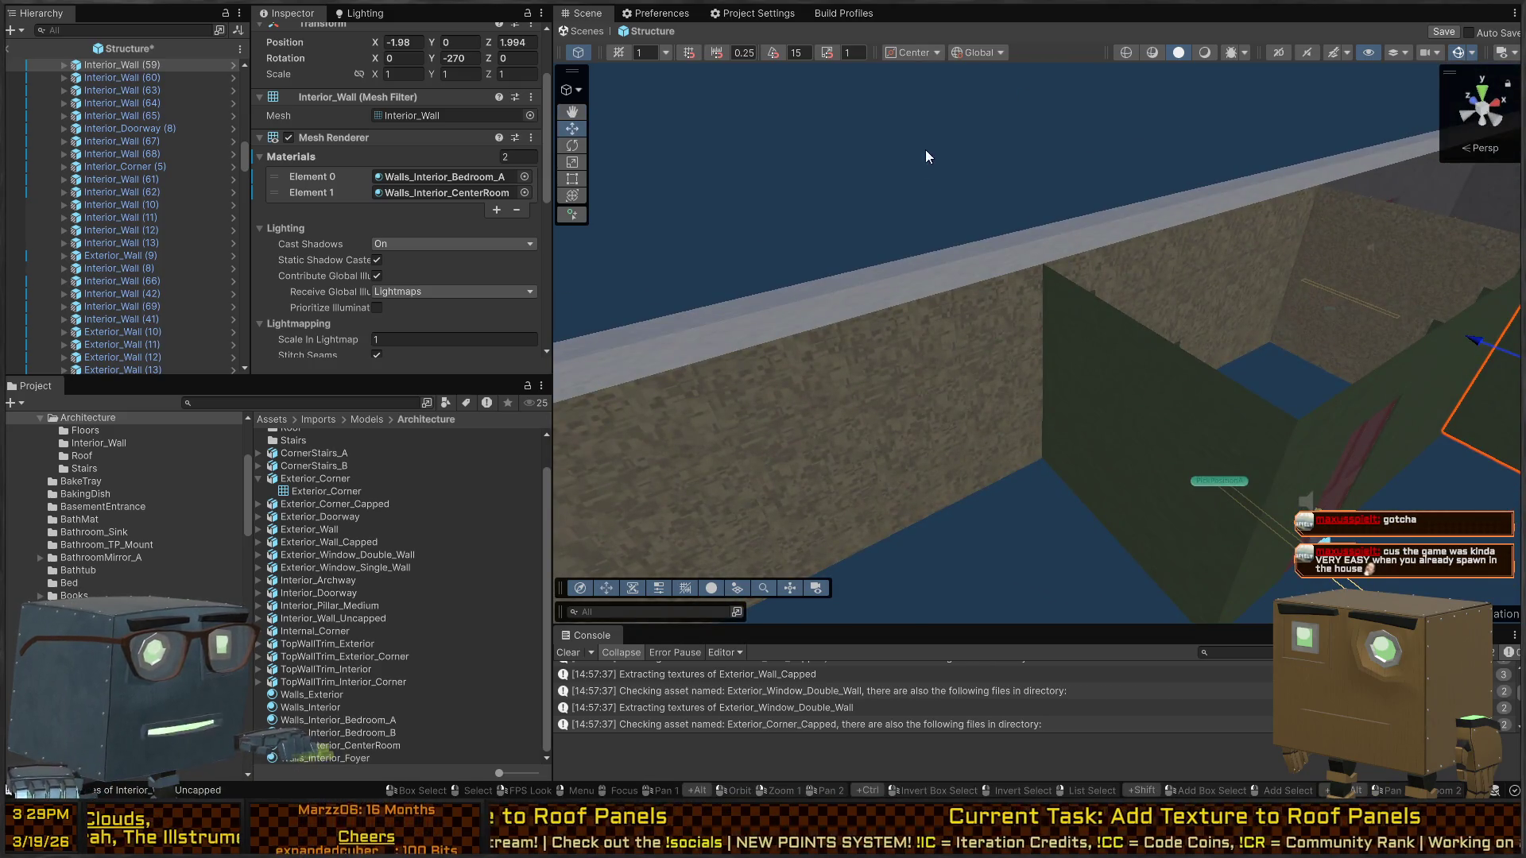
mouse_move(1068, 184)
left_mouse_down()
mouse_move(1123, 235)
mouse_move(945, 239)
left_mouse_up()
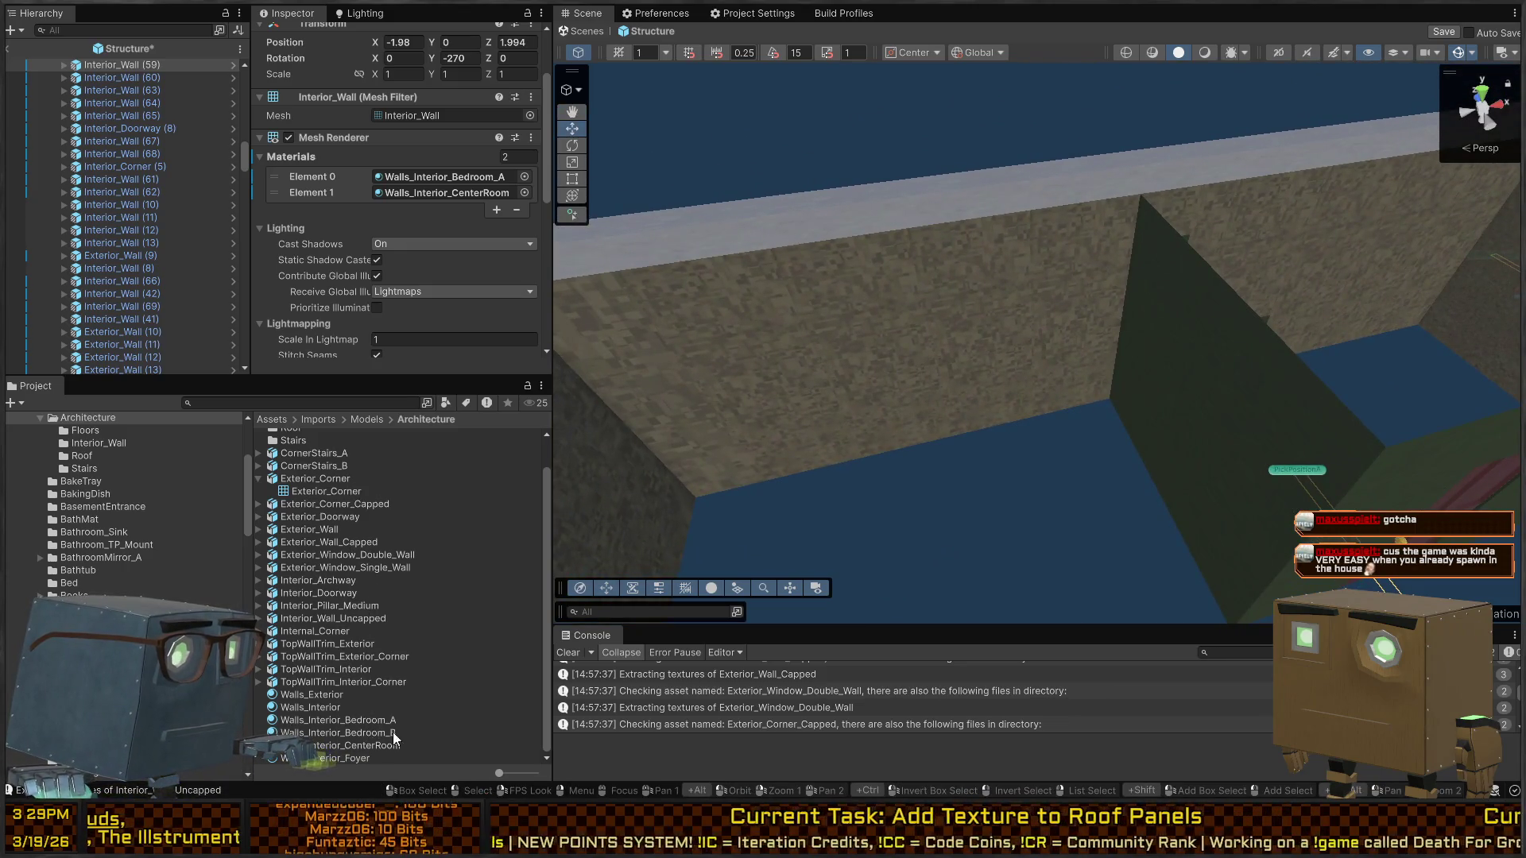
left_click_drag(1065, 373, 1075, 414)
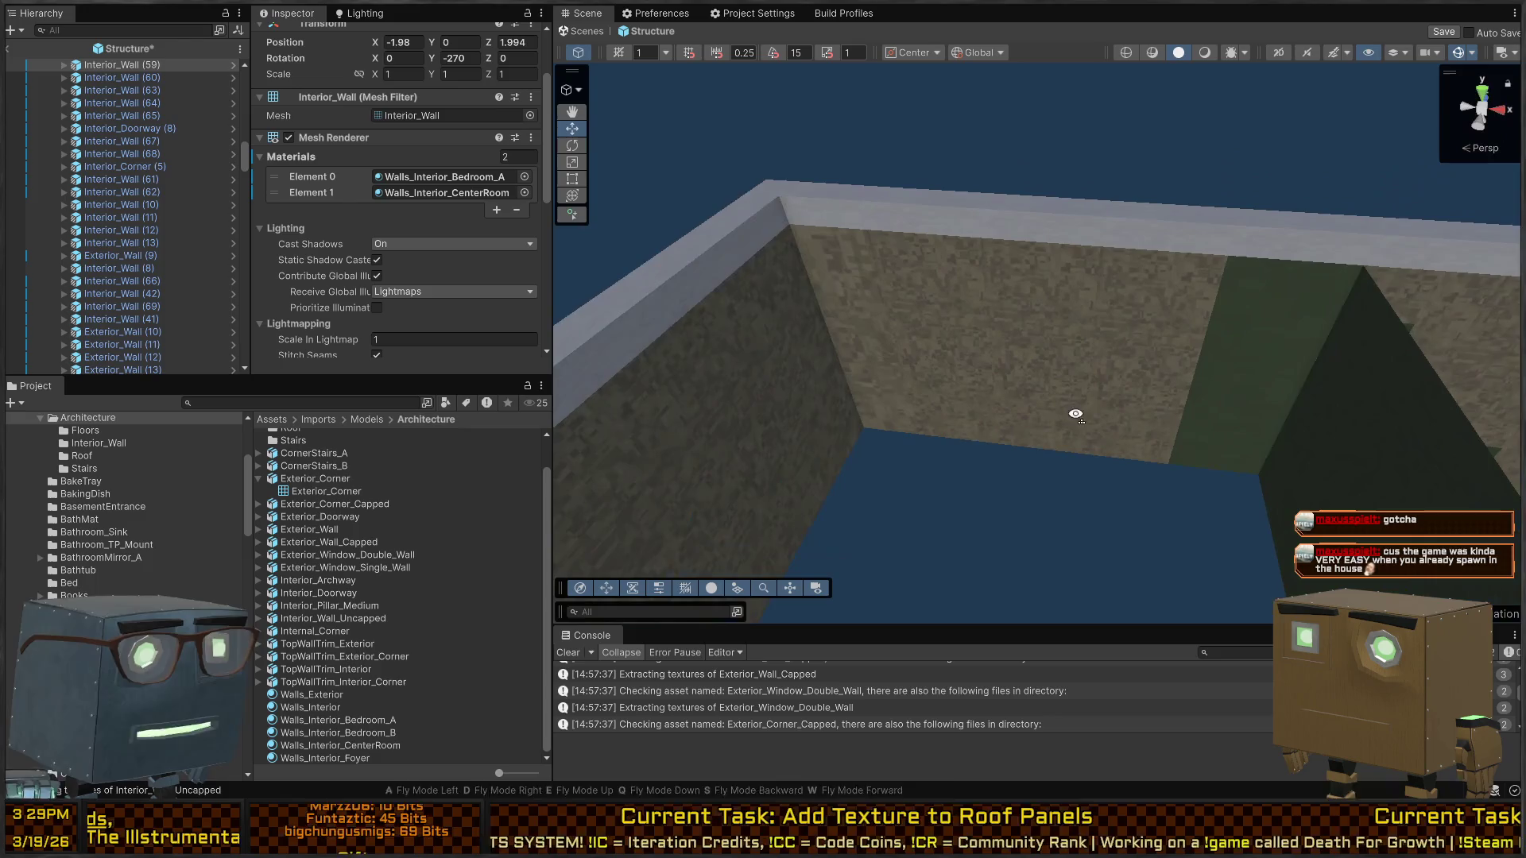
left_click_drag(982, 467, 1155, 393)
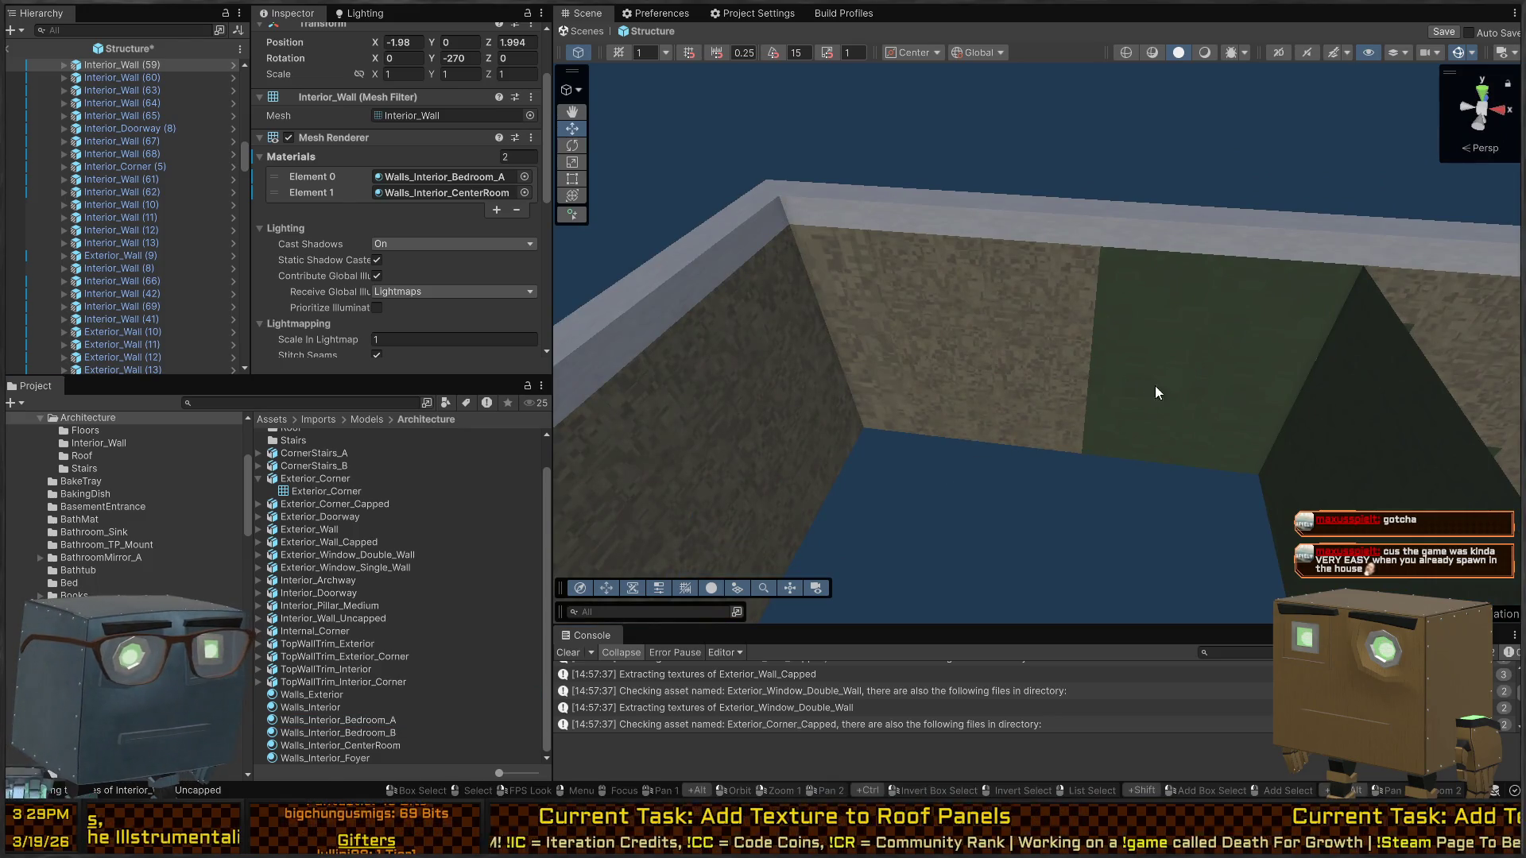
Give the exterior corner piece's inner face the Walls_Interior_Bedroom_A material
left_click(1041, 359)
left_click(817, 318)
left_click(819, 335)
left_click(803, 310)
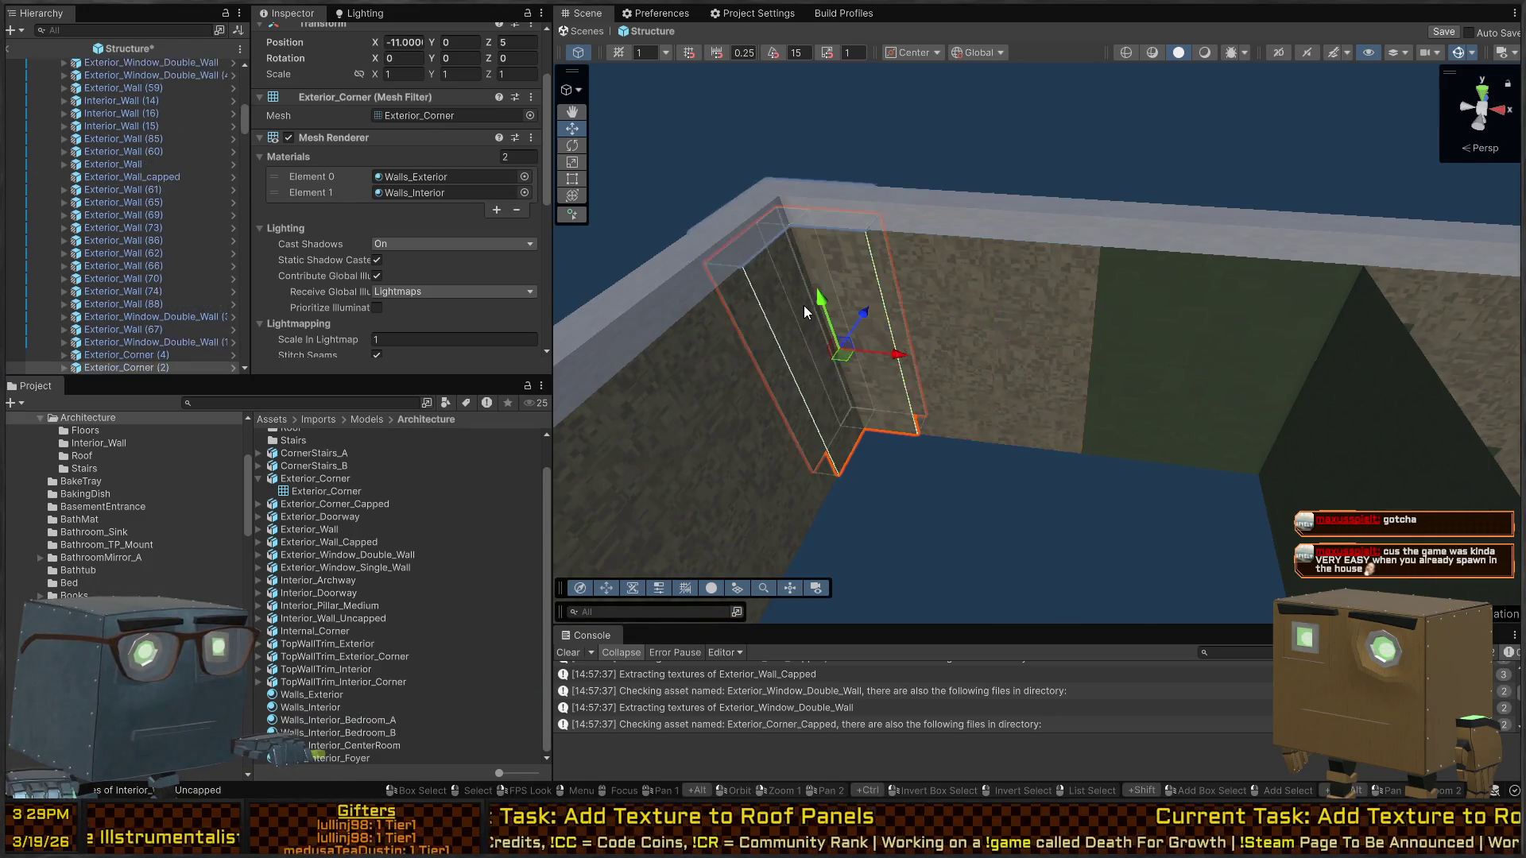
mouse_move(340, 728)
left_mouse_down()
mouse_move(716, 421)
mouse_move(824, 311)
left_mouse_up()
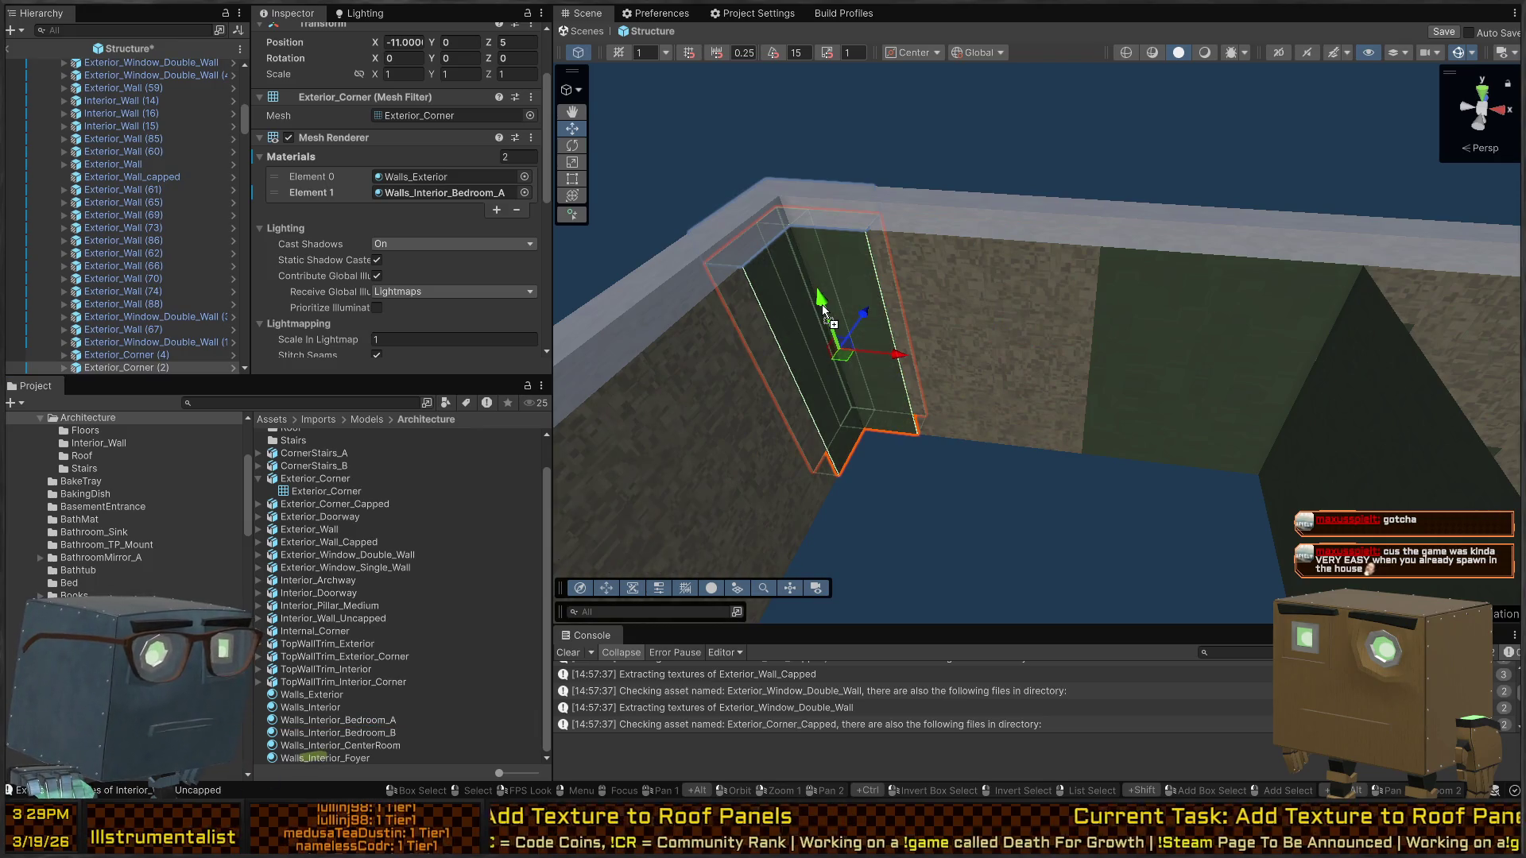
Apply Walls_Interior_Bedroom_A to the two adjacent exterior wall panels
left_click(946, 342)
left_click(1035, 305, "shift")
mouse_move(1035, 305)
left_mouse_down()
mouse_move(884, 449)
mouse_move(1128, 461)
mouse_move(371, 678)
left_mouse_up()
scroll(914, 430, "up", 3)
mouse_move(392, 597)
left_mouse_down()
mouse_move(433, 56)
mouse_move(438, 102)
left_mouse_up()
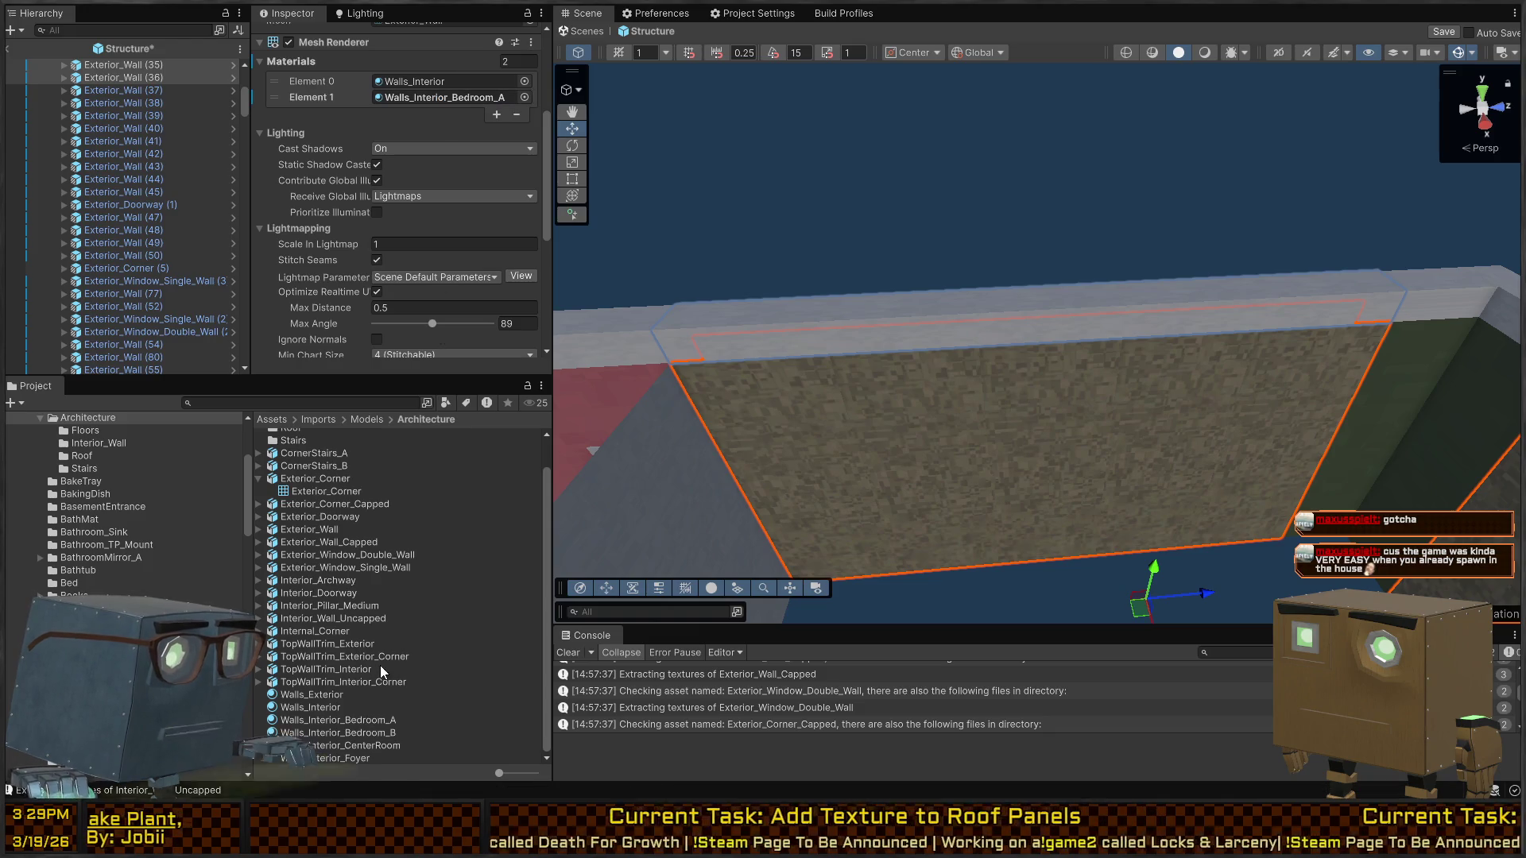
mouse_move(392, 722)
left_mouse_down()
mouse_move(433, 35)
mouse_move(400, 175)
mouse_move(429, 272)
left_mouse_up()
scroll(1030, 338, "up", 3)
Replace Walls_Exterior with Walls_Interior_Bedroom_A on the long wall's pieces, including Interior_Wall (47) and (51)
left_click(1065, 362)
key("f")
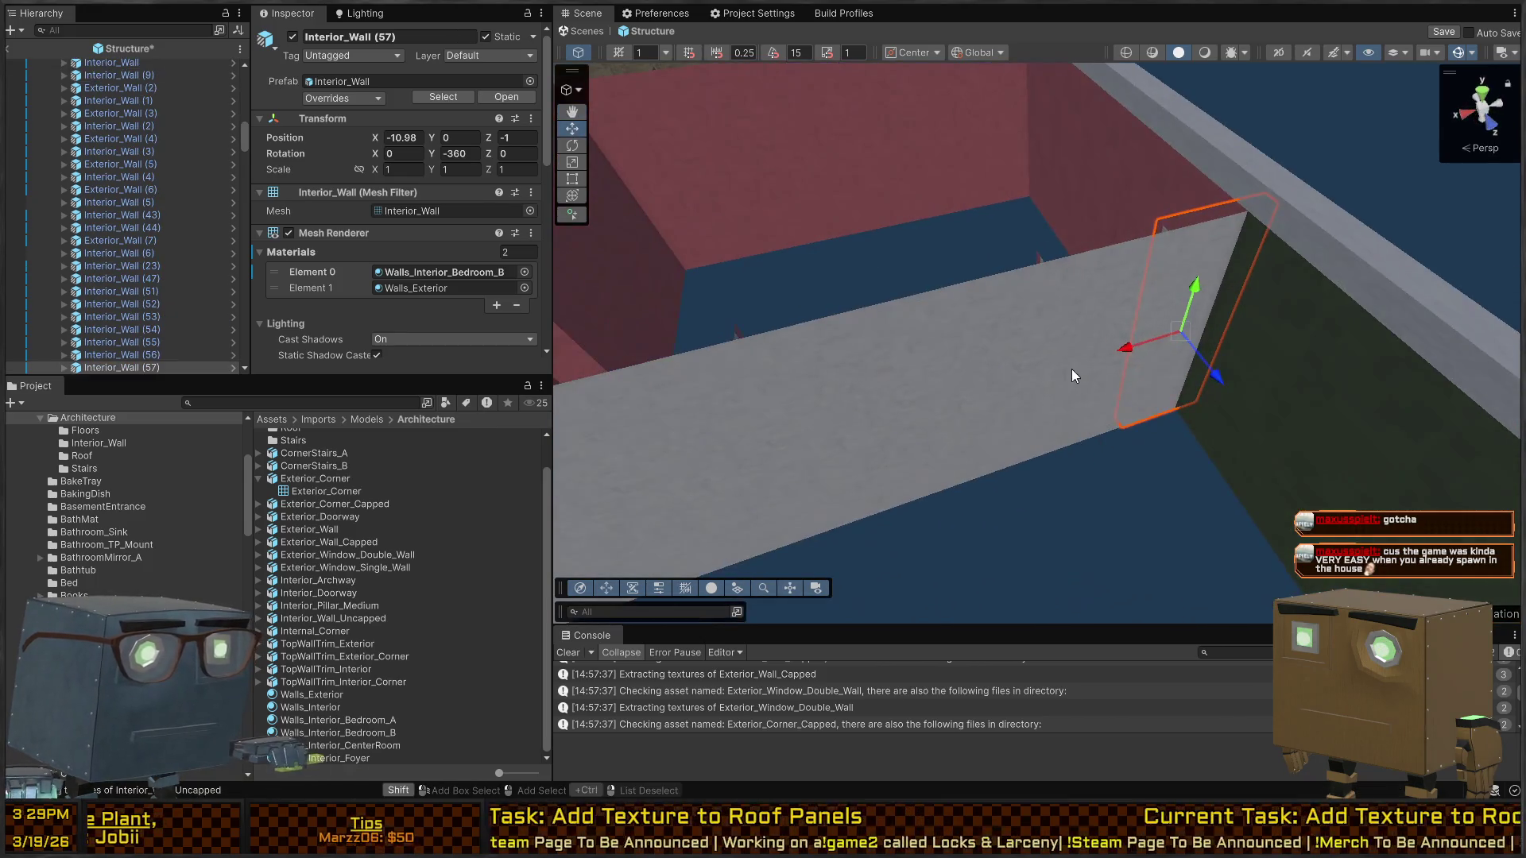
left_click(1011, 408, "shift")
left_click(1042, 433, "shift")
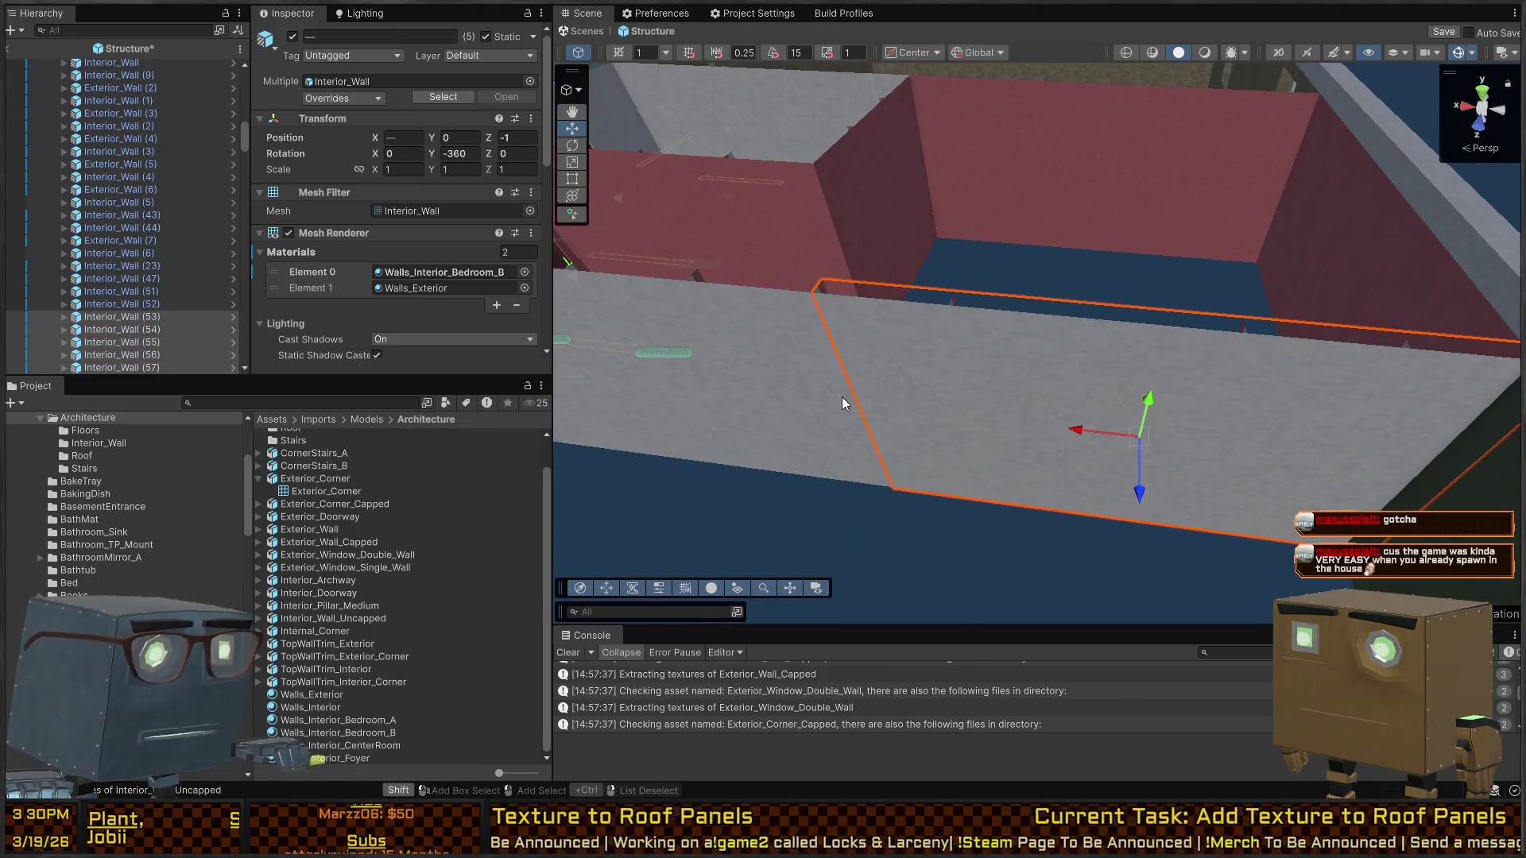
left_click(1069, 482, "shift")
left_click(690, 312, "shift")
left_click(628, 290, "shift")
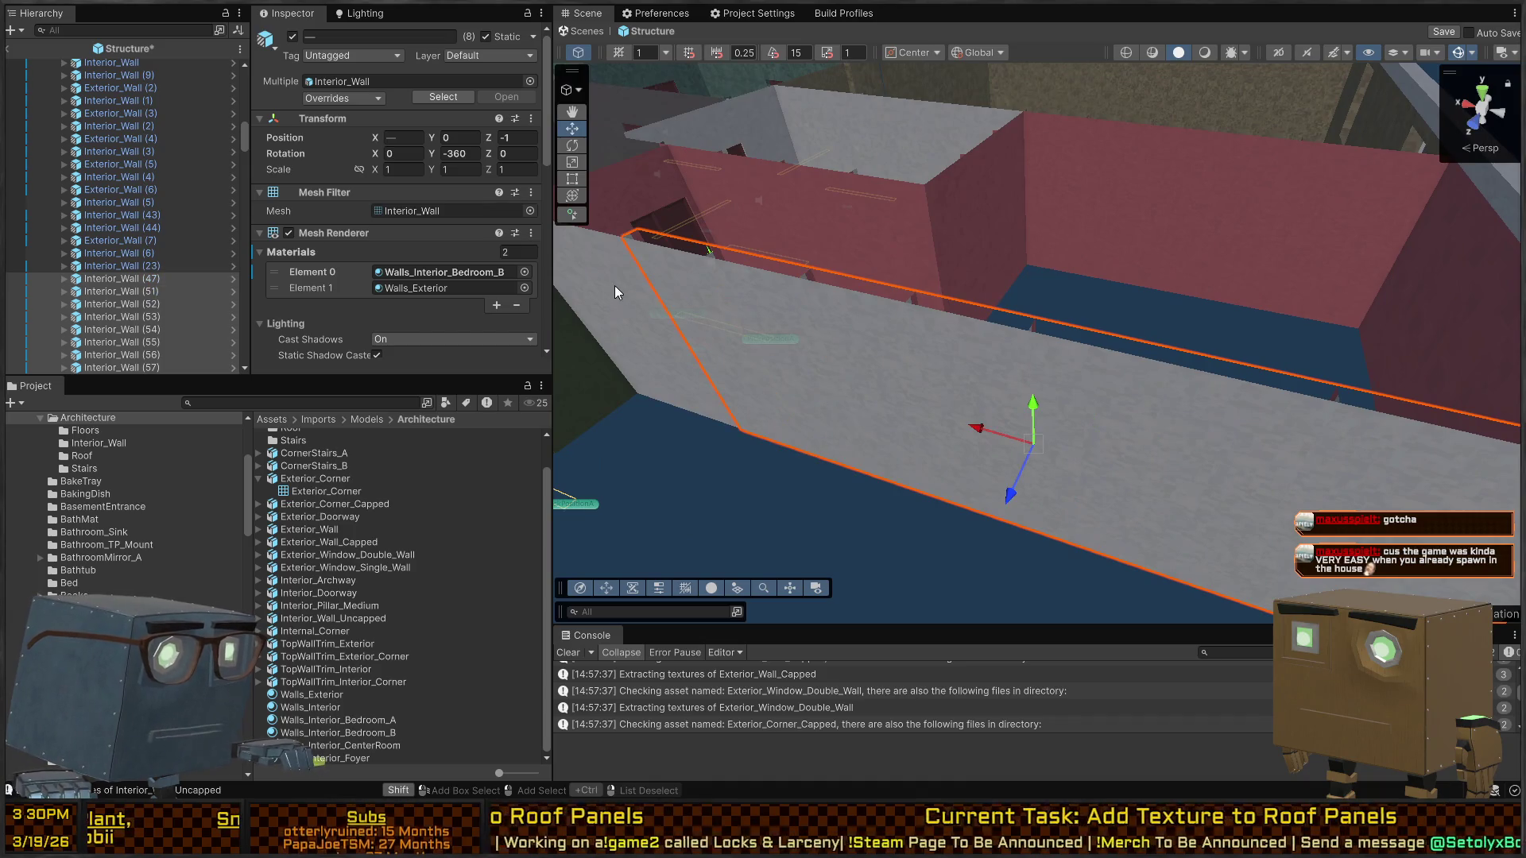
left_click(574, 280, "shift")
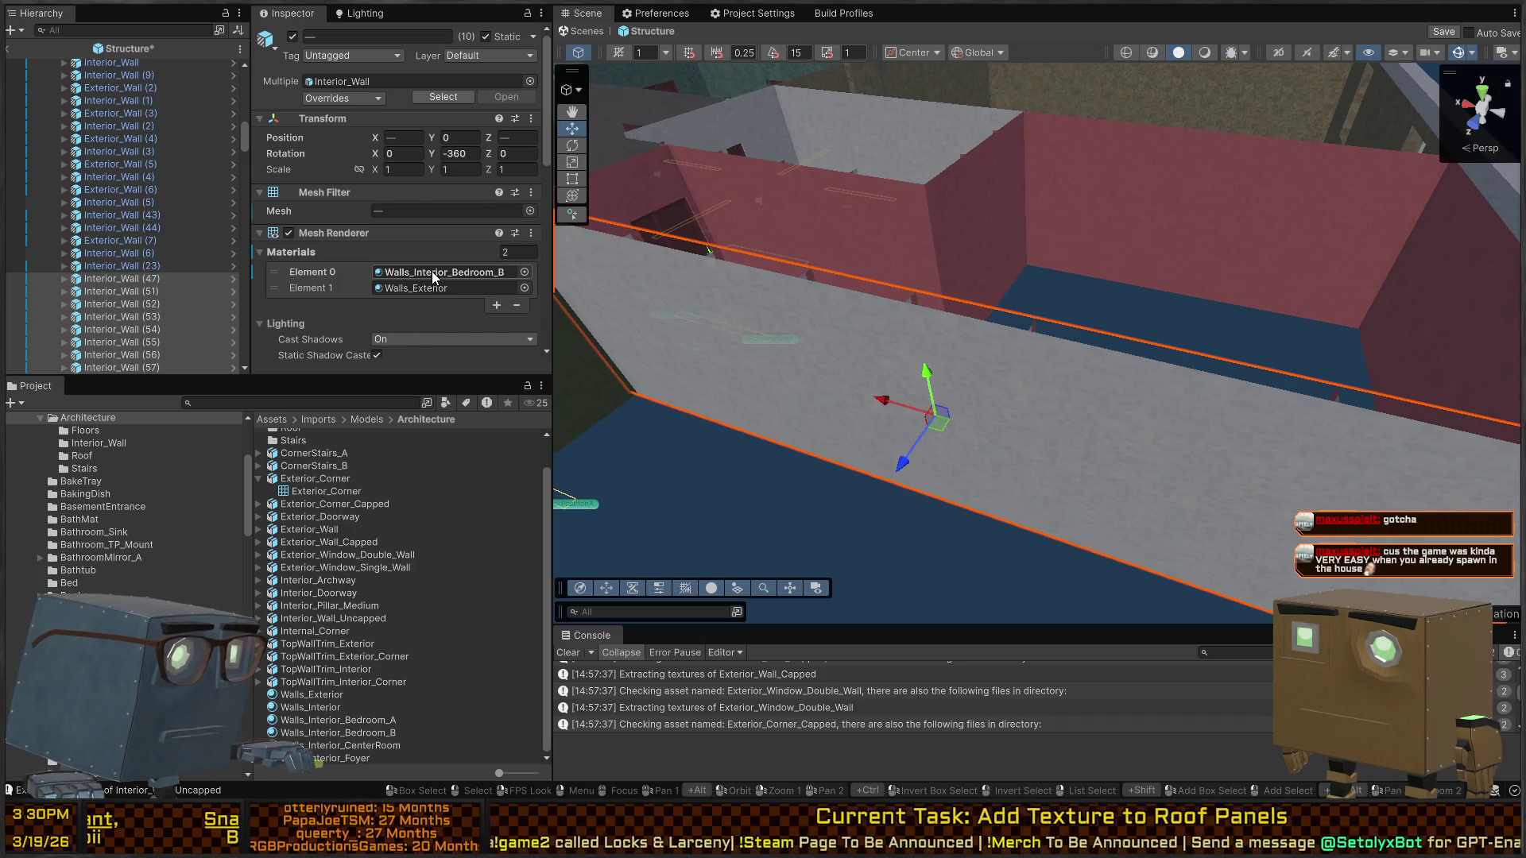
left_click(362, 723)
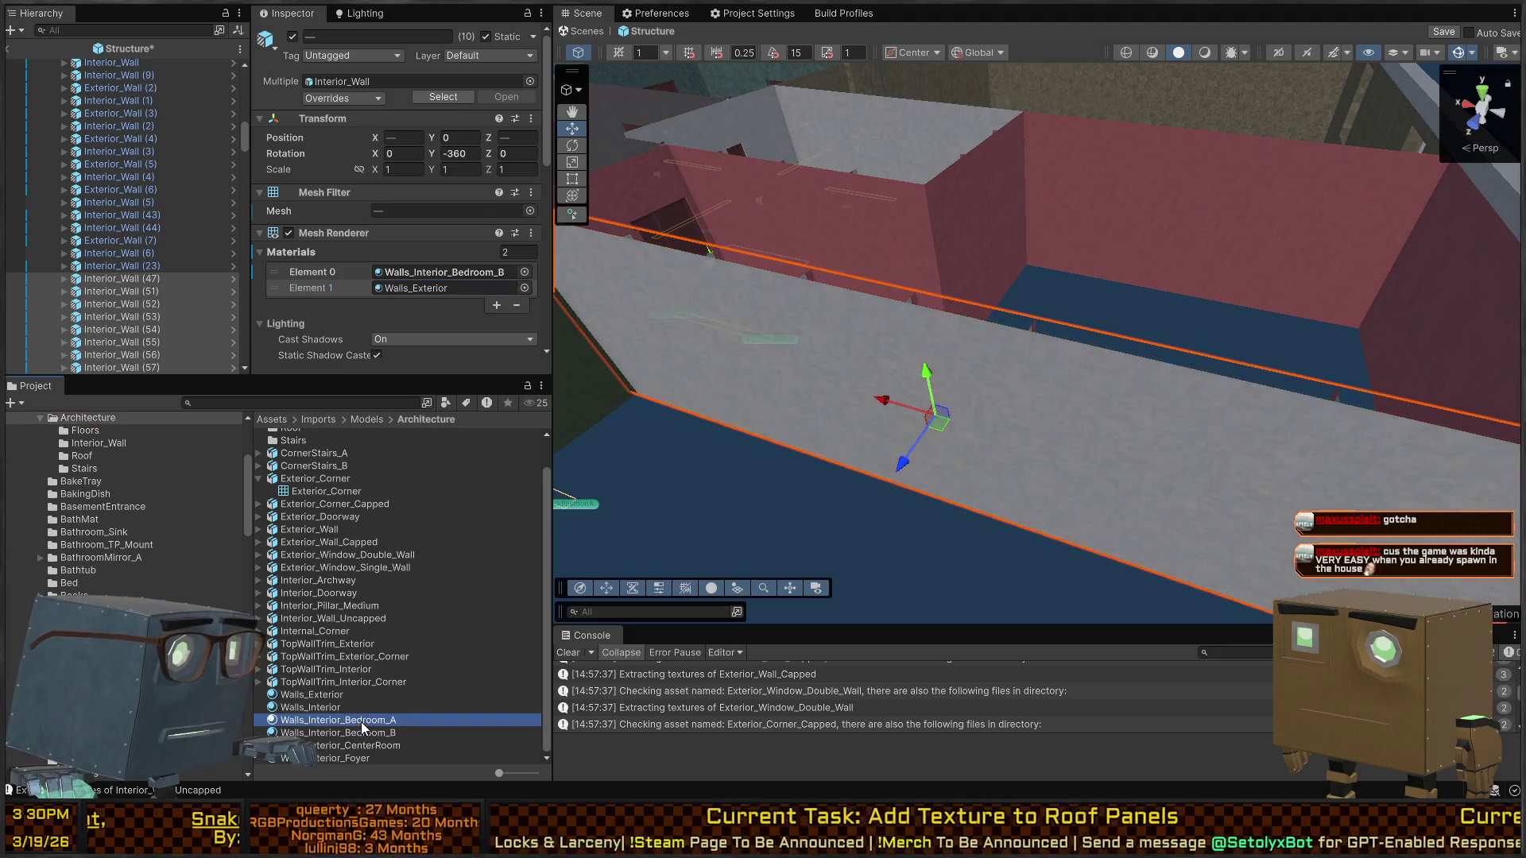
left_click_drag(361, 725, 460, 289)
left_click_drag(457, 193, 457, 194)
mouse_move(874, 382)
left_mouse_down()
mouse_move(921, 412)
mouse_move(898, 429)
mouse_move(914, 434)
mouse_move(1185, 433)
mouse_move(1225, 469)
mouse_move(824, 356)
mouse_move(844, 338)
mouse_move(952, 336)
mouse_move(1356, 340)
mouse_move(1227, 338)
left_mouse_up()
left_click(647, 324)
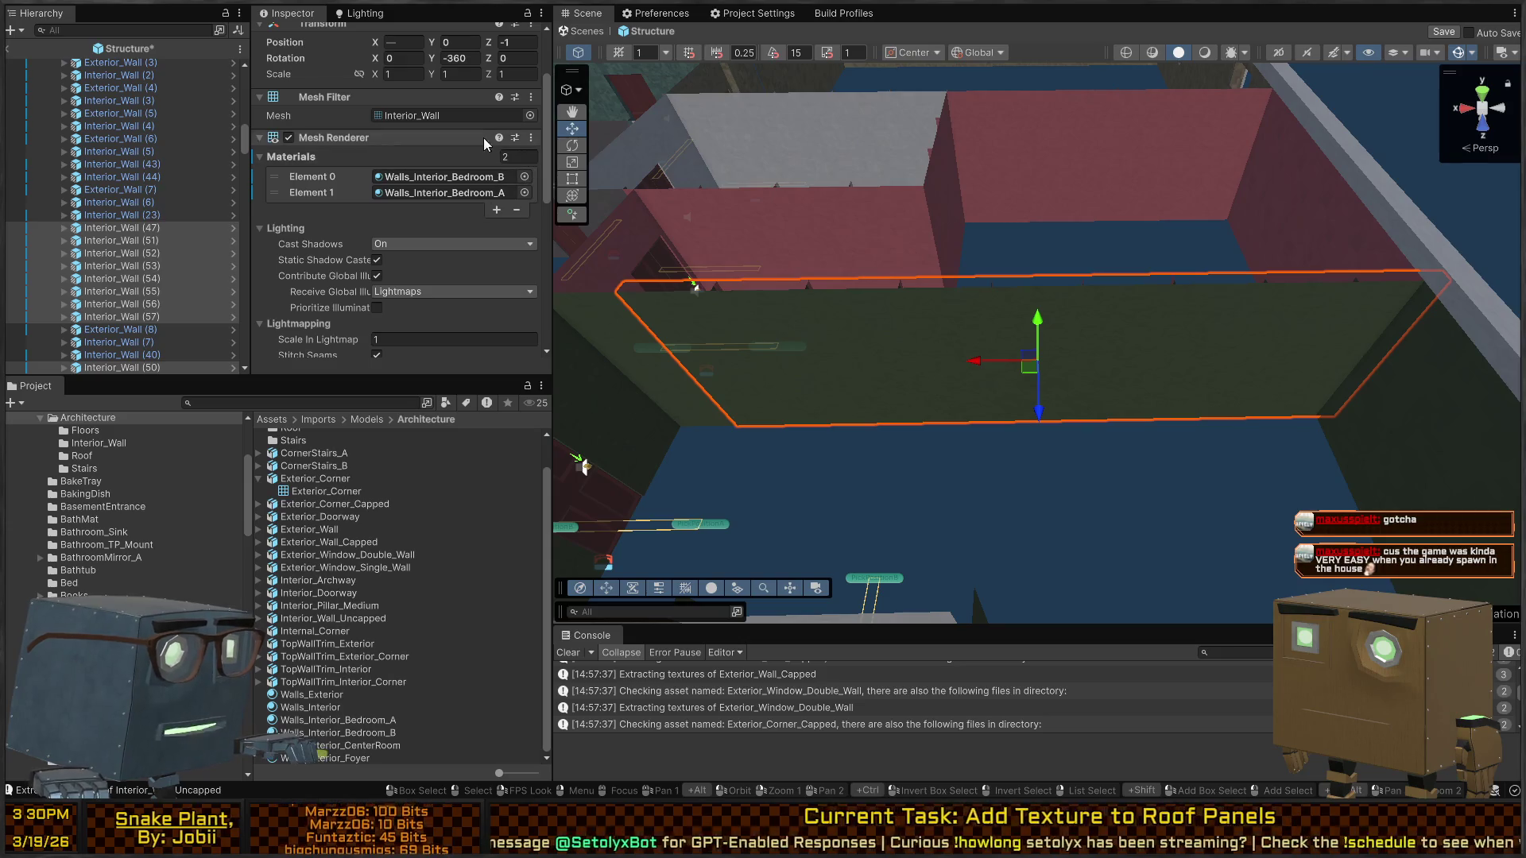
Switch the selected walls plus Interior_Wall (23), (40) and (44) to the Interior_Wall_Uncapped mesh
left_click(508, 117)
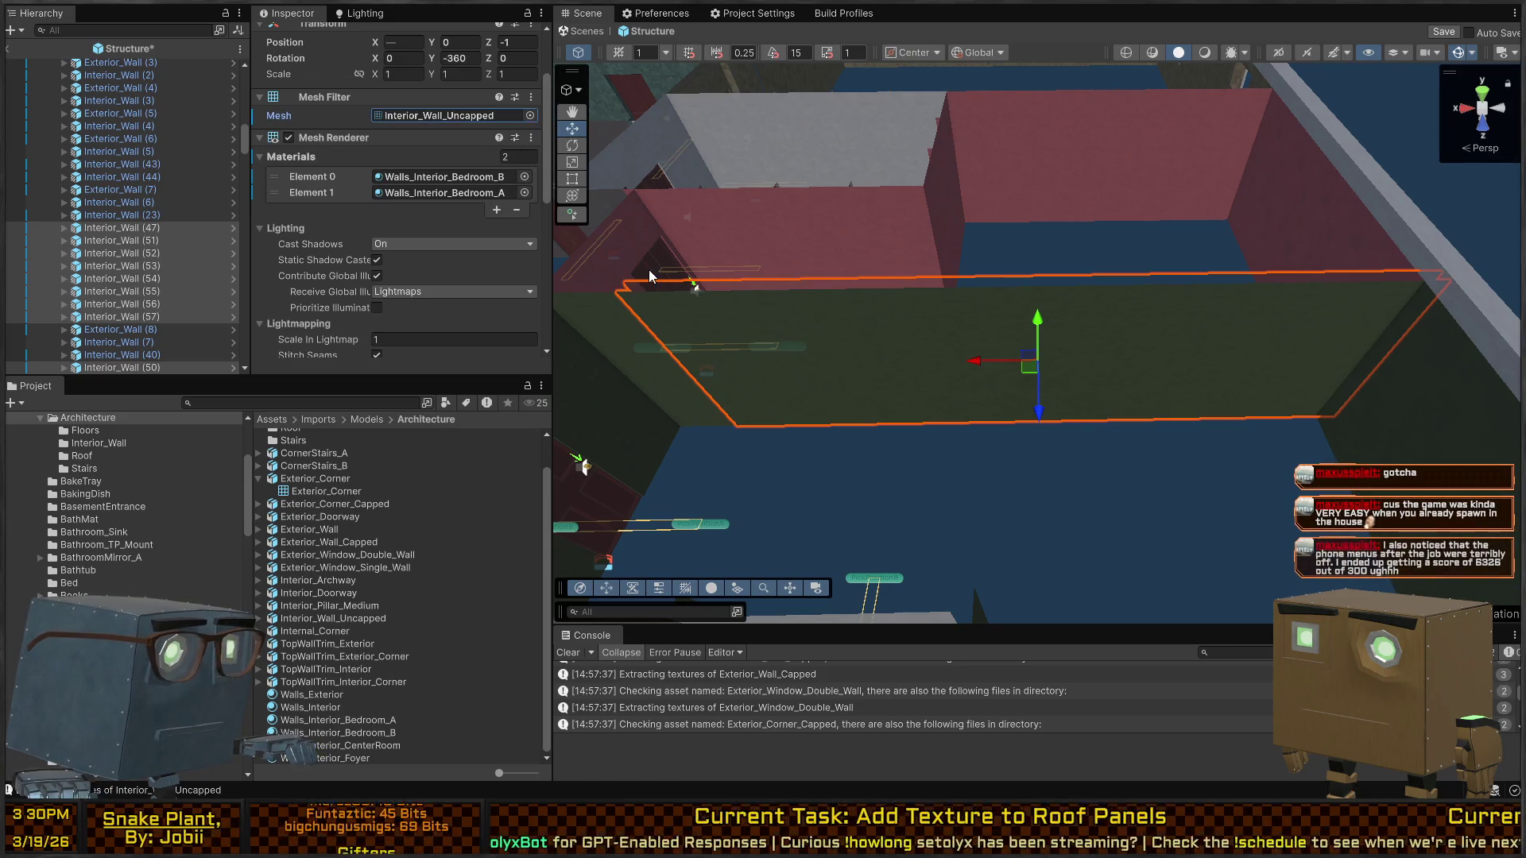
mouse_move(656, 279)
left_mouse_down()
mouse_move(1122, 381)
mouse_move(1286, 365)
mouse_move(1189, 347)
left_mouse_up()
left_click(1023, 326)
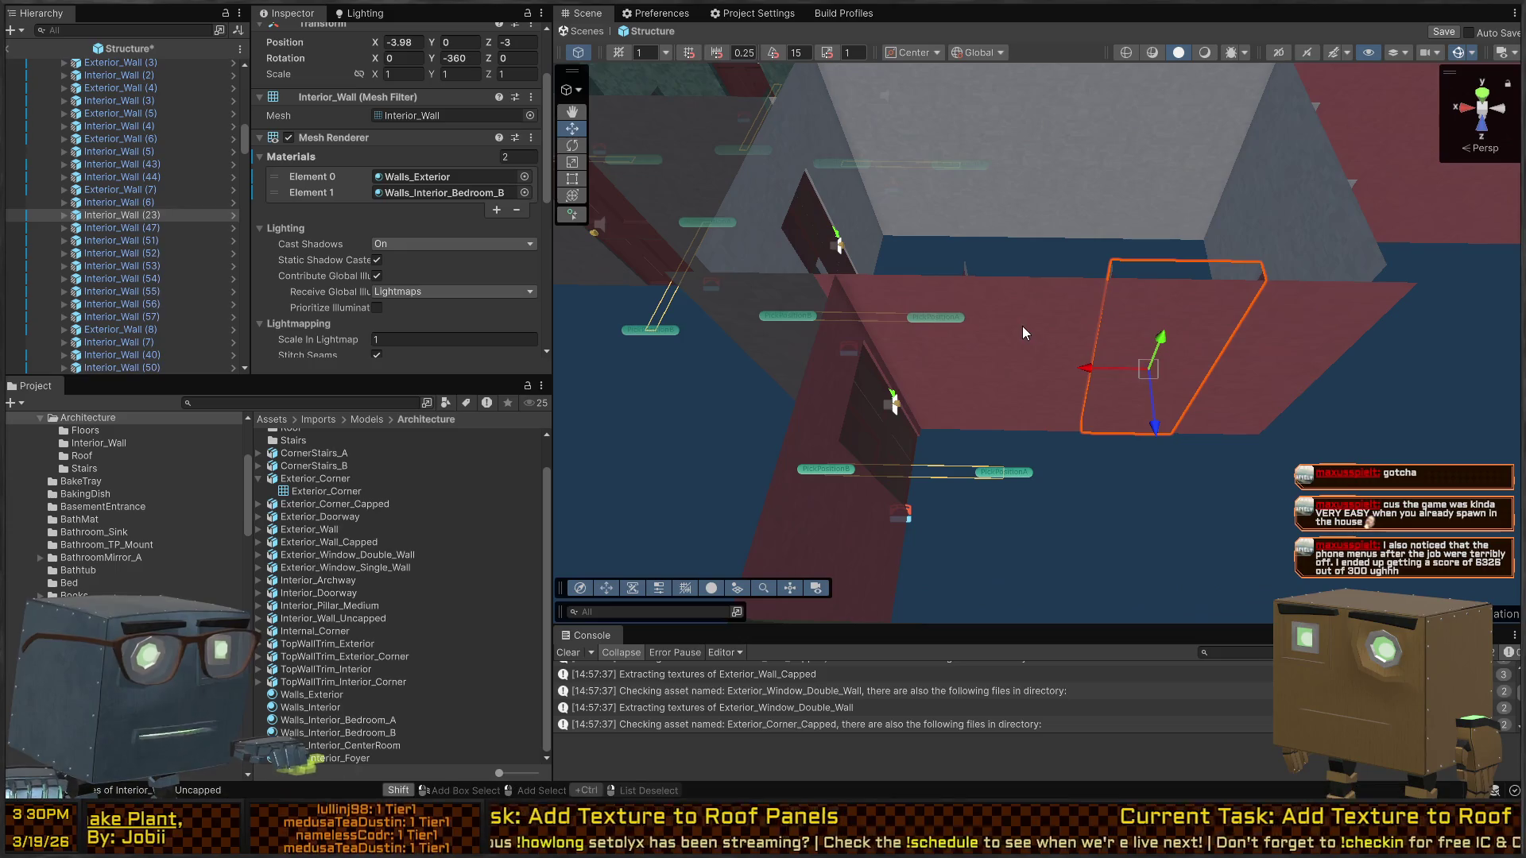
left_click(879, 279, "shift")
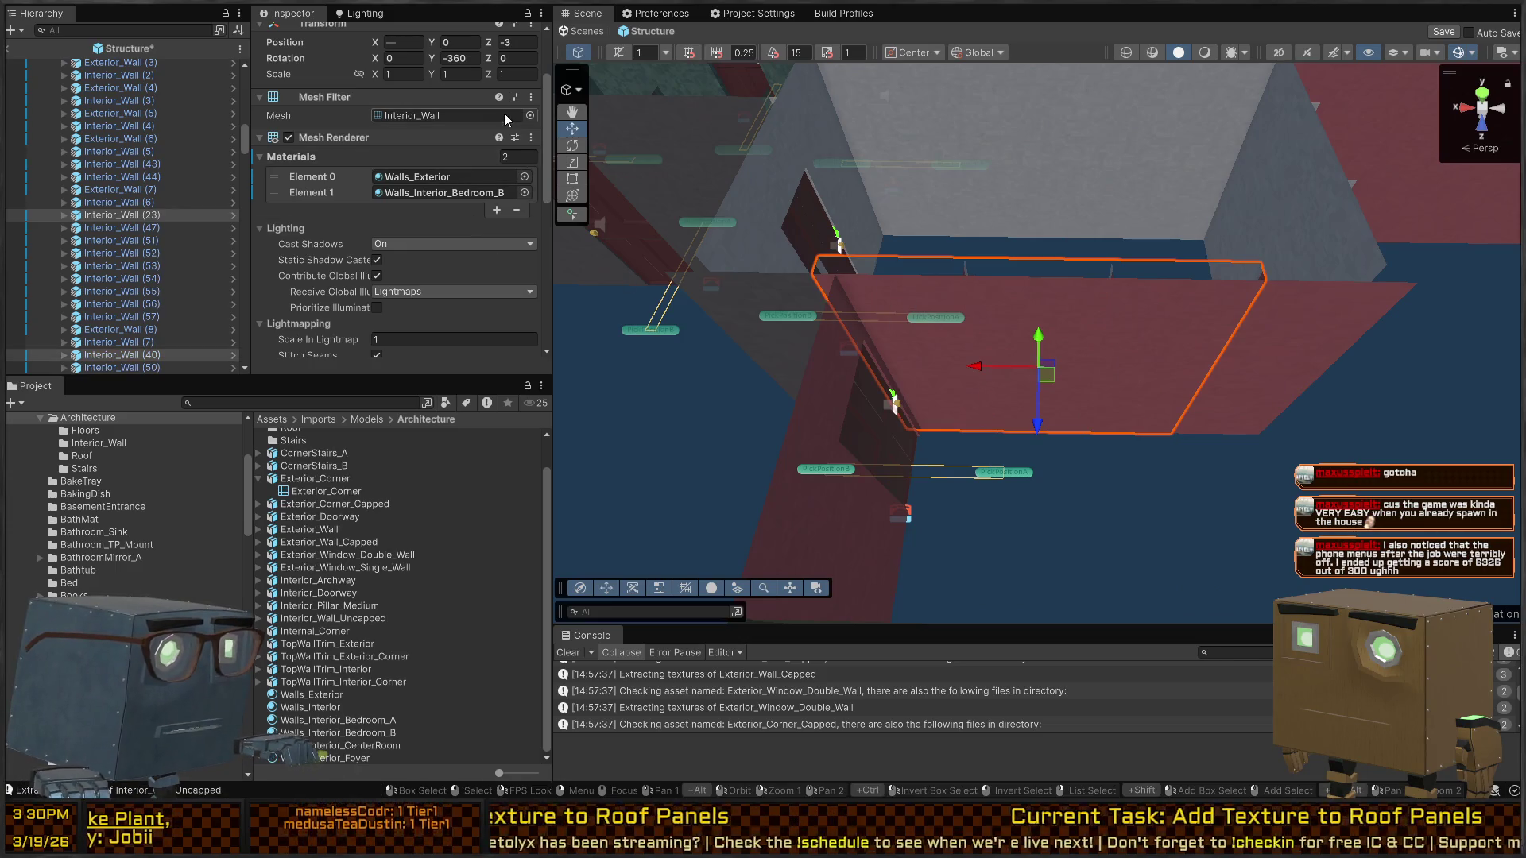
mouse_move(692, 283)
left_mouse_down()
mouse_move(1057, 319)
mouse_move(898, 378)
left_mouse_up()
left_click(900, 378)
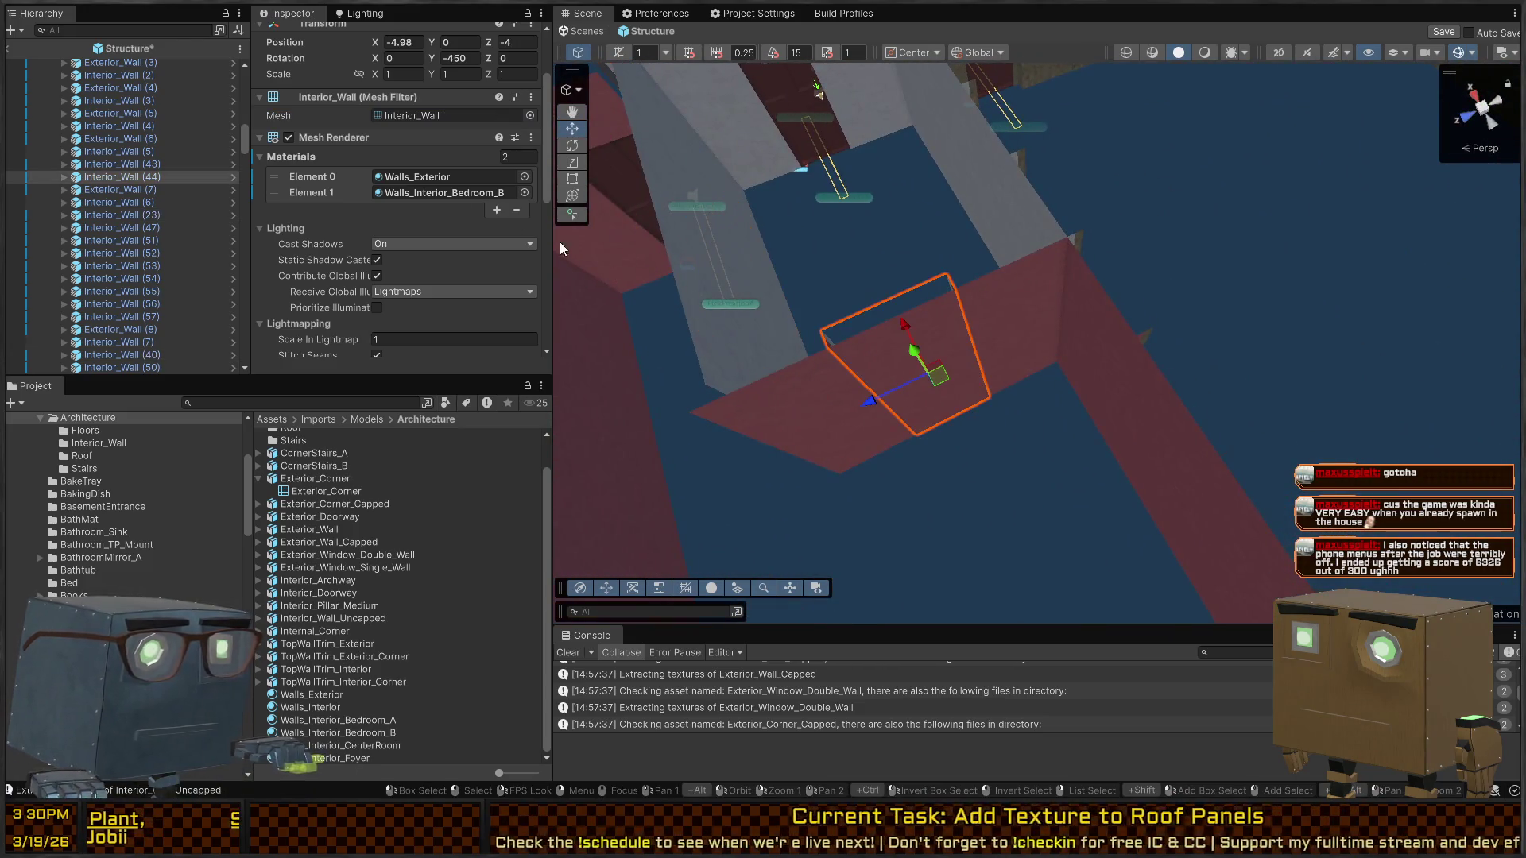
left_click(536, 112)
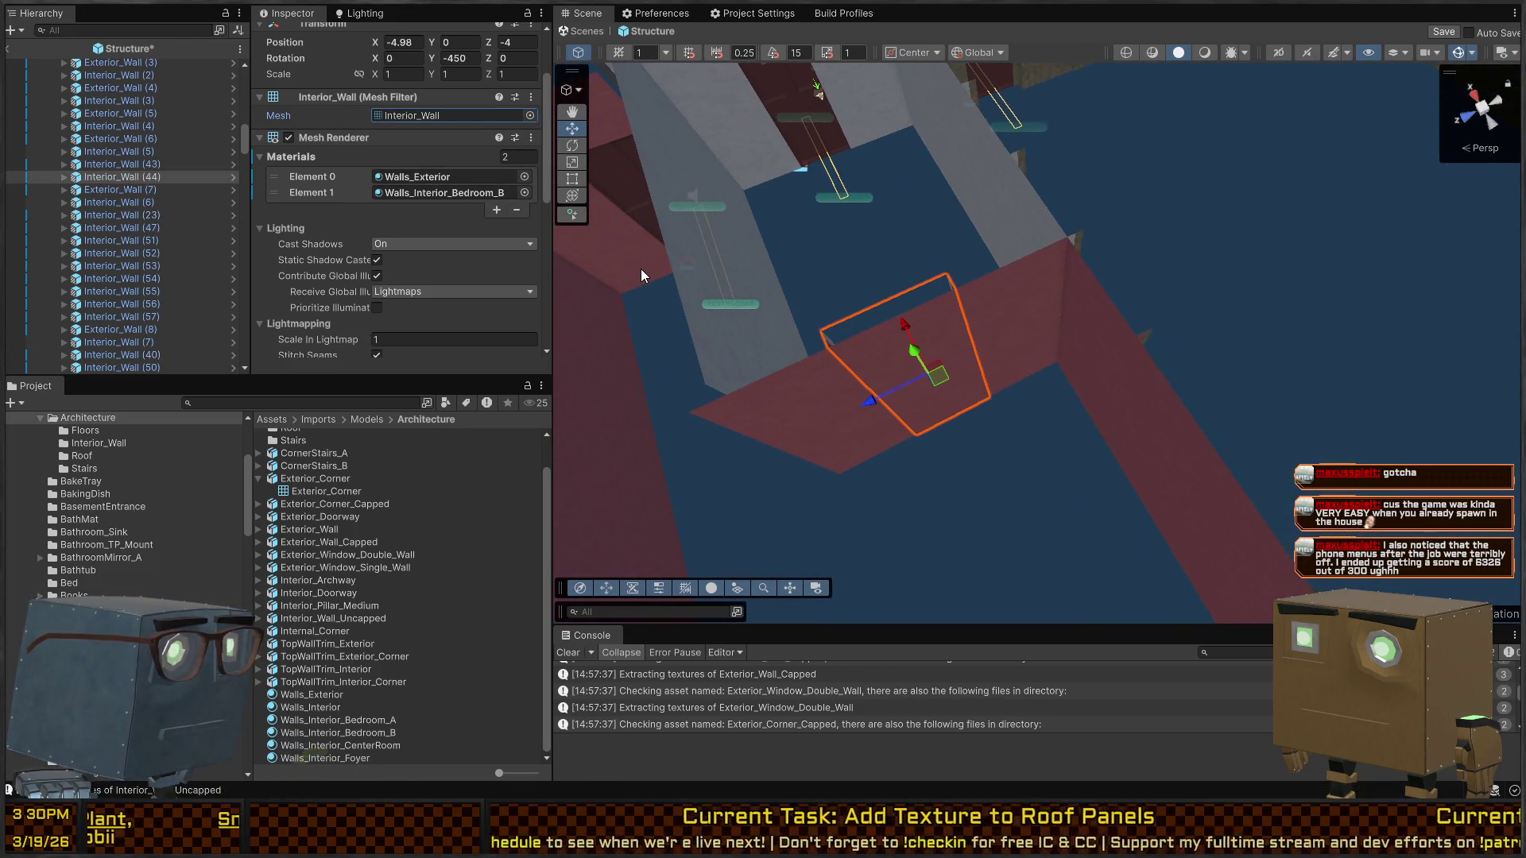
key("ctrl+v")
Select the pieces of the long wall and give them the Interior_Wall_Uncapped mesh
left_click_drag(642, 266, 1099, 347)
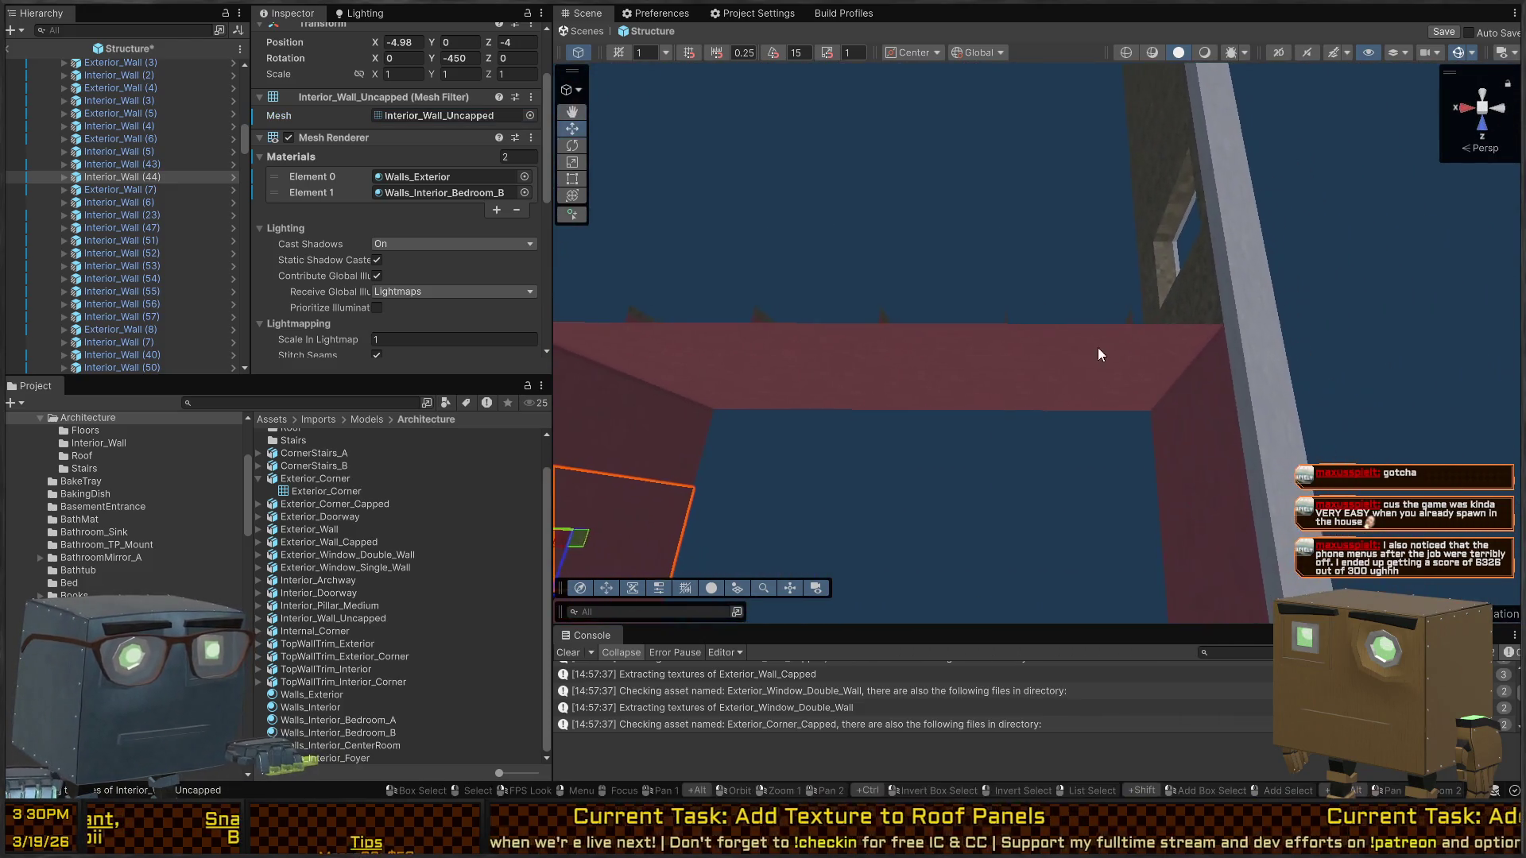
left_click(1086, 354)
left_click(956, 351, "shift")
left_click(913, 375, "shift")
key("f")
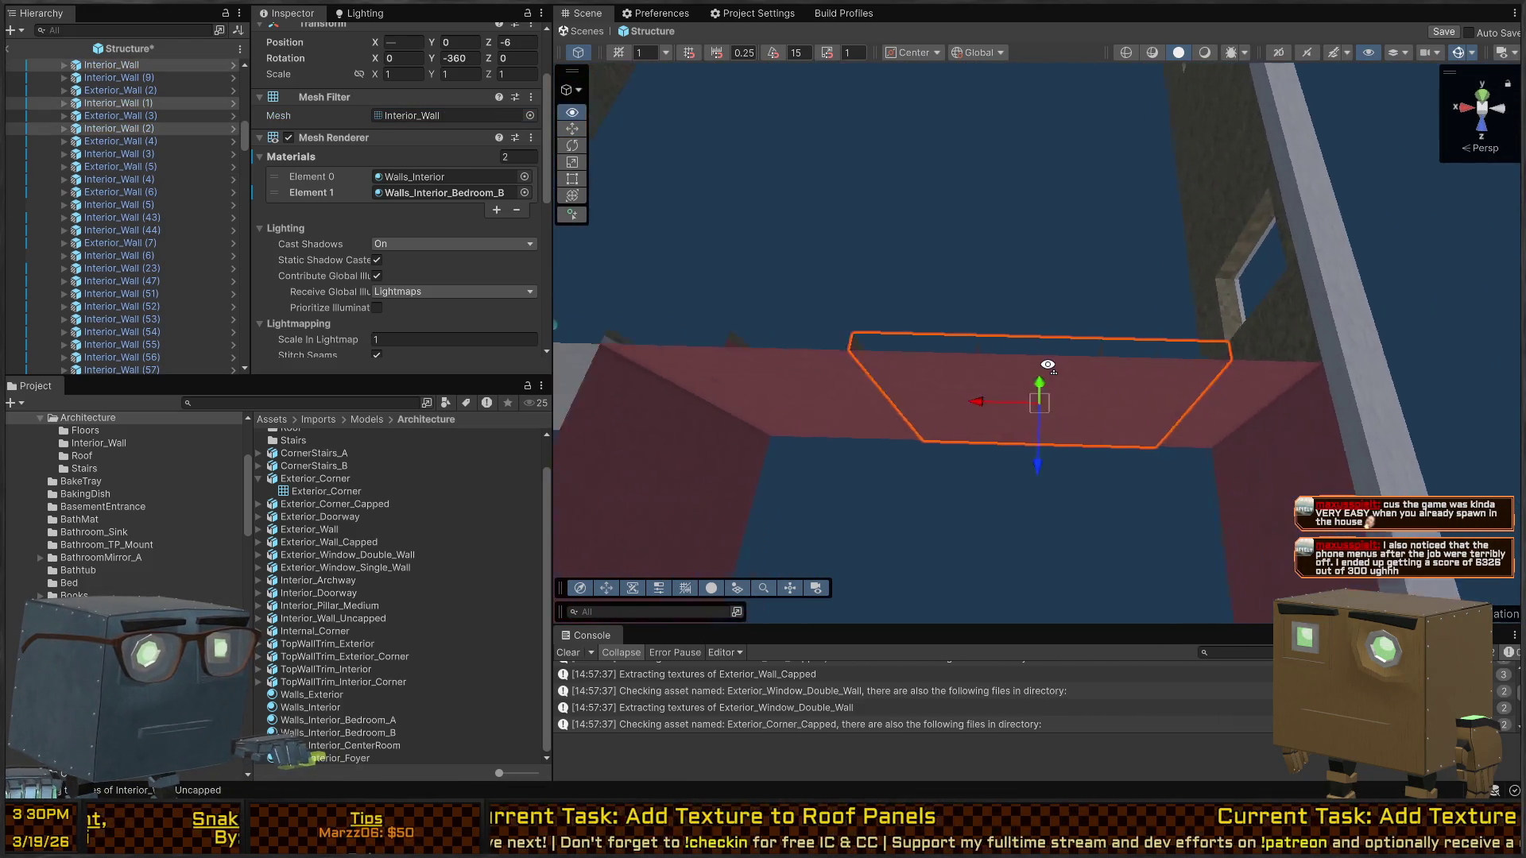
left_click(1261, 369, "shift")
key("f")
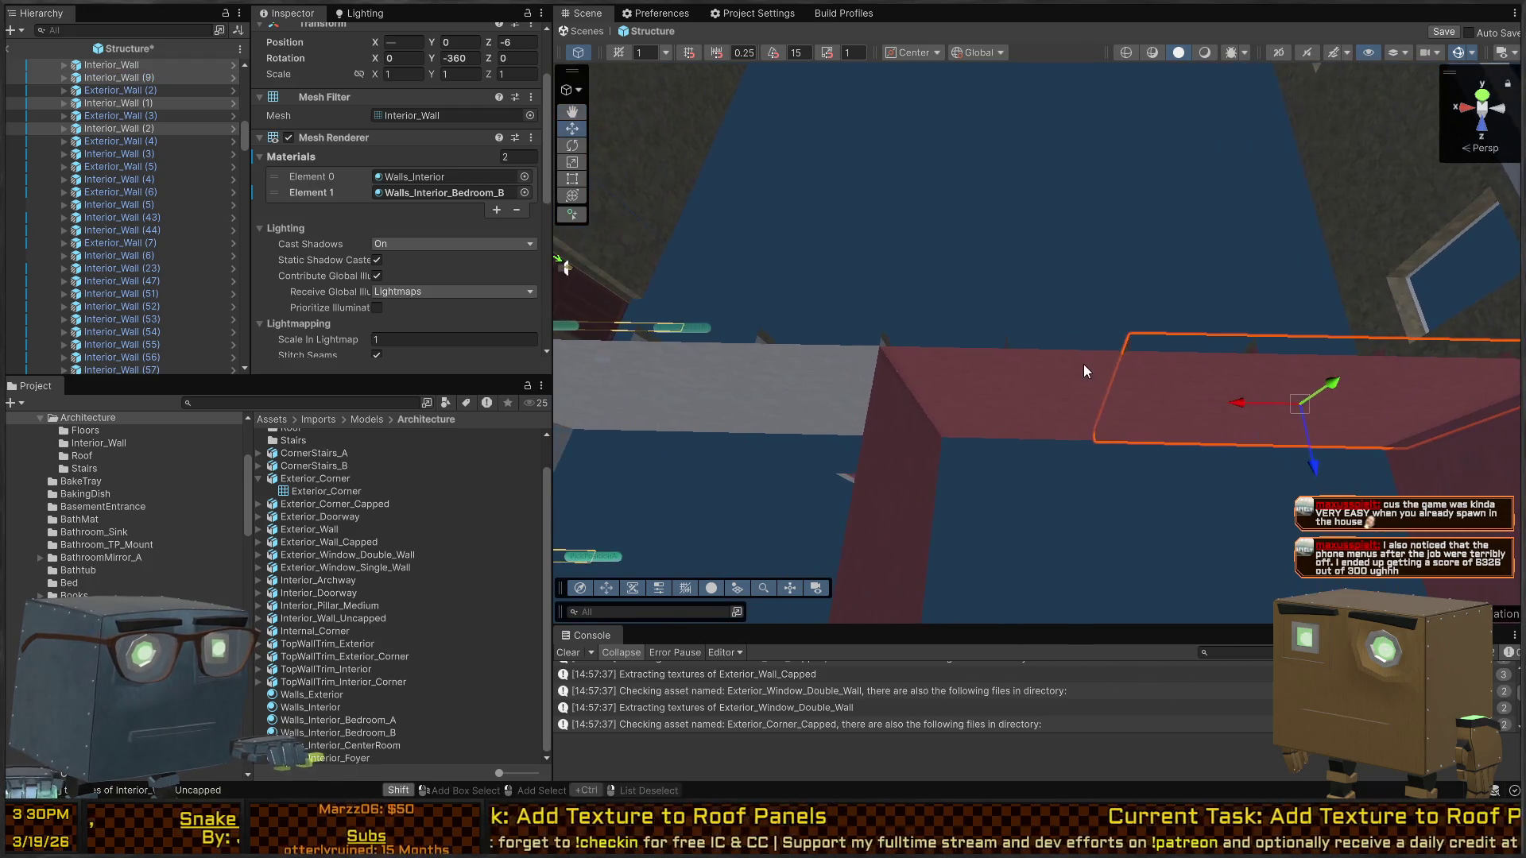
left_click(1084, 364, "shift")
left_click(954, 364, "shift")
left_click(725, 356, "shift")
left_click(794, 373, "shift")
key("f")
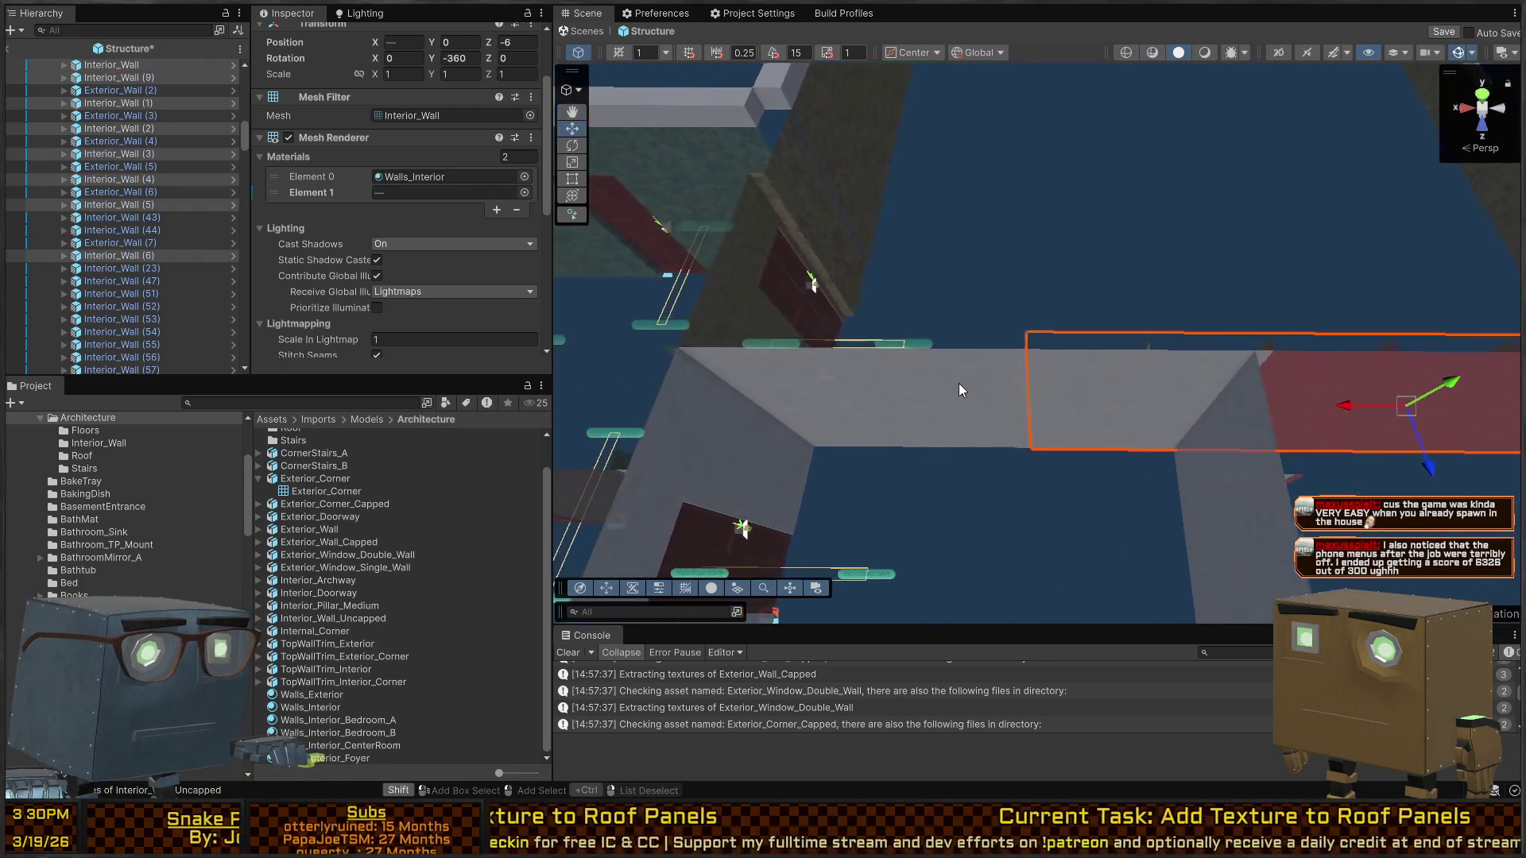
left_click(798, 379, "shift")
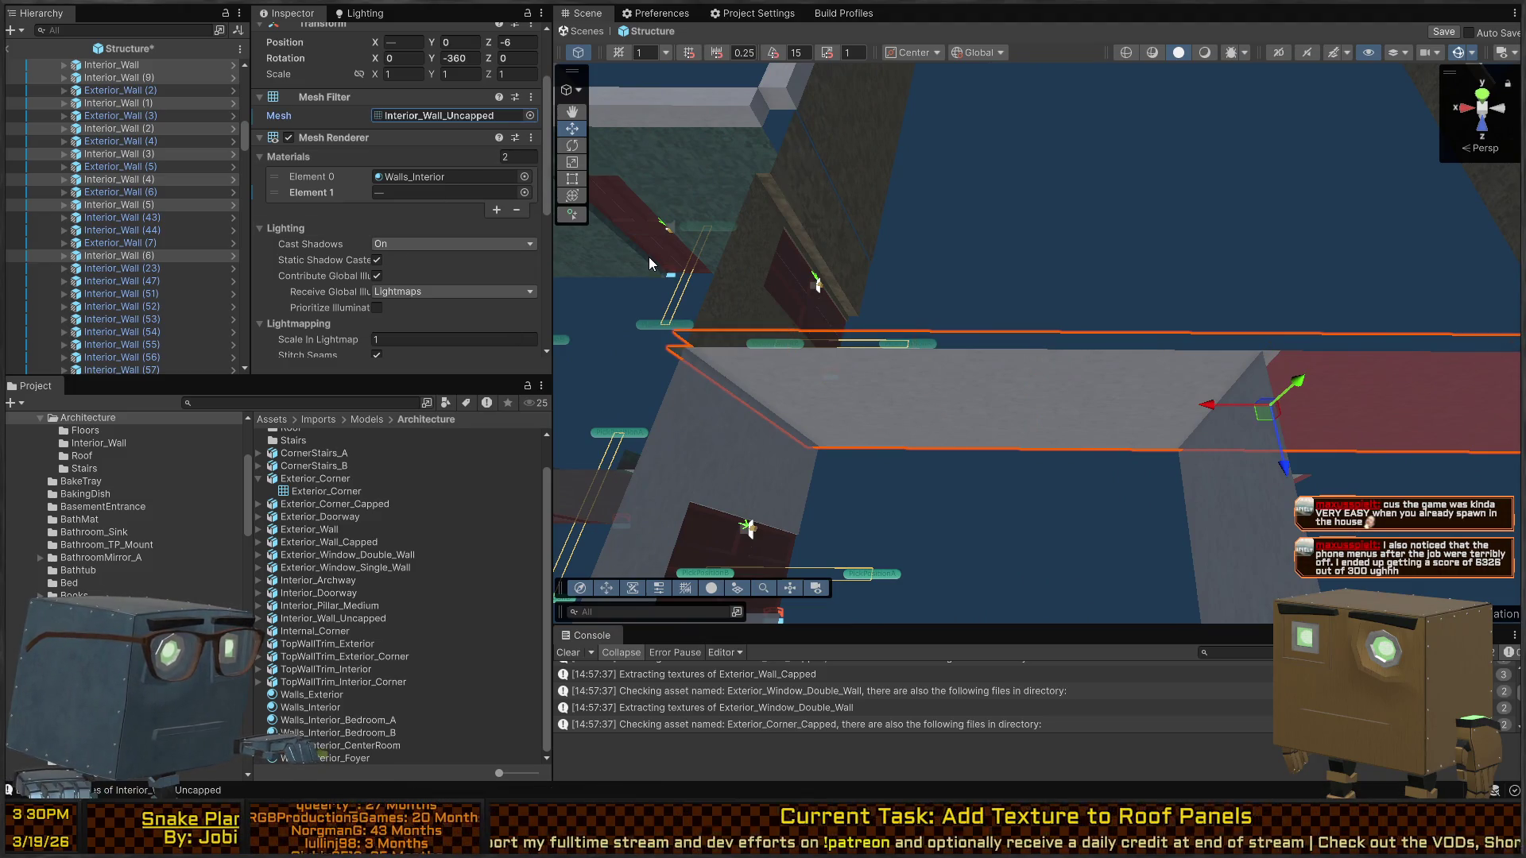
mouse_move(649, 255)
left_mouse_down()
mouse_move(966, 334)
mouse_move(862, 318)
mouse_move(1017, 321)
mouse_move(1192, 354)
mouse_move(1036, 395)
left_mouse_up()
Give three more wall panels, then another interior wall piece, the Interior_Wall_Uncapped mesh
left_click(1036, 394, "shift")
left_click(1095, 381, "shift")
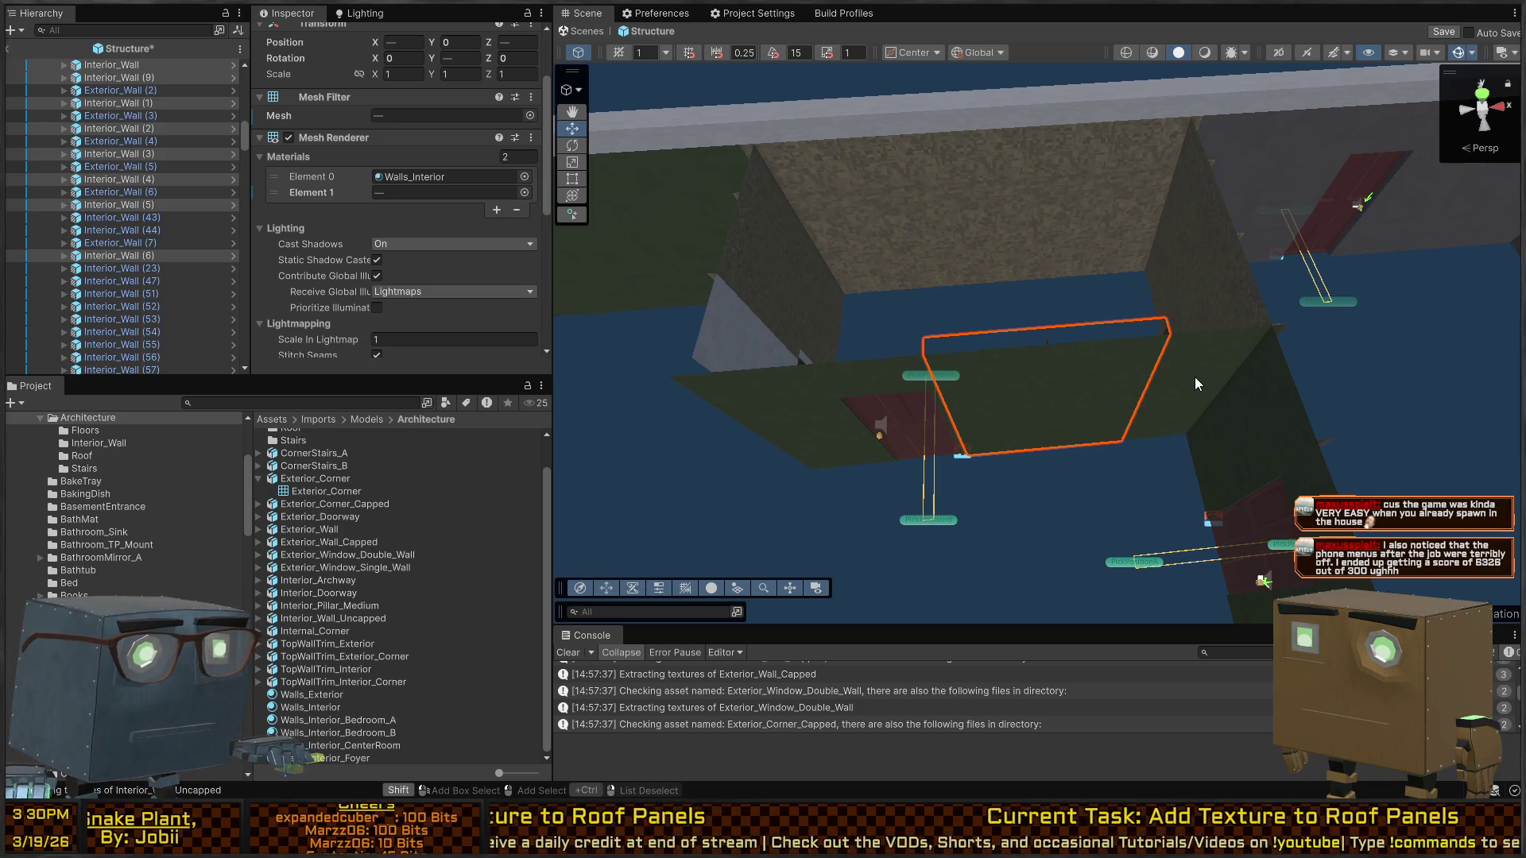
left_click(1195, 377, "shift")
left_click(445, 97)
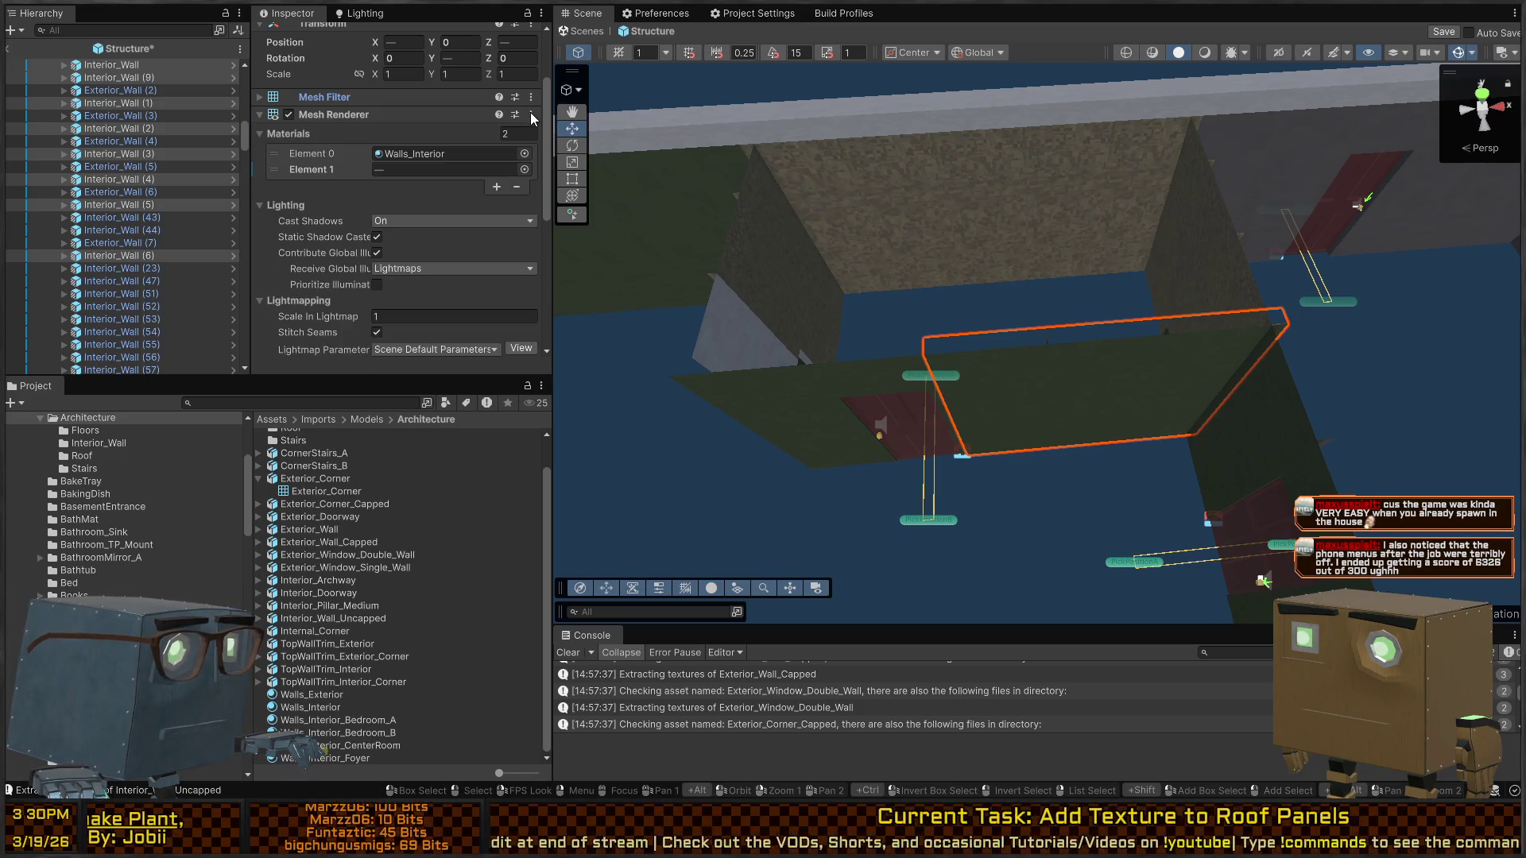
left_click(422, 97)
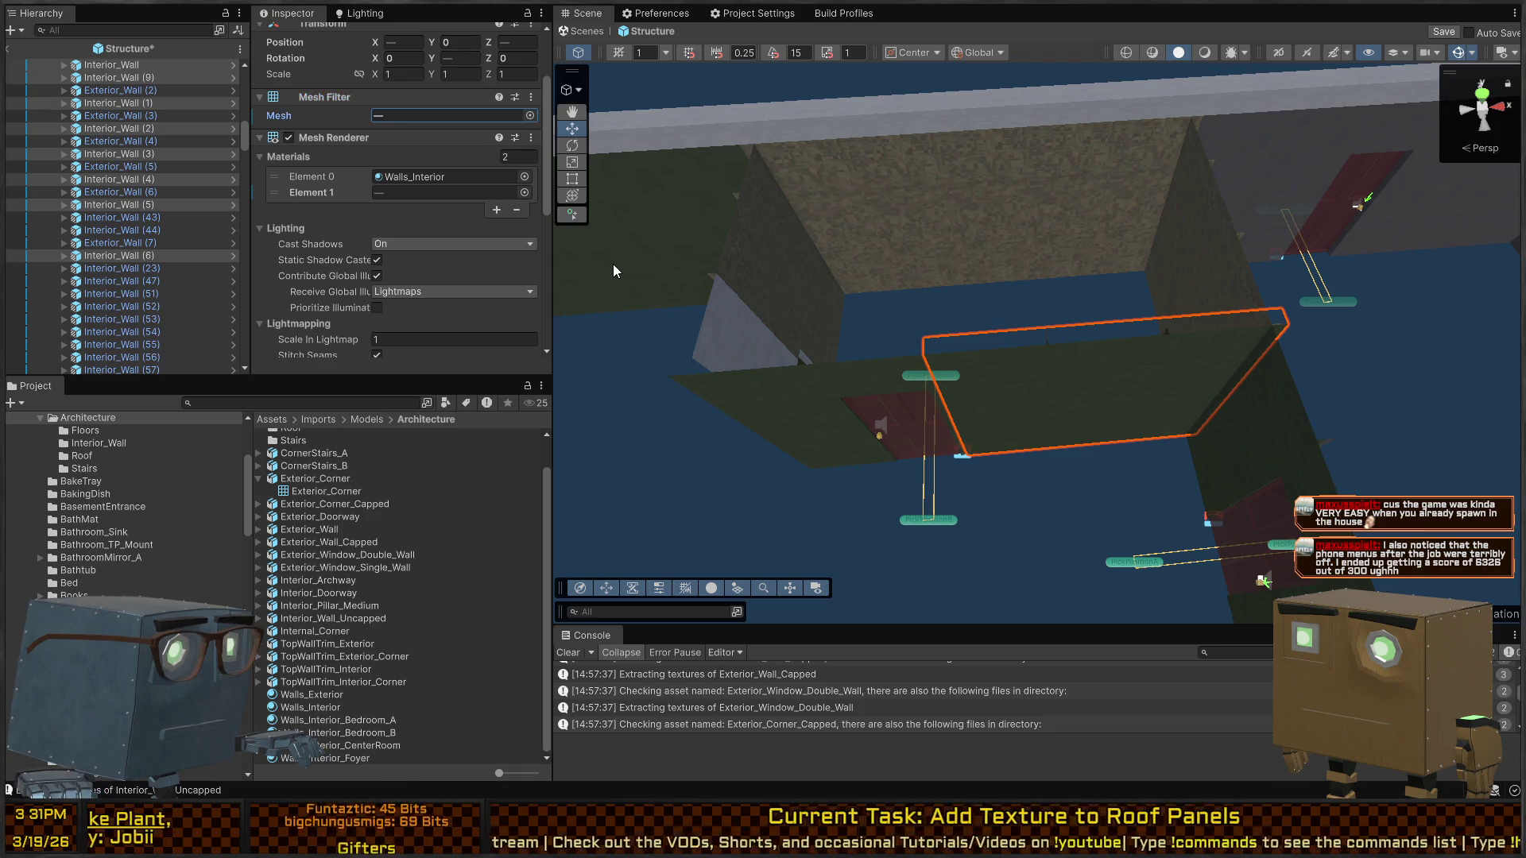
mouse_move(631, 250)
left_mouse_down()
mouse_move(1131, 360)
mouse_move(927, 409)
left_mouse_up()
left_click(863, 389)
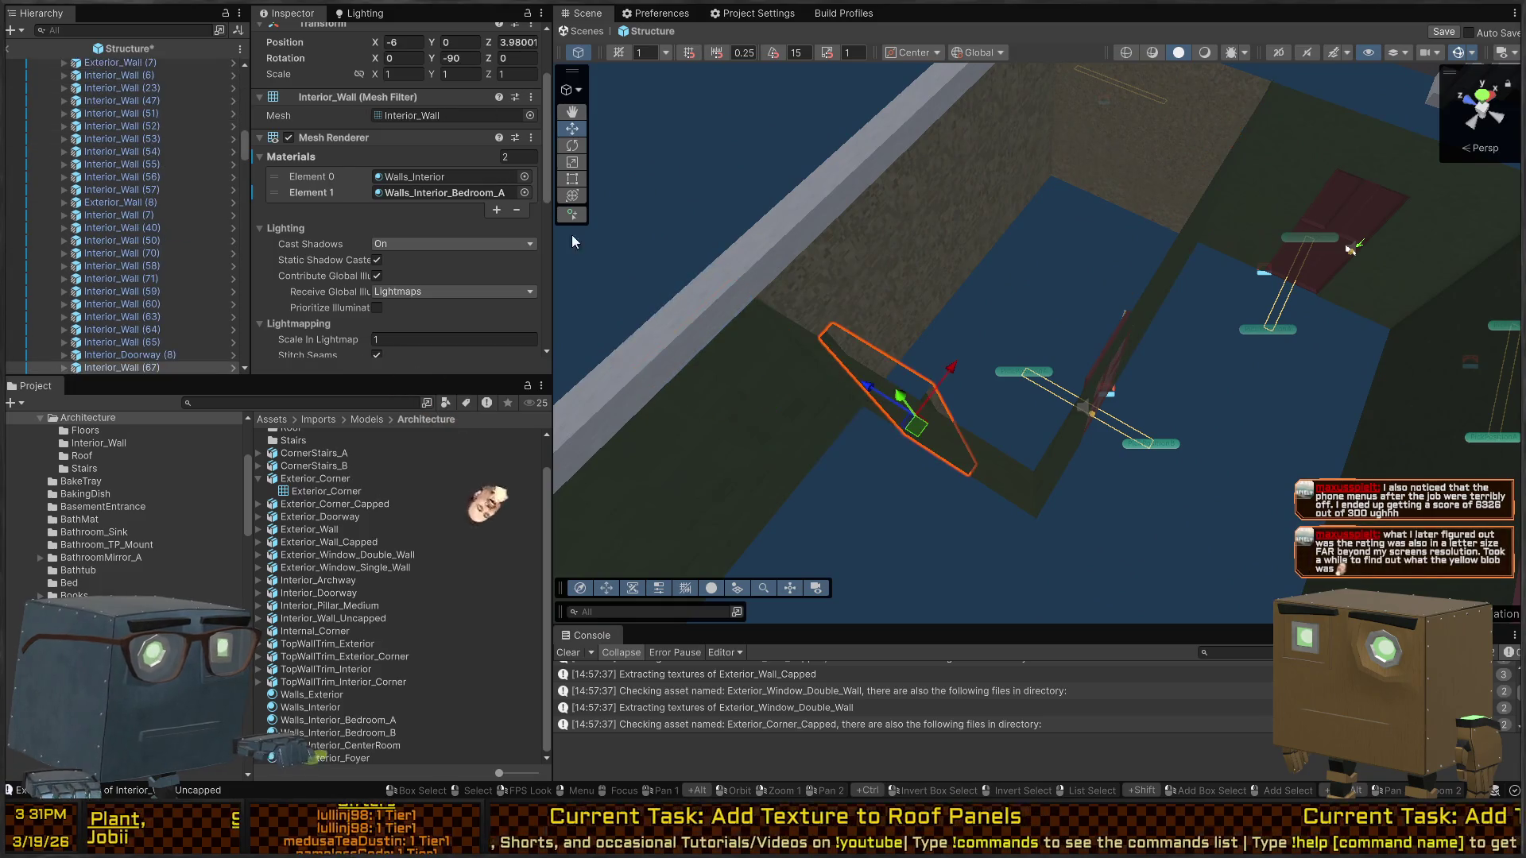
left_click(449, 115)
key("ctrl+v")
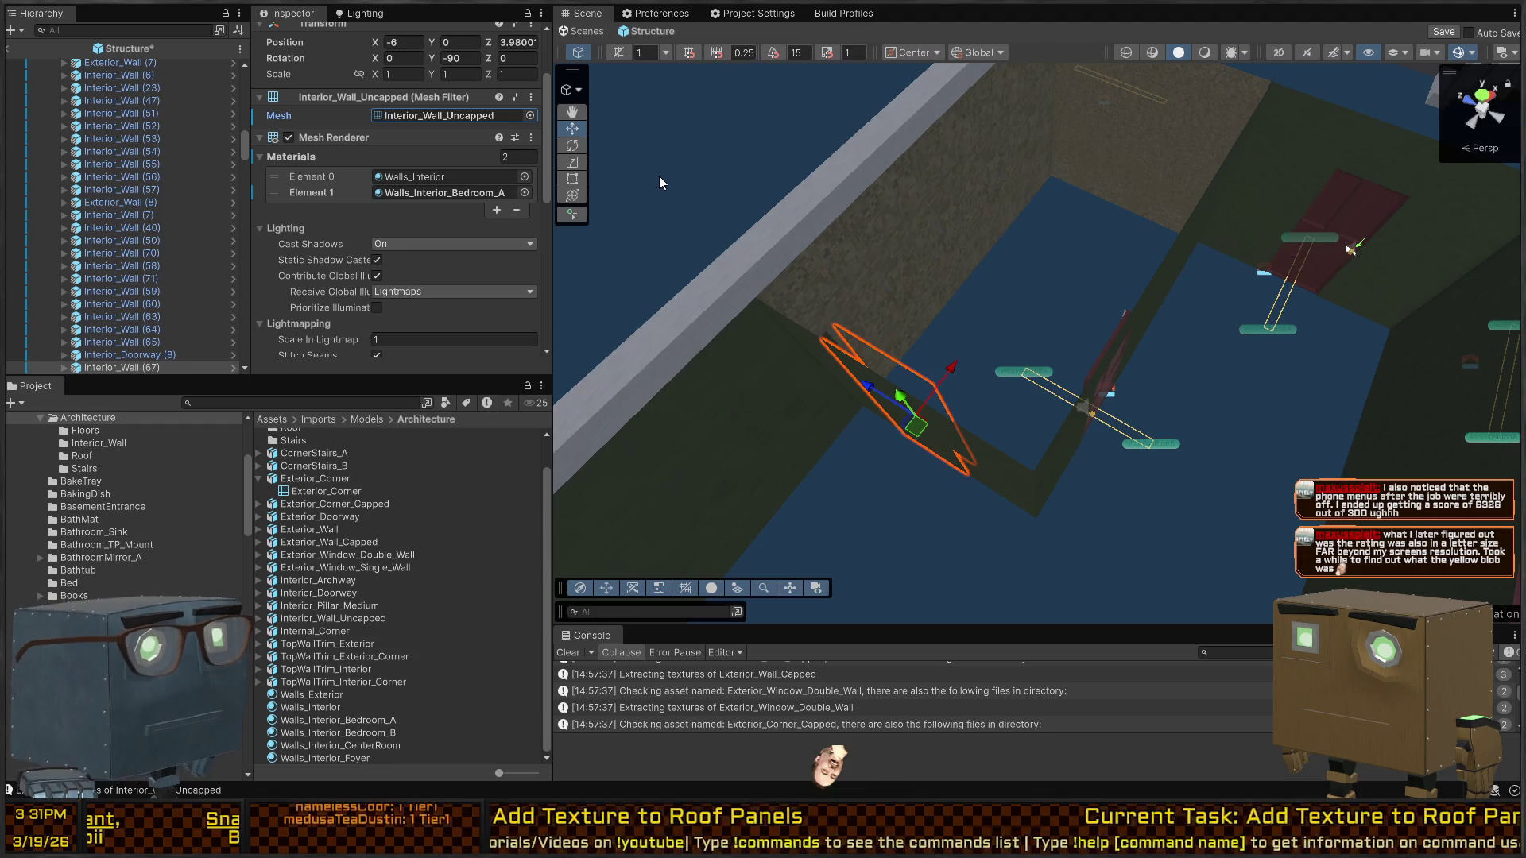
Switch the stairwell walls, Interior_Wall (32) through (37) and a left panel, to the uncapped mesh
mouse_move(922, 211)
left_mouse_down()
mouse_move(1008, 209)
mouse_move(892, 246)
mouse_move(899, 294)
mouse_move(928, 313)
mouse_move(1385, 371)
mouse_move(928, 375)
left_mouse_up()
left_click(898, 294)
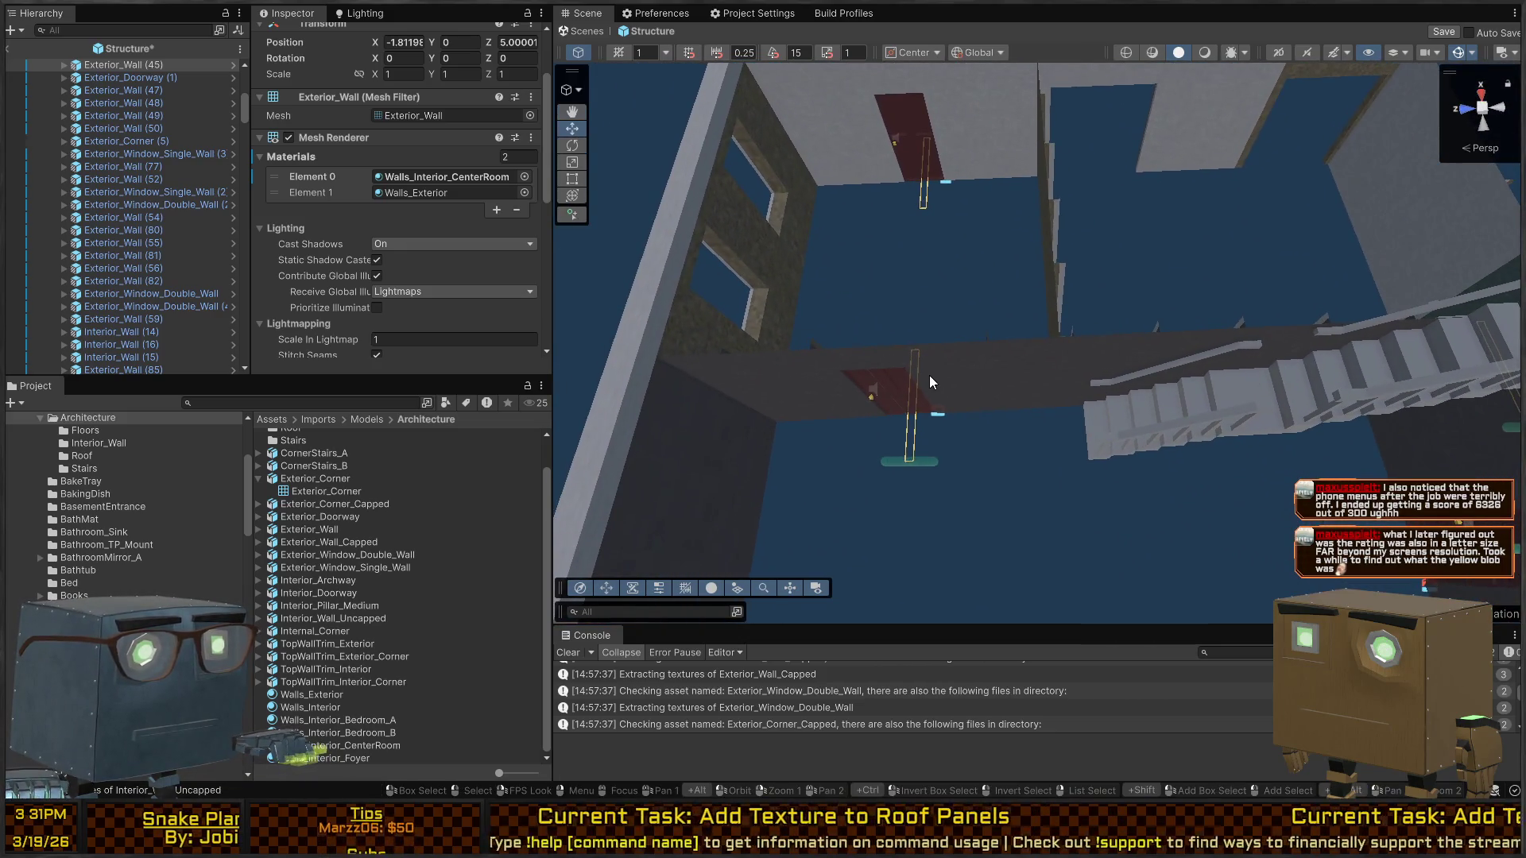
left_click(928, 376)
left_click(1009, 369, "shift")
left_click(1112, 360, "shift")
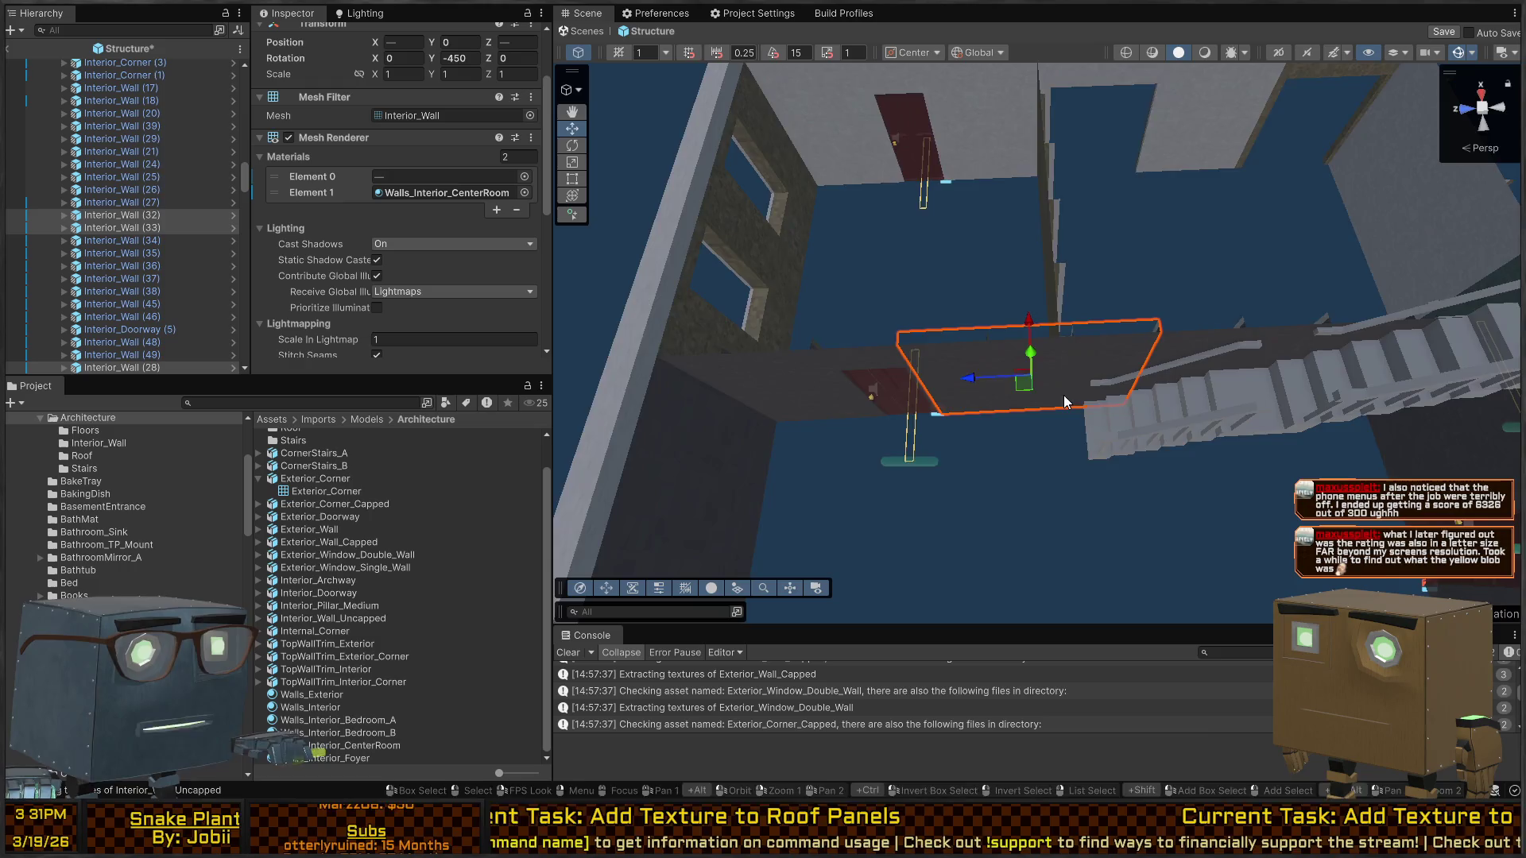
left_click_drag(1112, 359, 976, 362)
left_click(1051, 369, "shift")
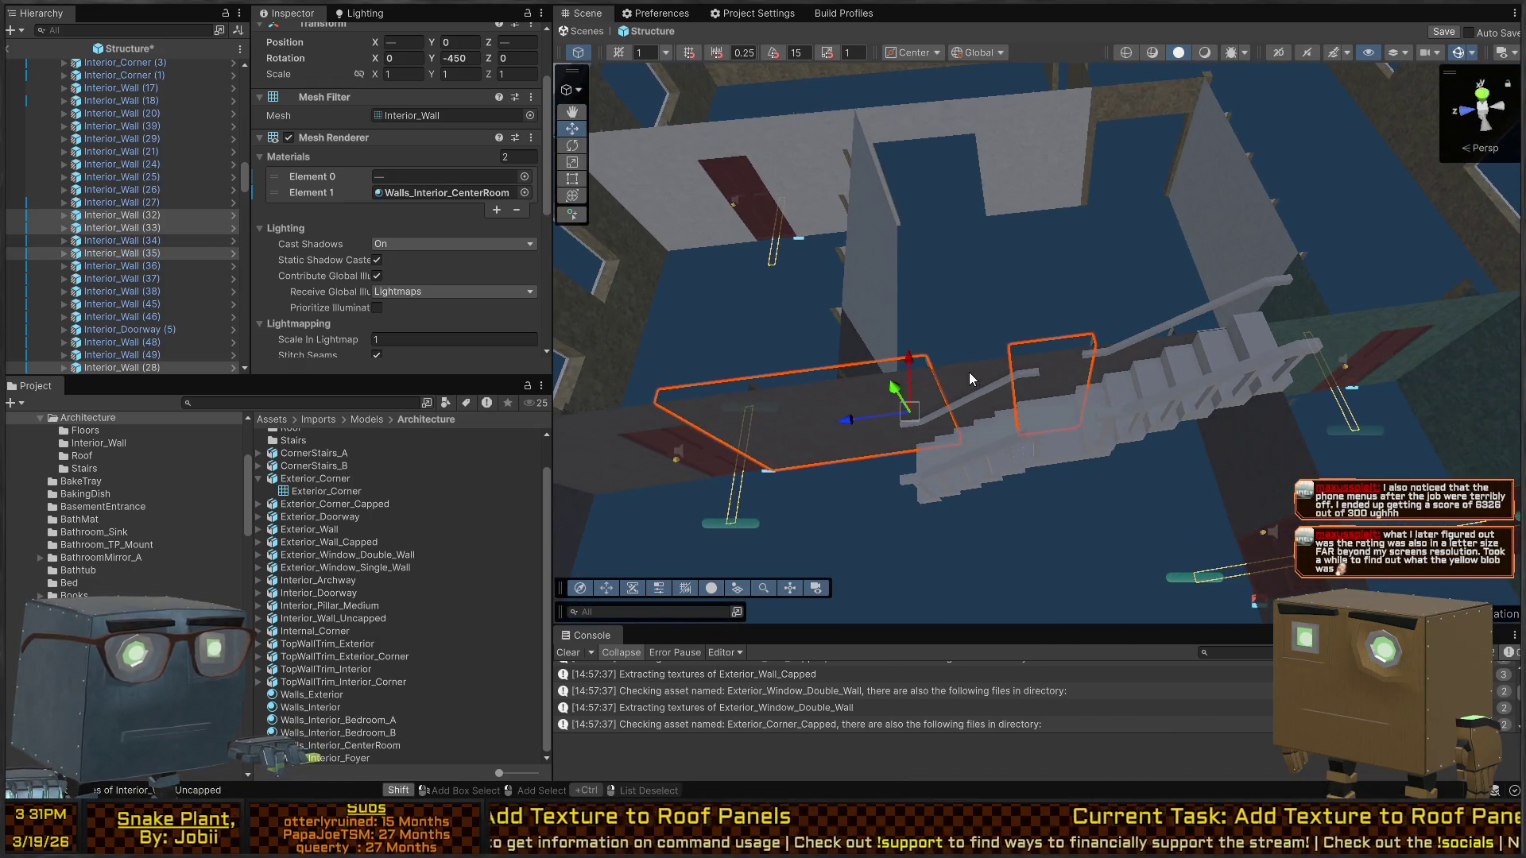
left_click(970, 372, "shift")
mouse_move(1081, 393)
left_mouse_down()
mouse_move(1048, 244)
mouse_move(1023, 302)
left_mouse_up()
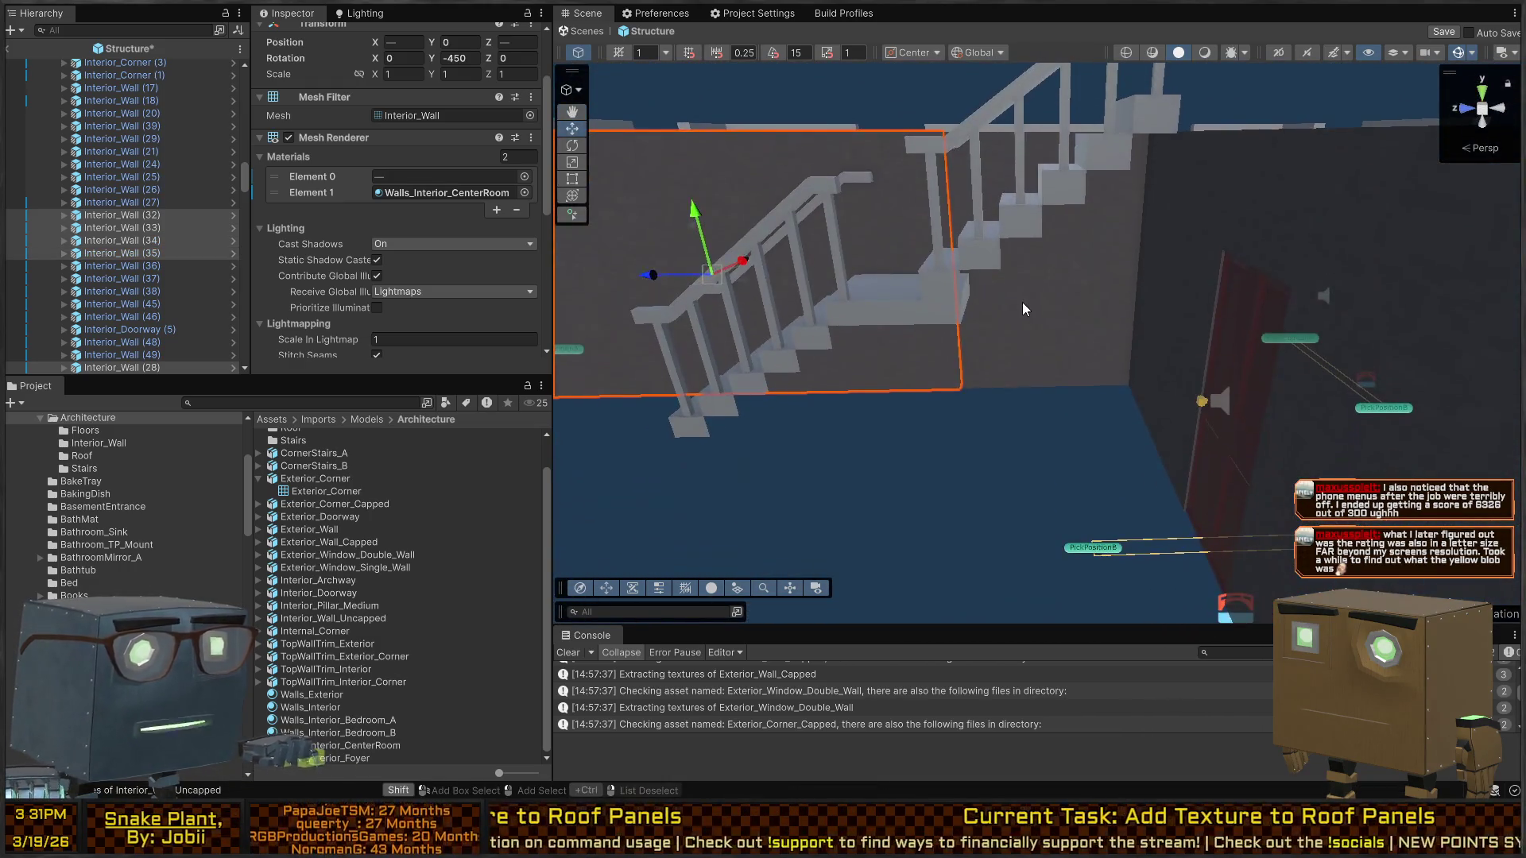
left_click(1022, 302, "shift")
left_click(1078, 308, "shift")
left_click_drag(1012, 236, 982, 425)
left_click(905, 426, "shift")
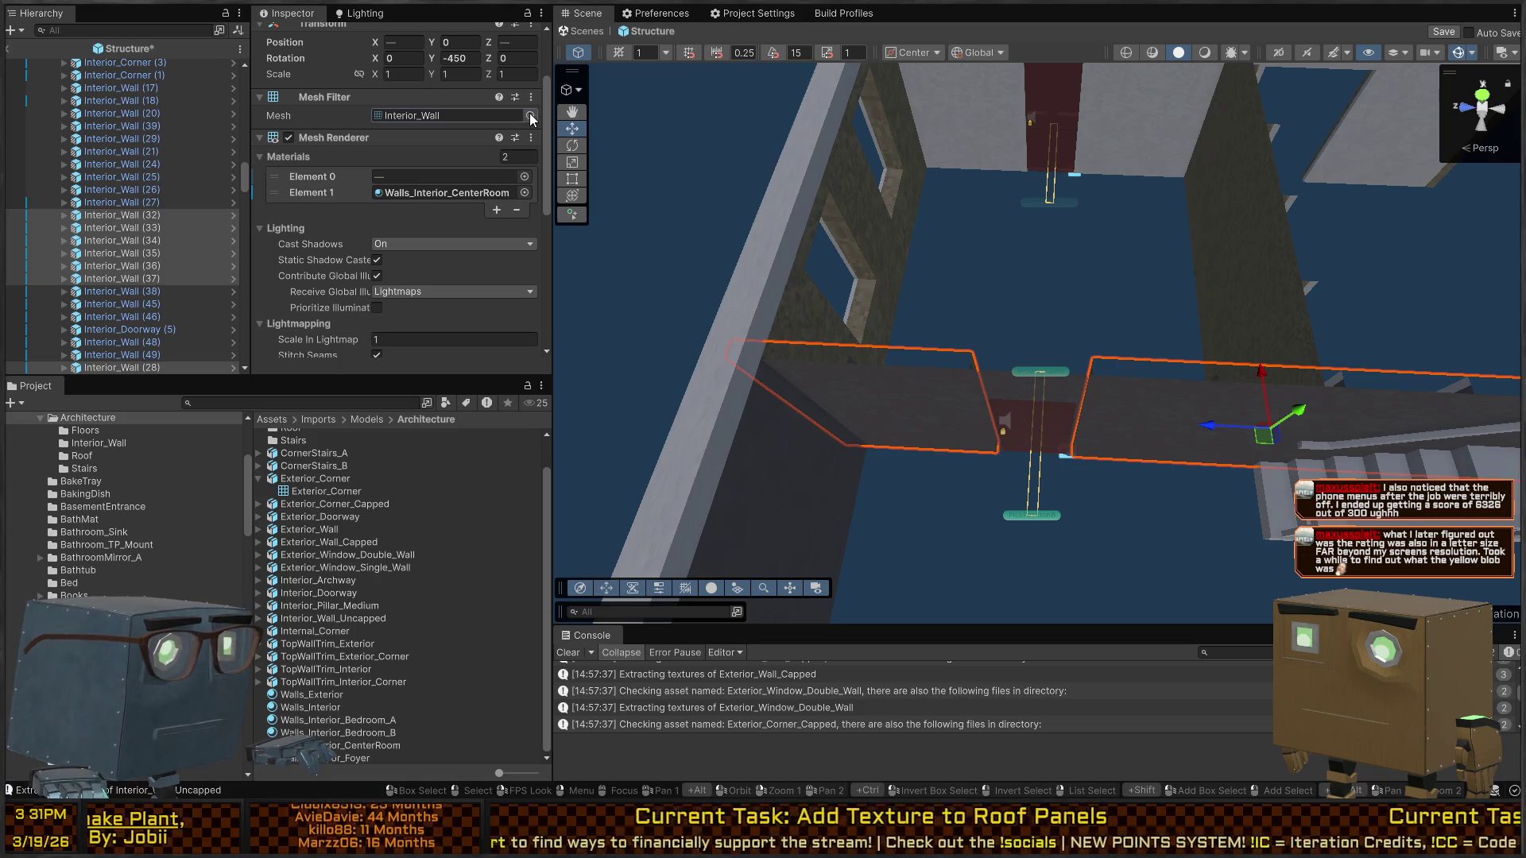
left_click(530, 112)
Give the next section's four adjacent wall panels the Interior_Wall_Uncapped mesh
mouse_move(877, 359)
left_mouse_down()
mouse_move(1169, 282)
mouse_move(551, 328)
mouse_move(857, 444)
left_mouse_up()
left_click(880, 426)
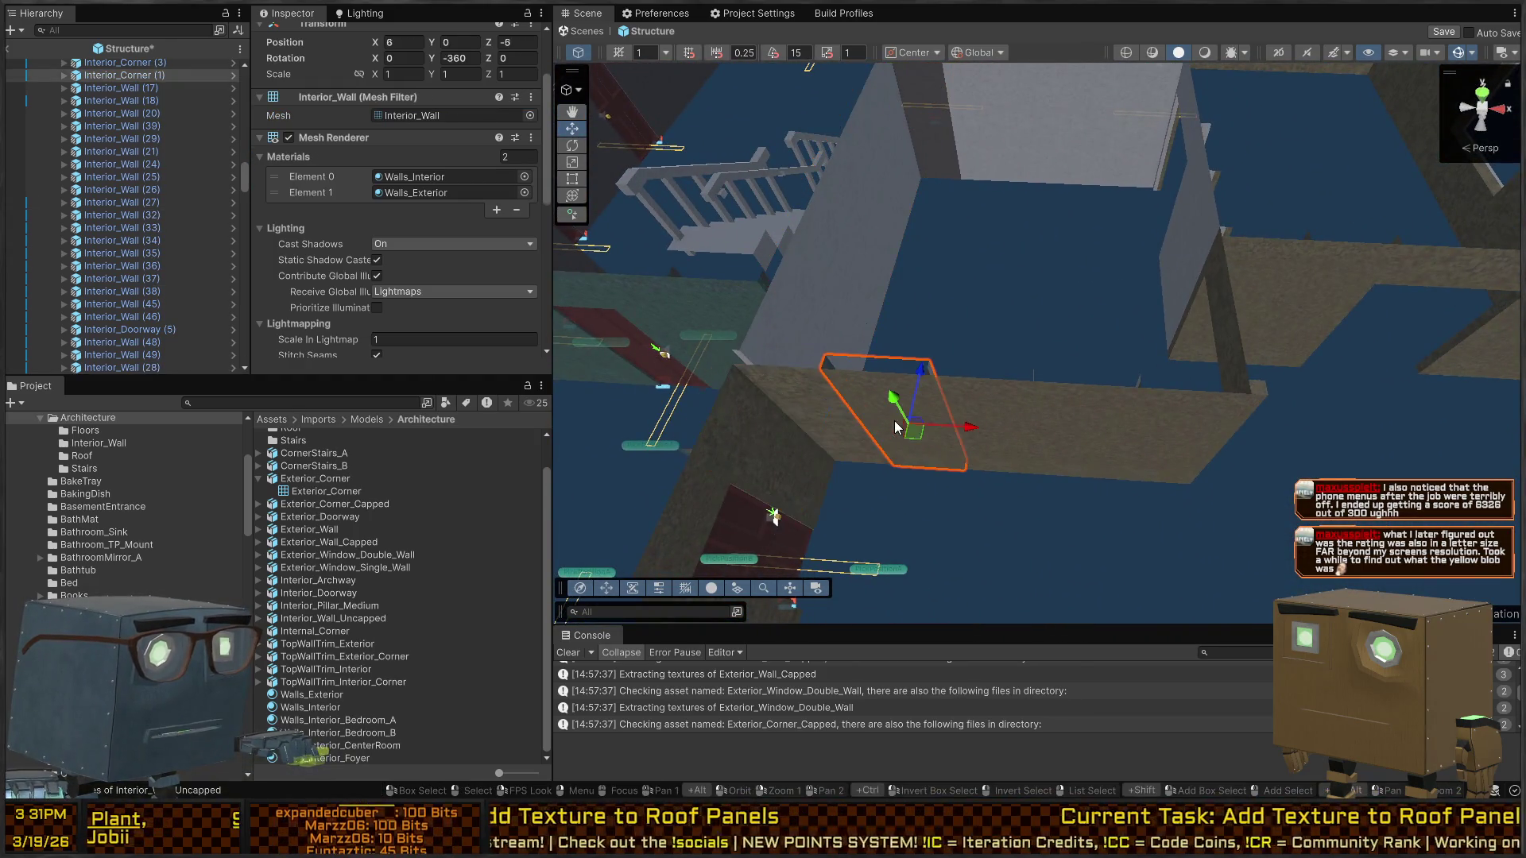
left_click(999, 415, "shift")
left_click(1080, 429, "shift")
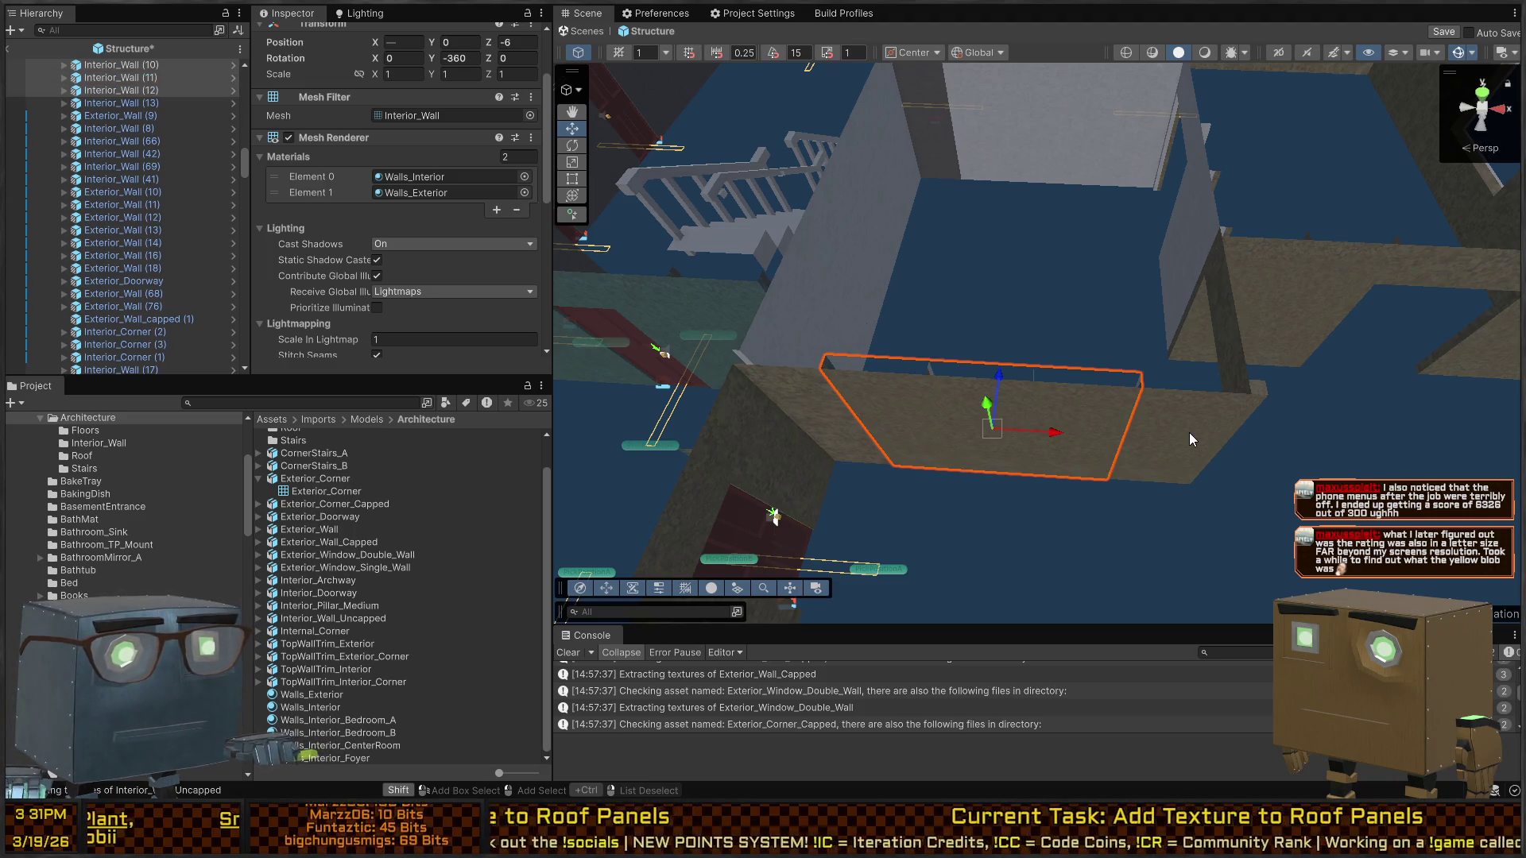
left_click(1189, 433, "shift")
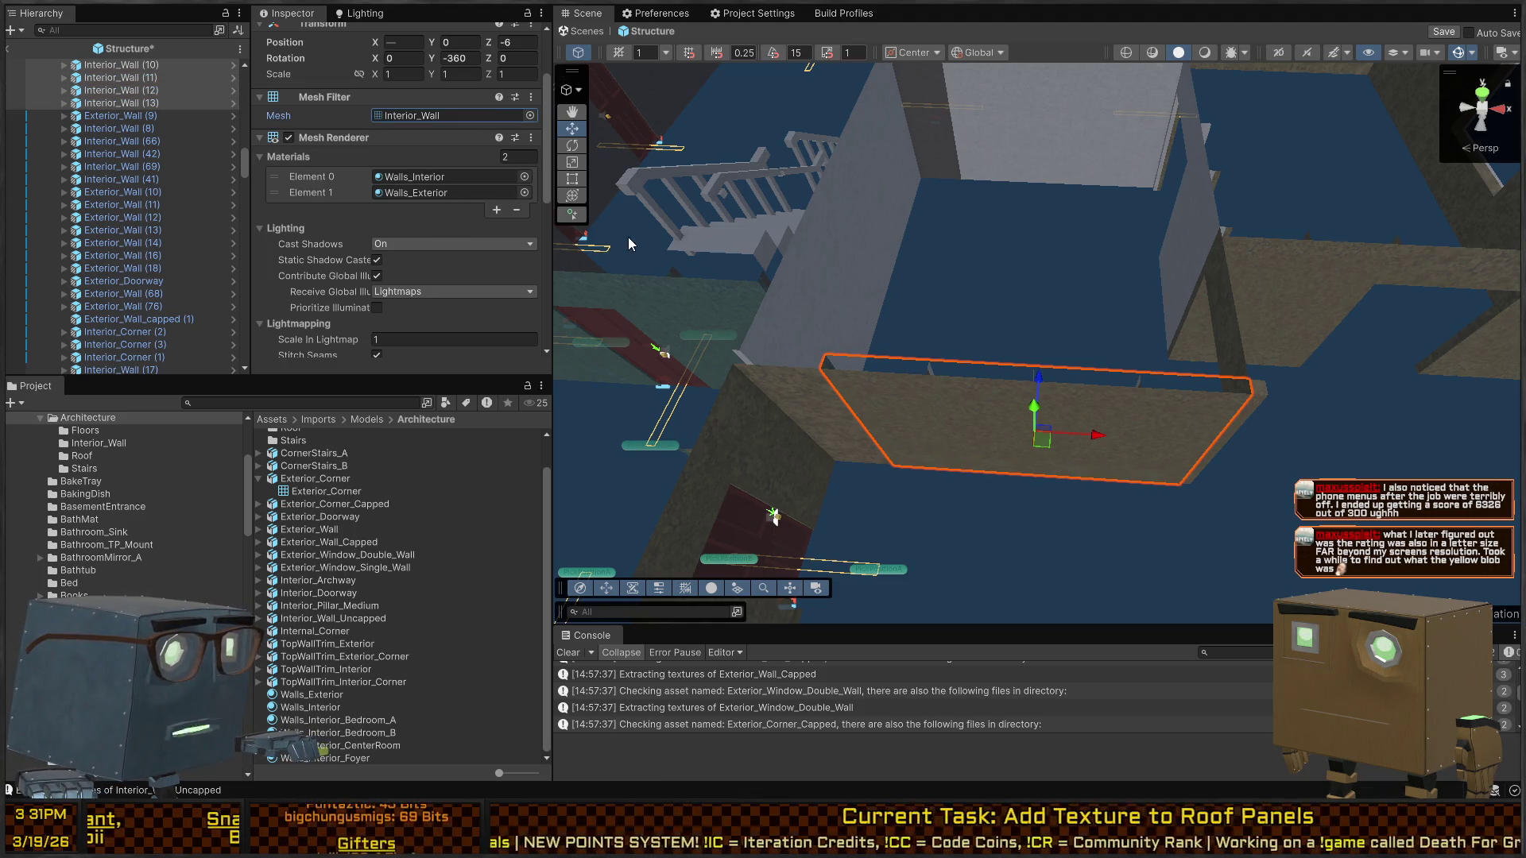
left_click(529, 116)
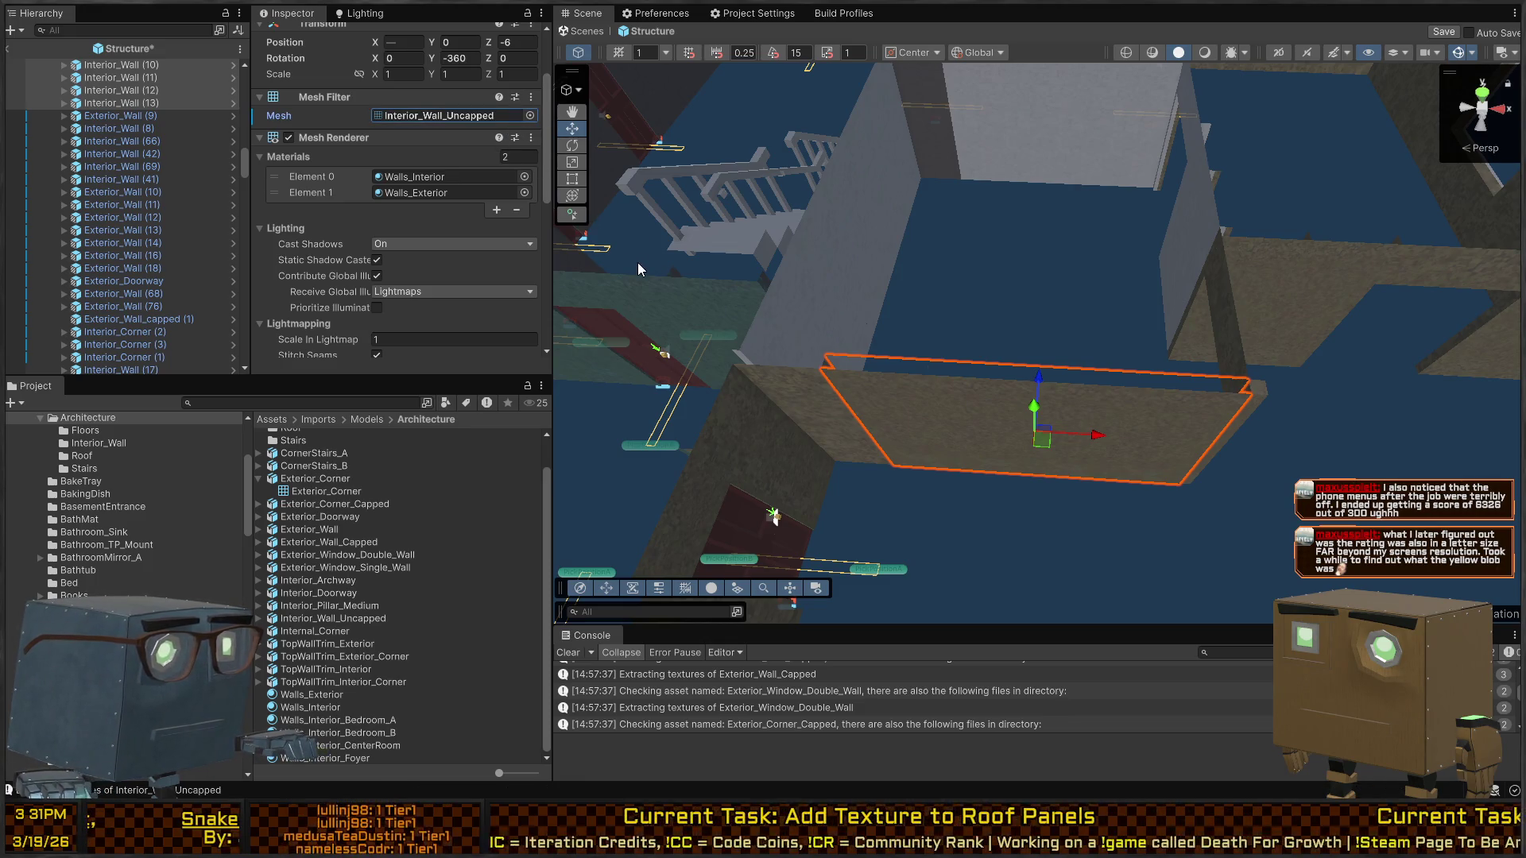
Switch another group of four interior walls to the Interior_Wall_Uncapped mesh
mouse_move(1047, 375)
left_mouse_down()
mouse_move(1074, 347)
mouse_move(938, 365)
left_mouse_up()
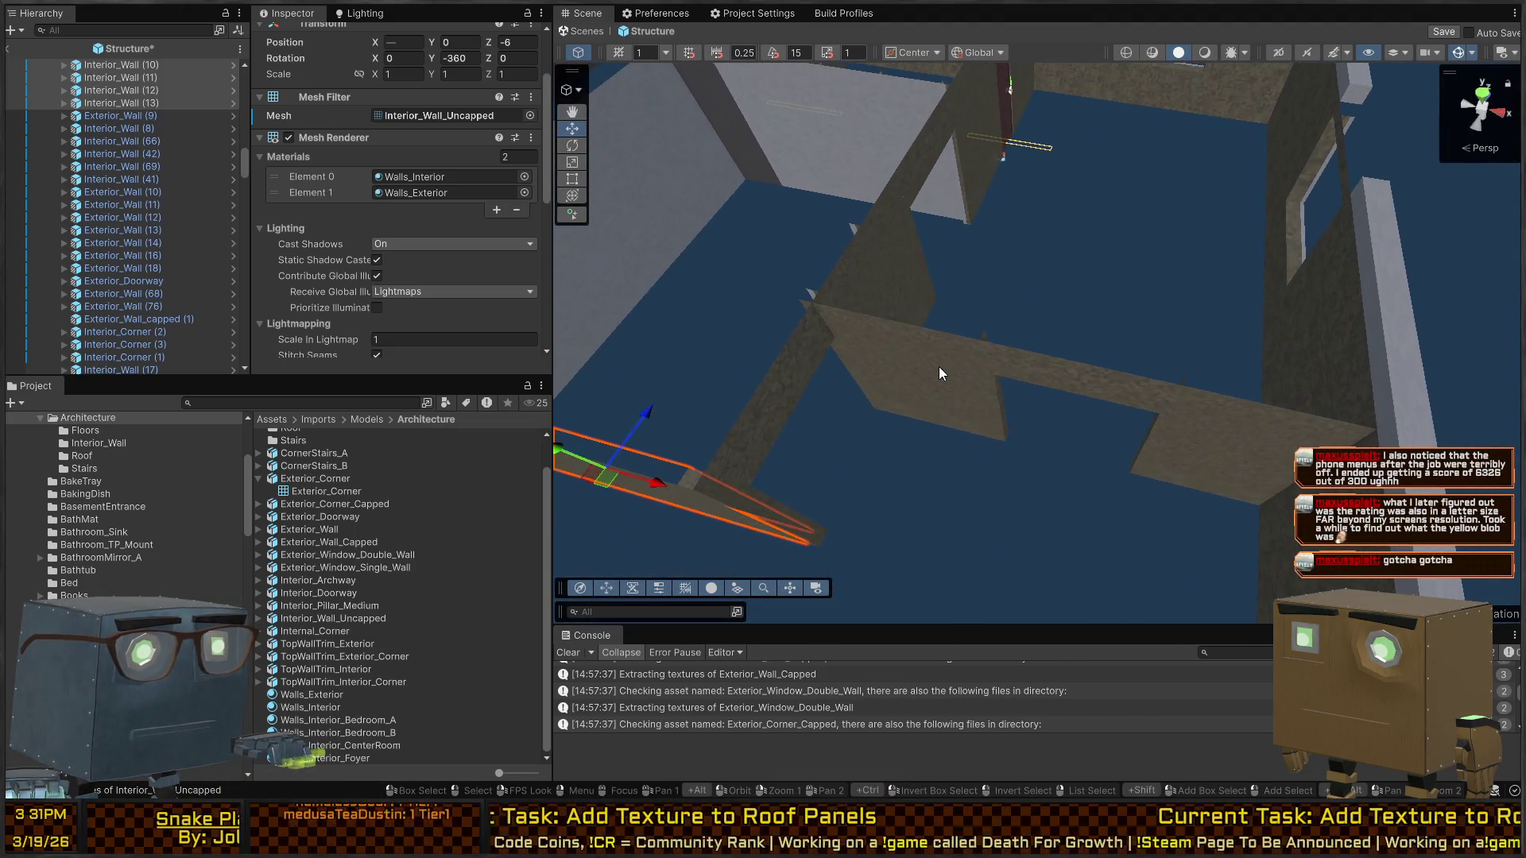
left_click(942, 364)
left_click(1189, 403, "shift")
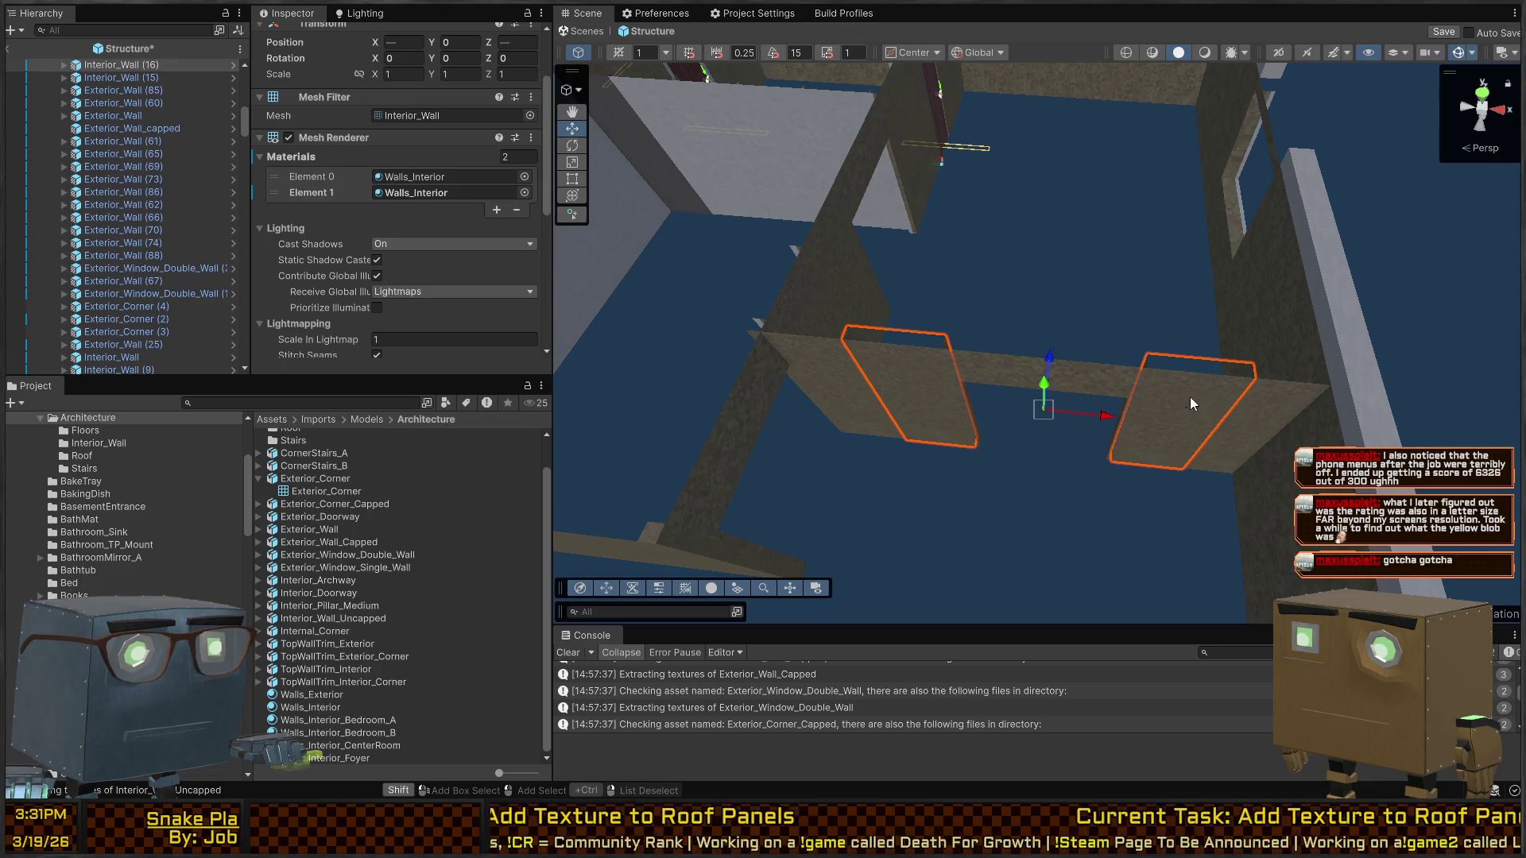
left_click(1271, 415, "shift")
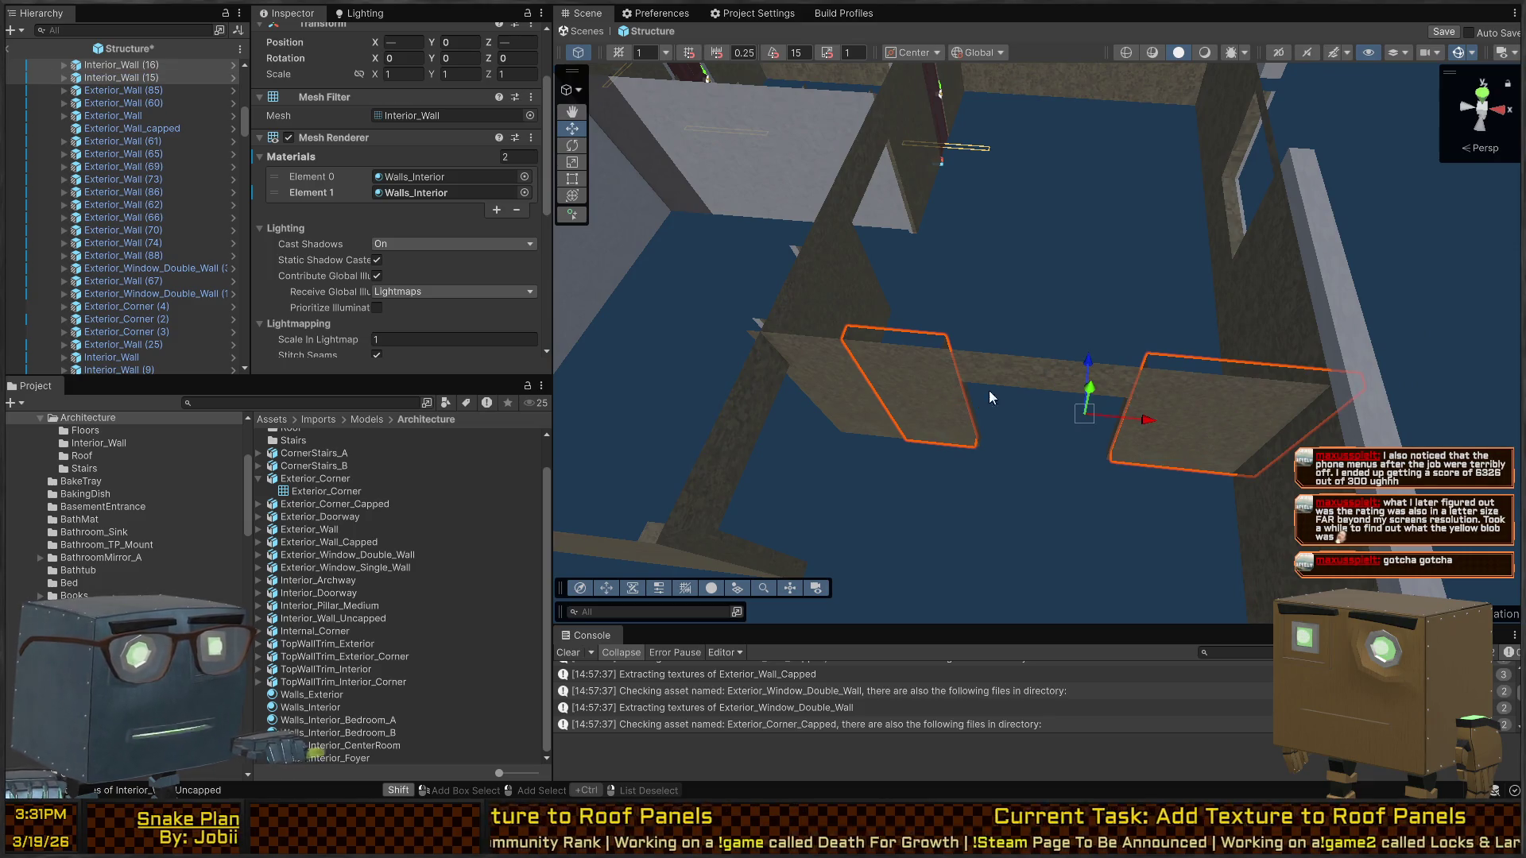
left_click(849, 378, "shift")
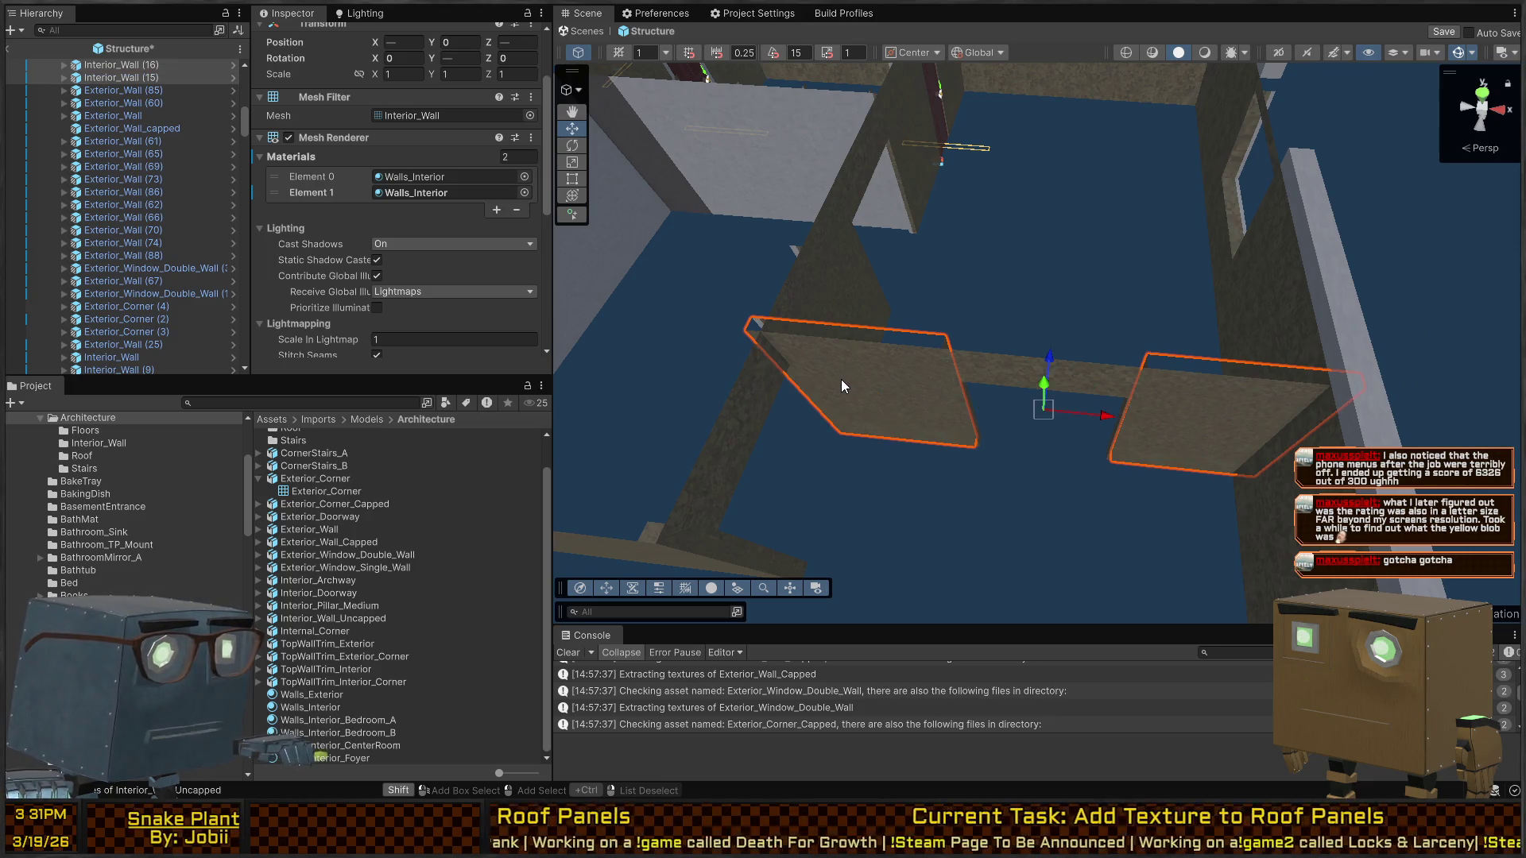
left_click(529, 115)
Give three more wall pieces, seen from the side, the Interior_Wall_Uncapped mesh
mouse_move(643, 262)
left_mouse_down()
mouse_move(939, 248)
mouse_move(542, 253)
mouse_move(514, 331)
left_mouse_up()
left_click(1028, 340)
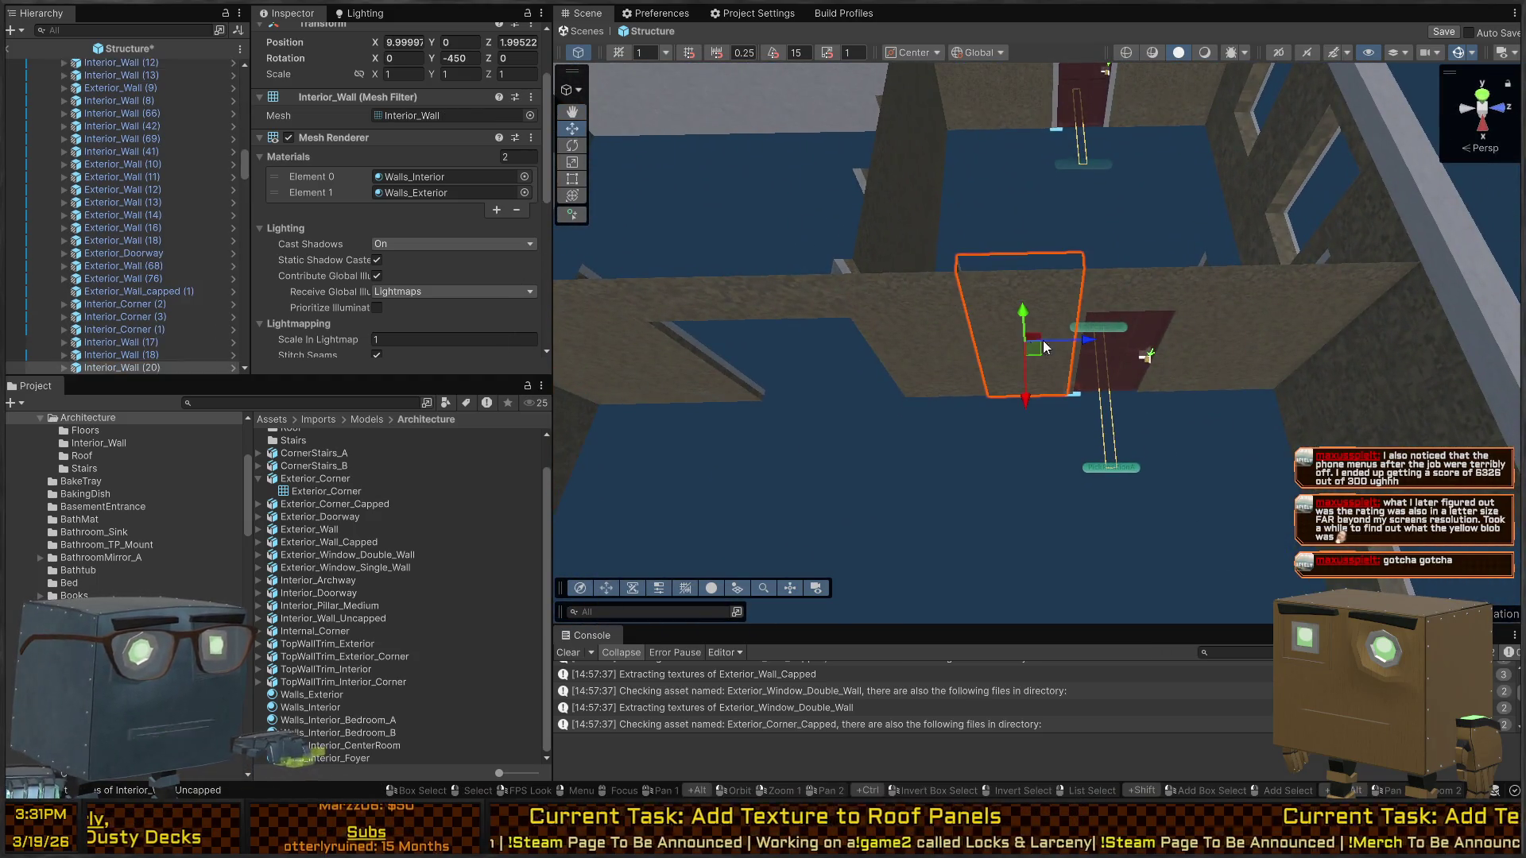
left_click(1224, 326, "shift")
key("f")
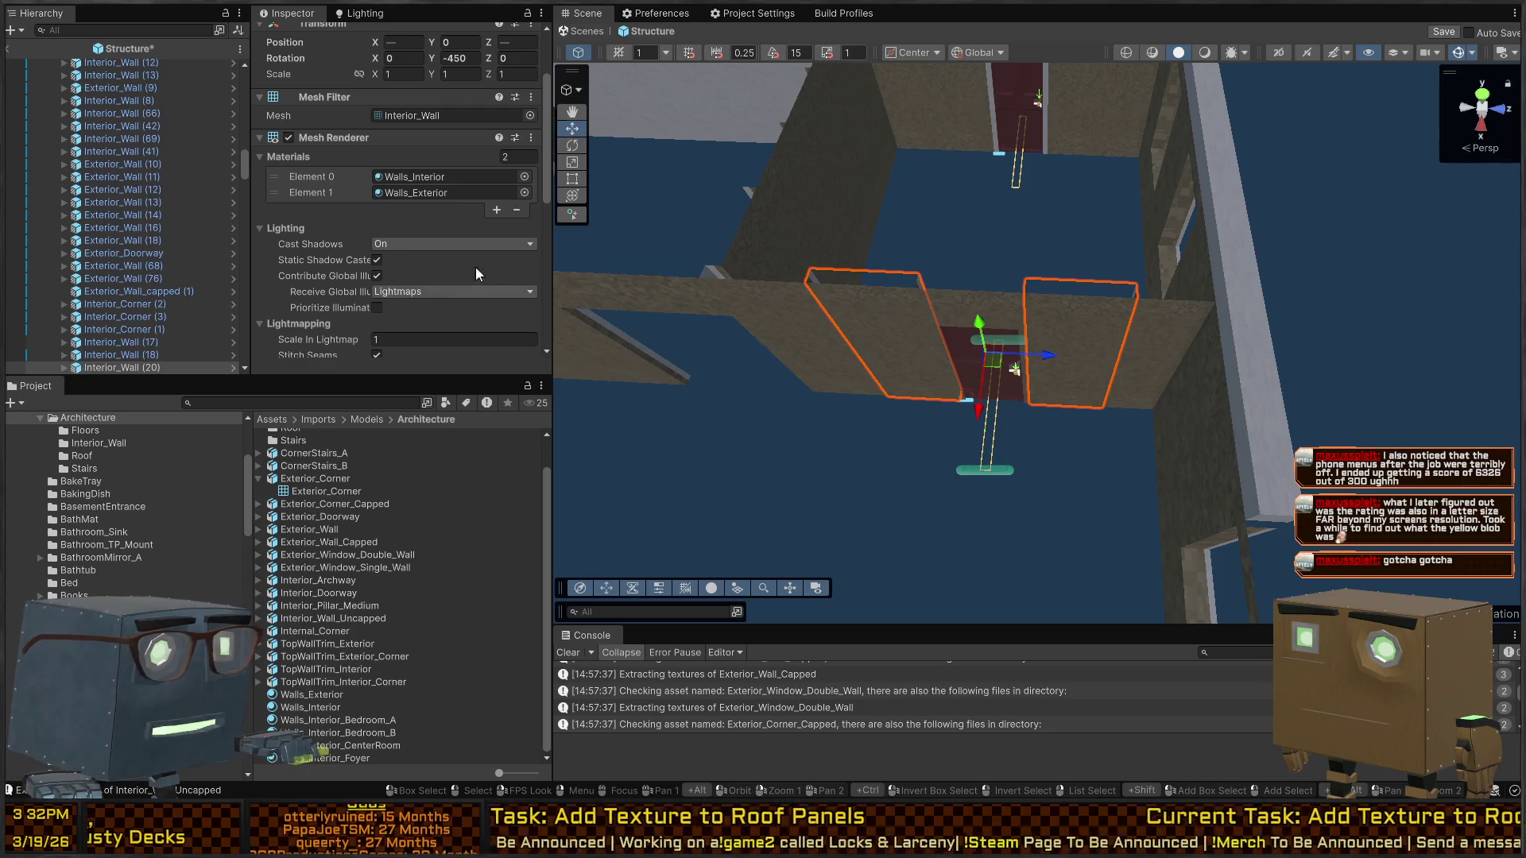
left_click(1176, 332, "shift")
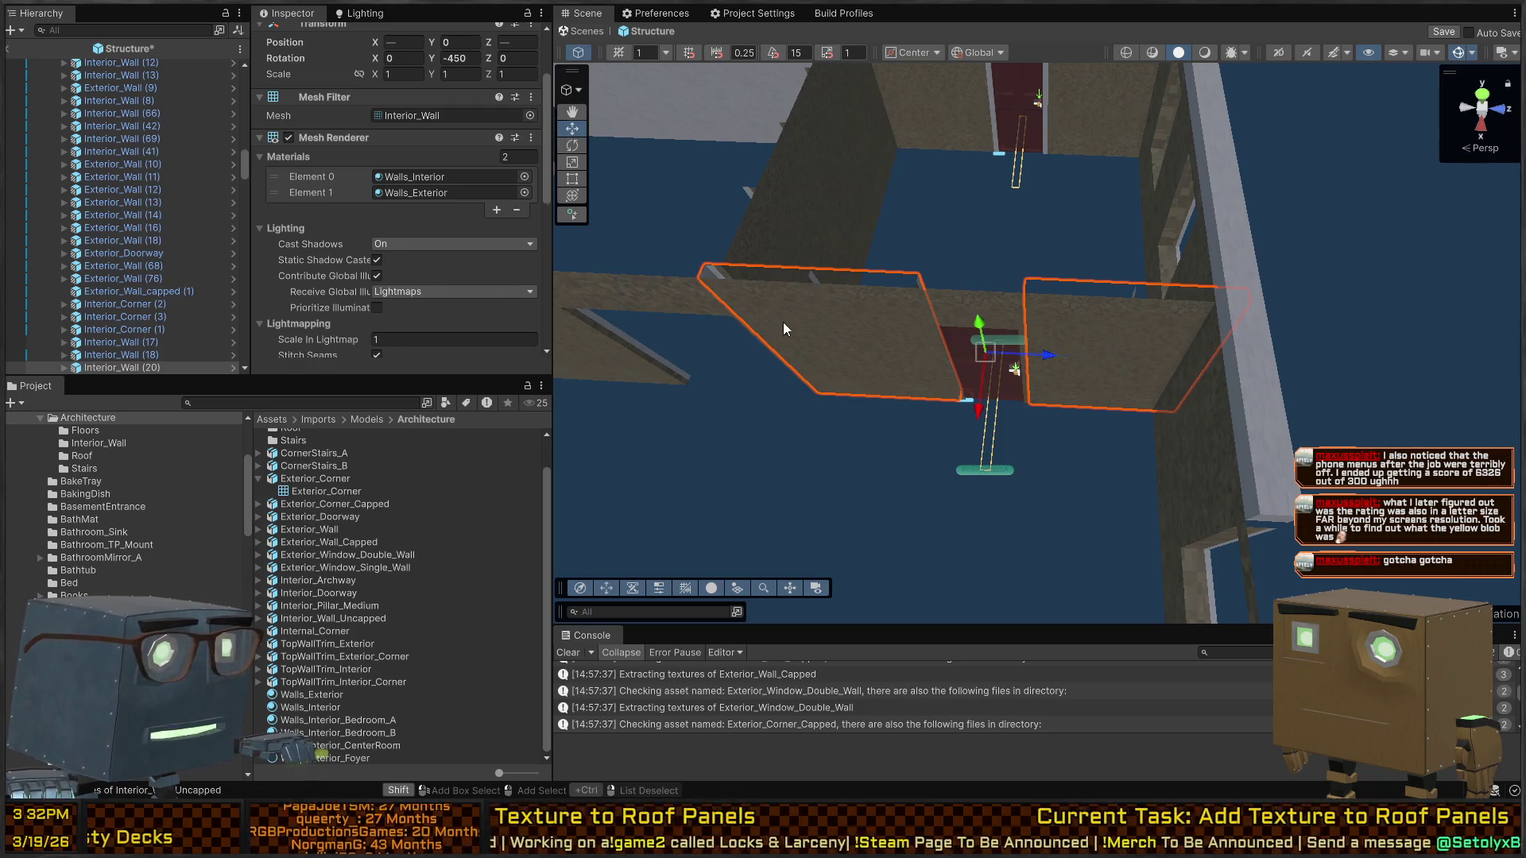
key("f")
left_click(531, 118)
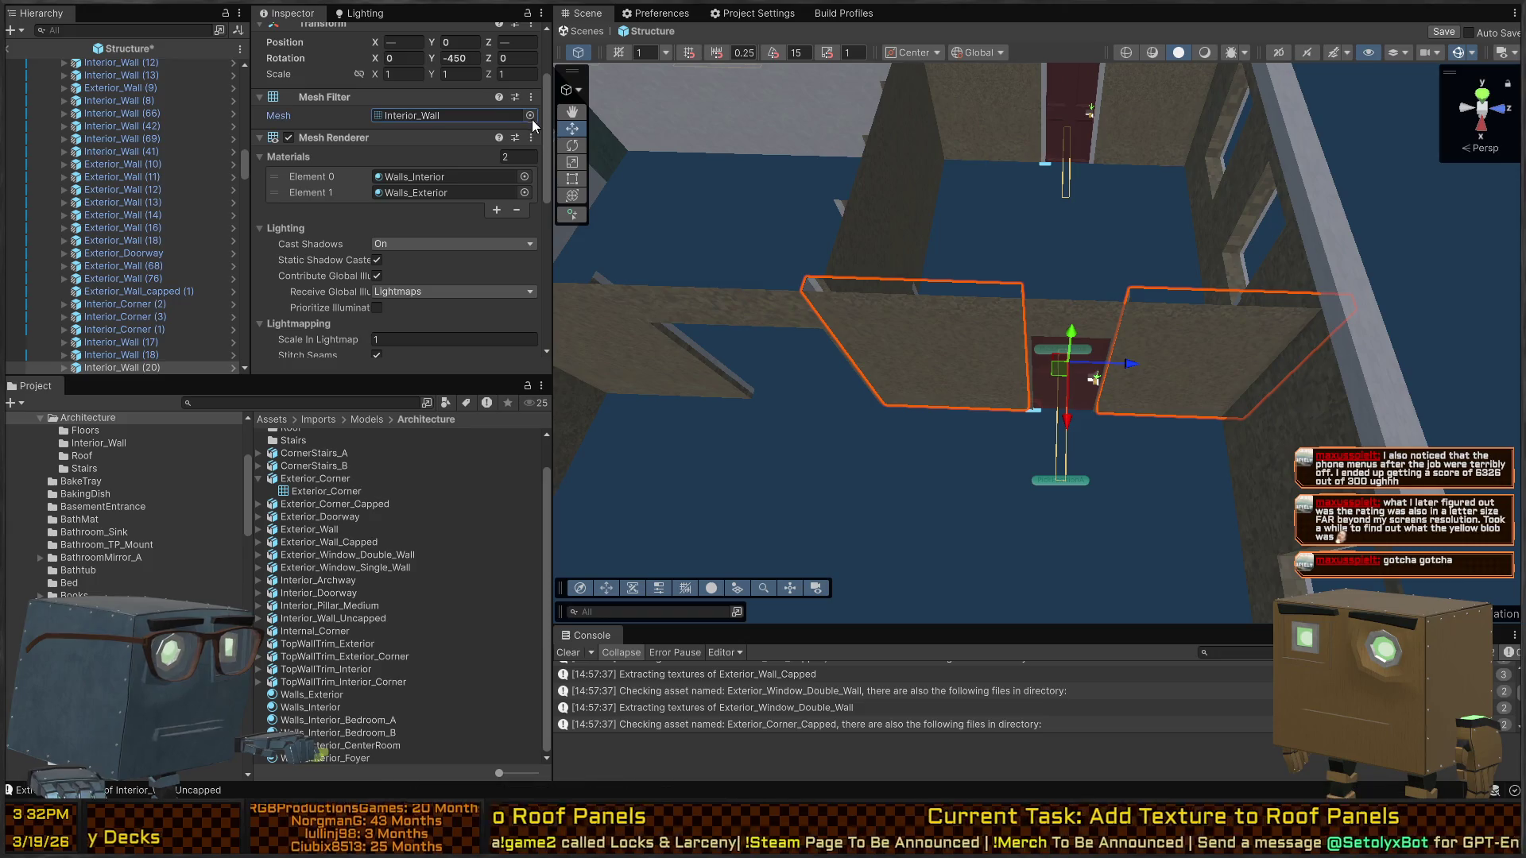
Switch four walls near the stairs to the Interior_Wall_Uncapped mesh
mouse_move(670, 278)
left_mouse_down()
mouse_move(1029, 312)
mouse_move(664, 324)
mouse_move(990, 332)
left_mouse_up()
left_click(990, 333)
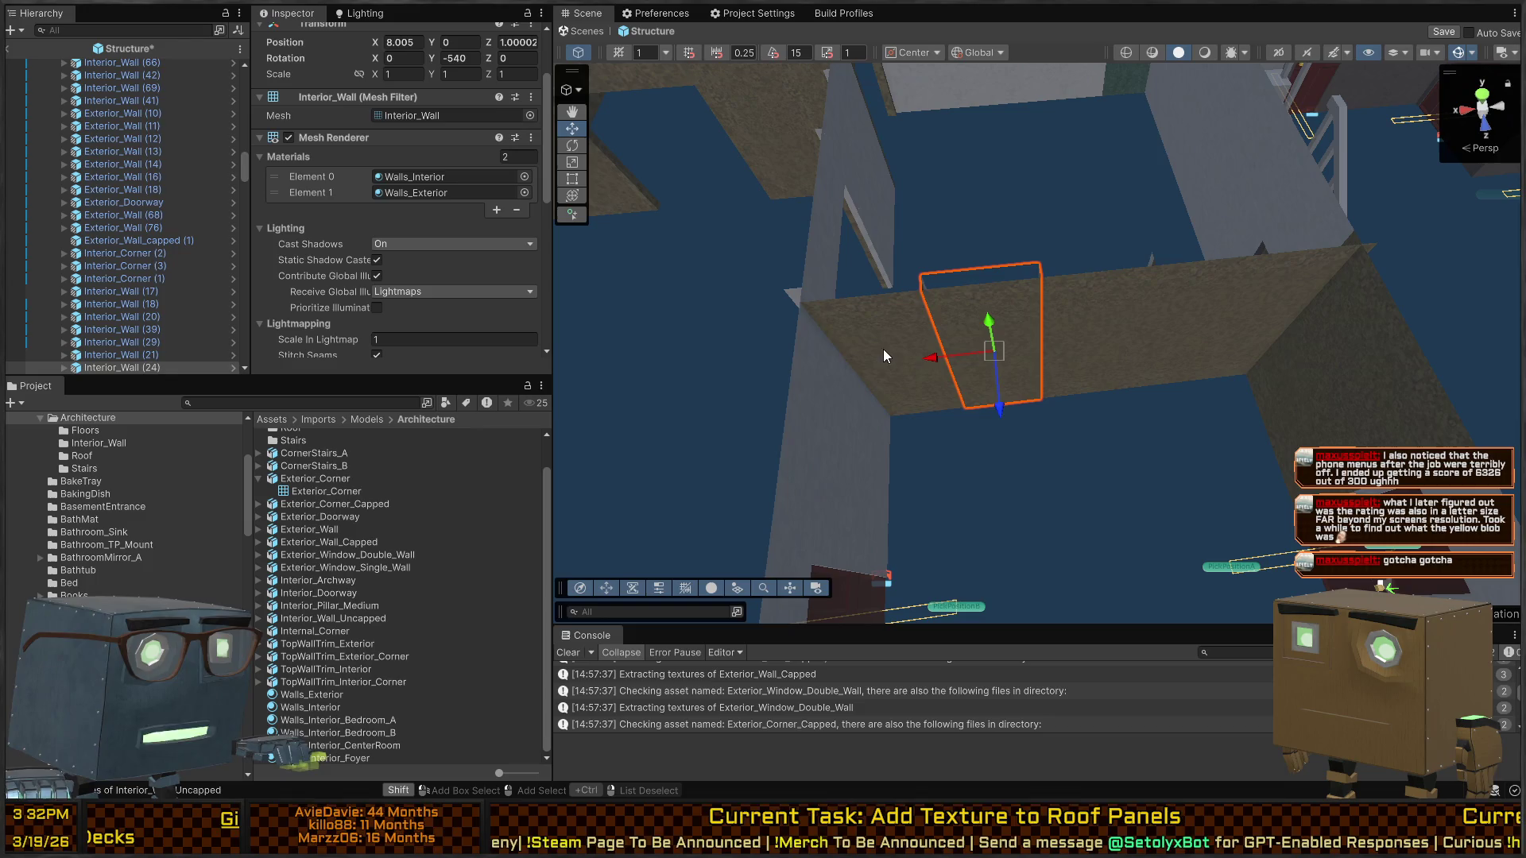
left_click(1152, 341)
left_click(1256, 328, "shift")
left_click(1276, 314, "shift")
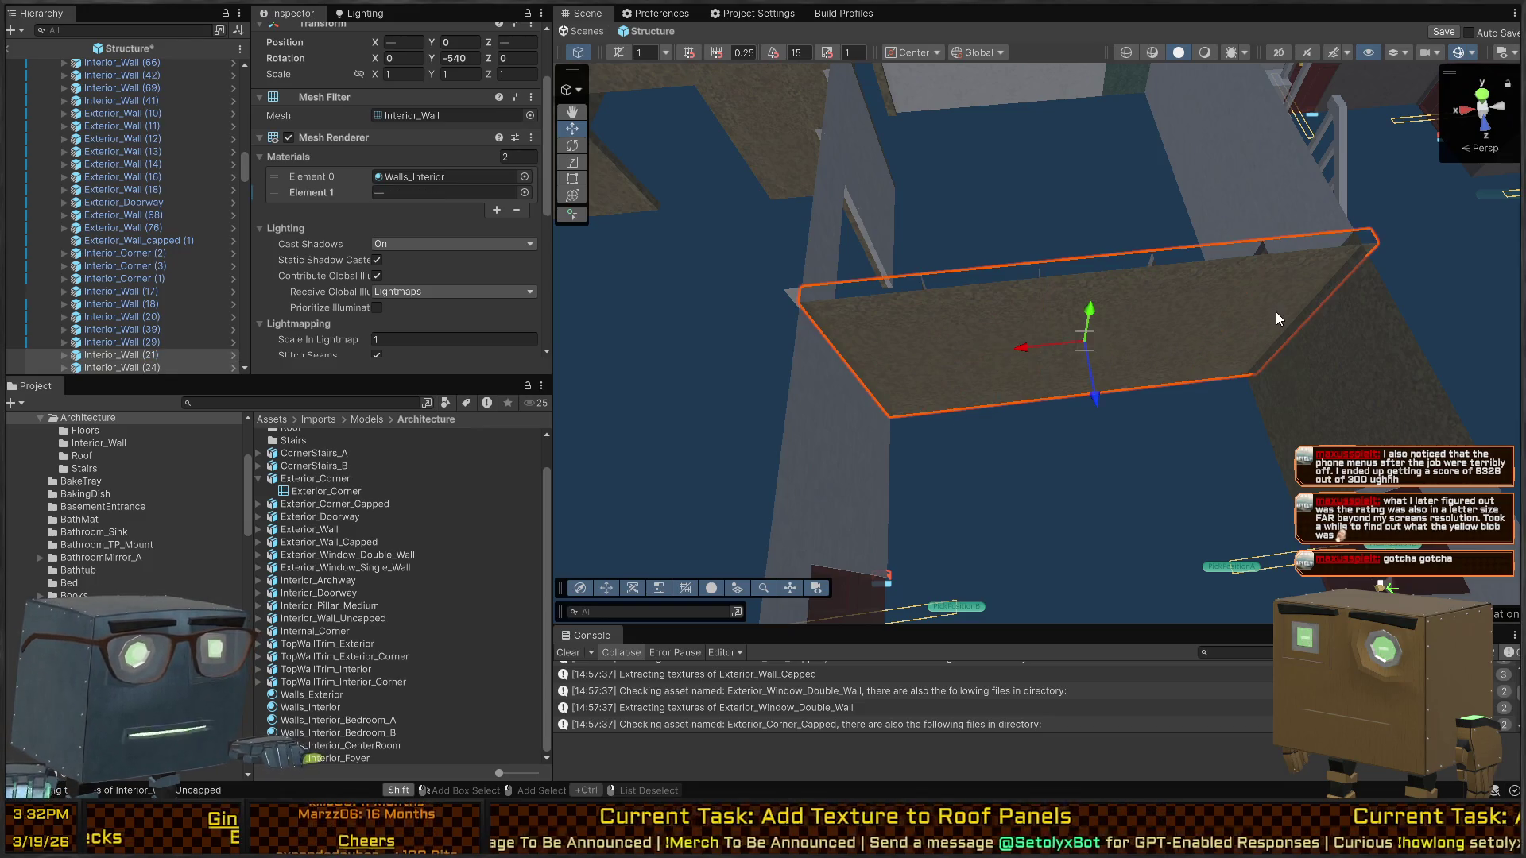
left_click_drag(1276, 318, 776, 275)
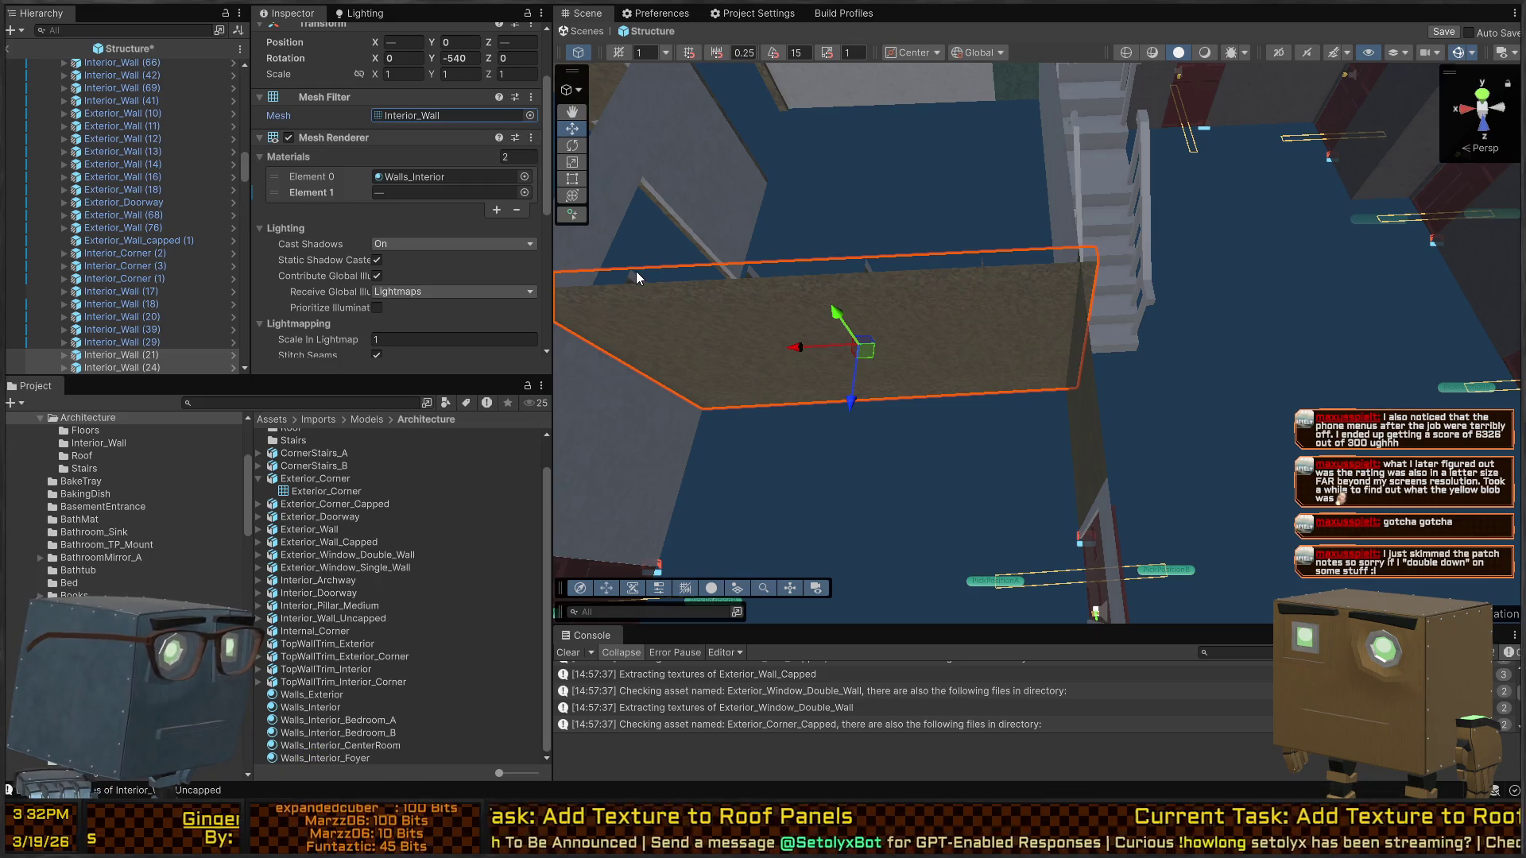
mouse_move(688, 288)
left_mouse_down()
mouse_move(1009, 202)
mouse_move(1038, 288)
mouse_move(732, 317)
mouse_move(737, 350)
left_mouse_up()
Give Interior_Wall (62), neighbouring walls, the archway lintel and a grey wall the Interior_Wall_Uncapped mesh
left_click(1002, 390)
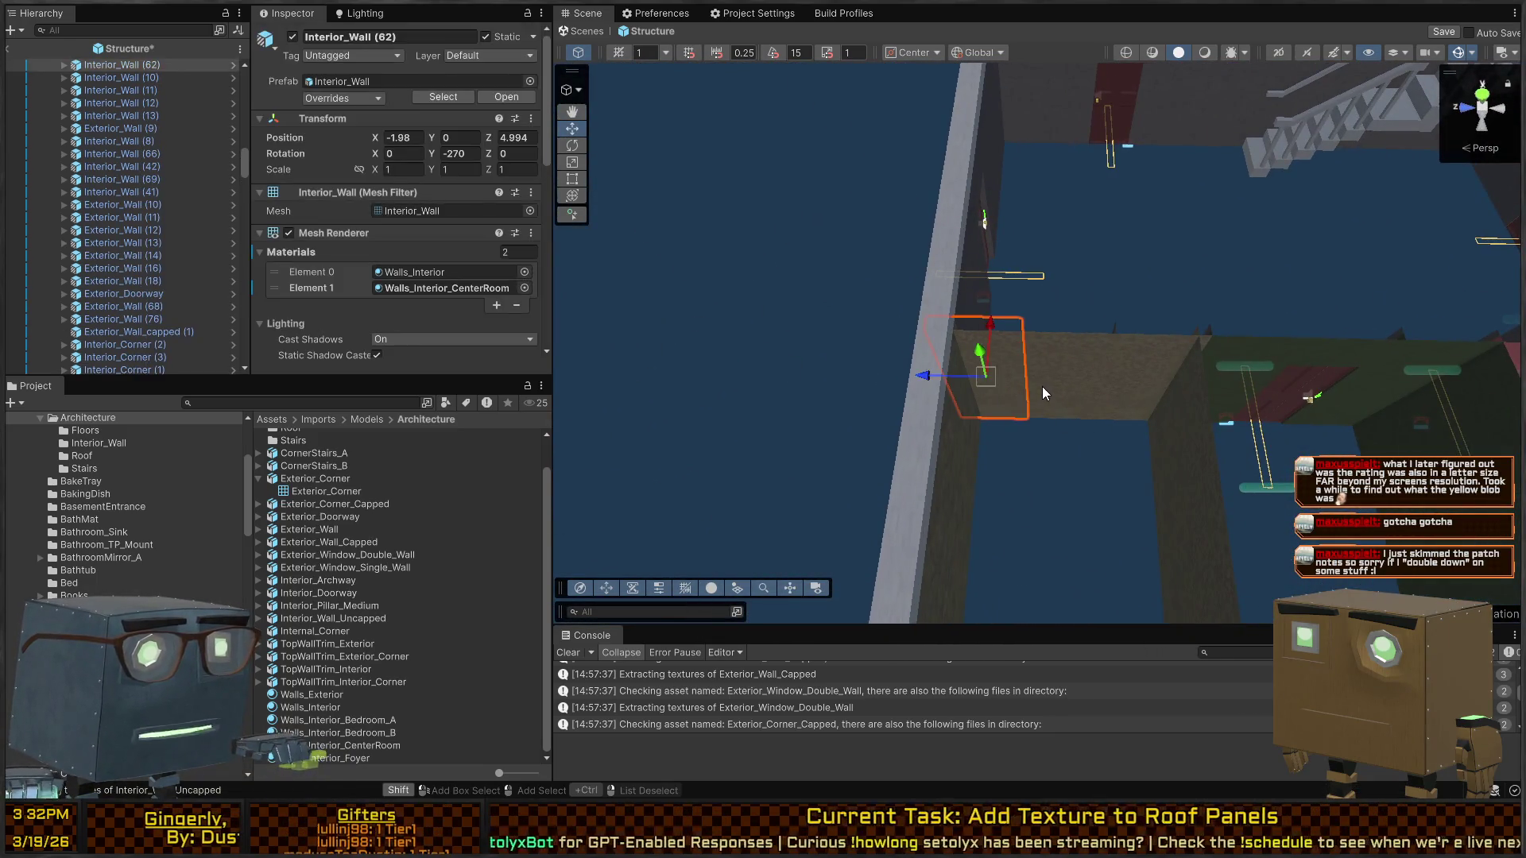
left_click(1125, 378, "shift")
left_click_drag(1126, 378, 1063, 378)
left_click(1062, 373, "shift")
left_click(909, 362, "shift")
left_click(965, 353, "shift")
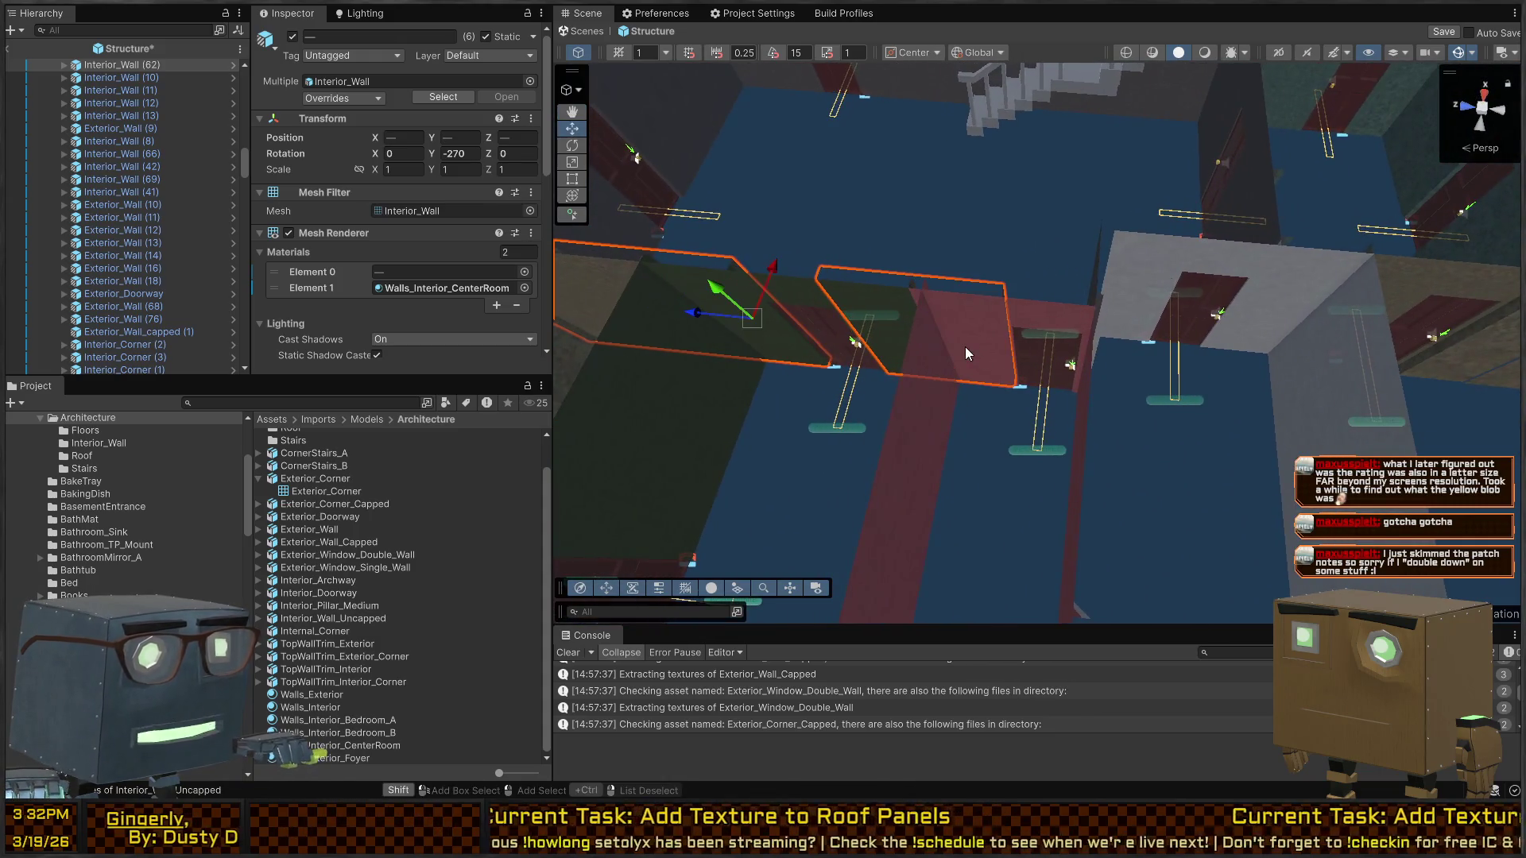
mouse_move(966, 353)
left_mouse_down()
mouse_move(1153, 395)
mouse_move(1087, 405)
mouse_move(687, 142)
left_mouse_up()
left_click(1057, 395, "shift")
left_click_drag(333, 618, 445, 211)
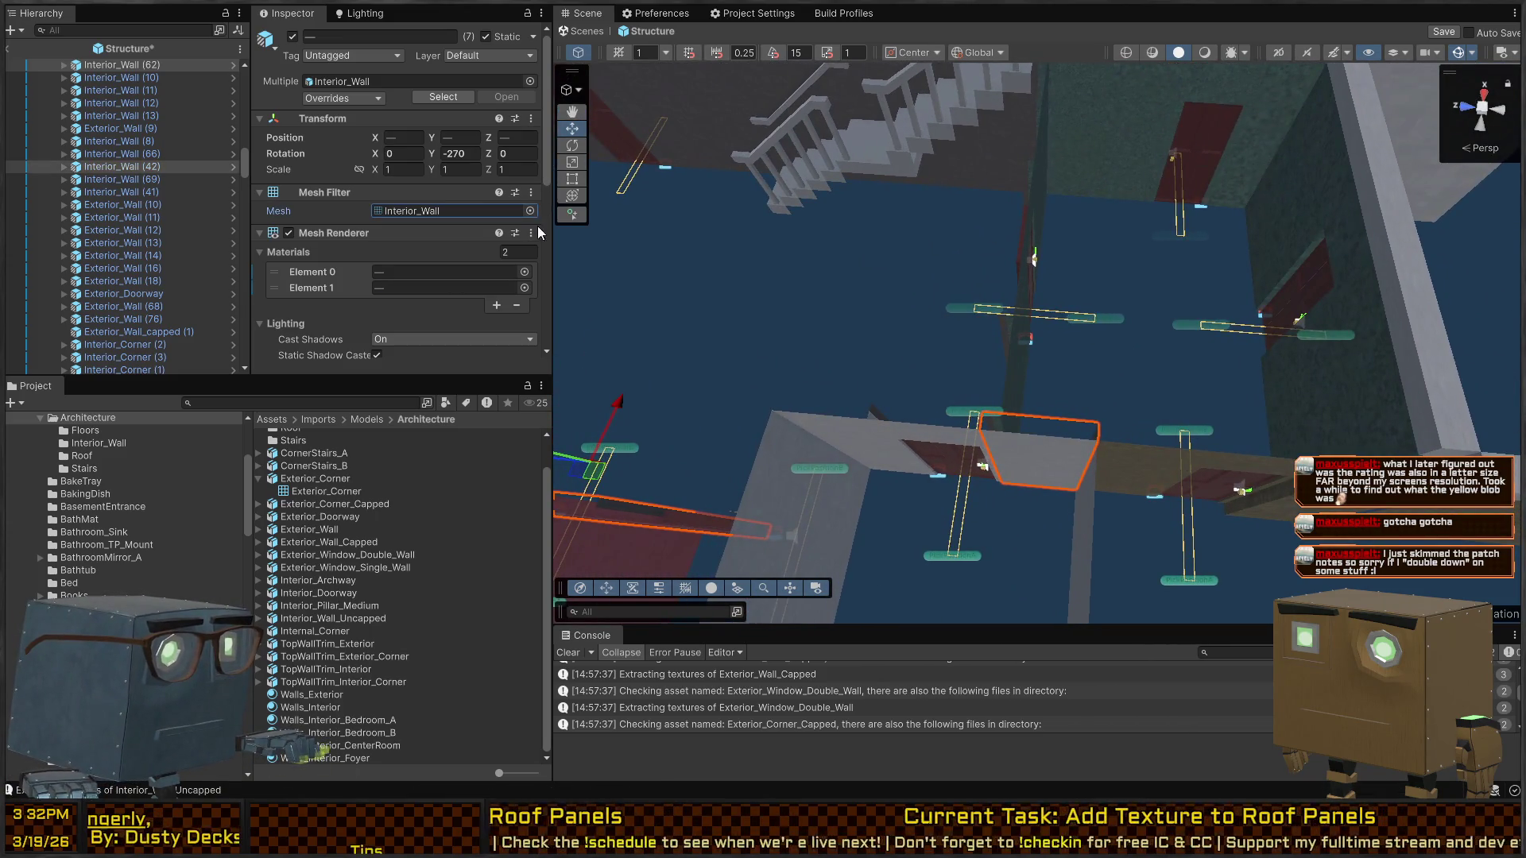
mouse_move(644, 364)
left_mouse_down()
mouse_move(665, 358)
mouse_move(174, 302)
mouse_move(135, 336)
mouse_move(294, 374)
mouse_move(1061, 351)
mouse_move(1000, 374)
mouse_move(969, 358)
mouse_move(999, 398)
left_mouse_up()
left_click(1089, 401)
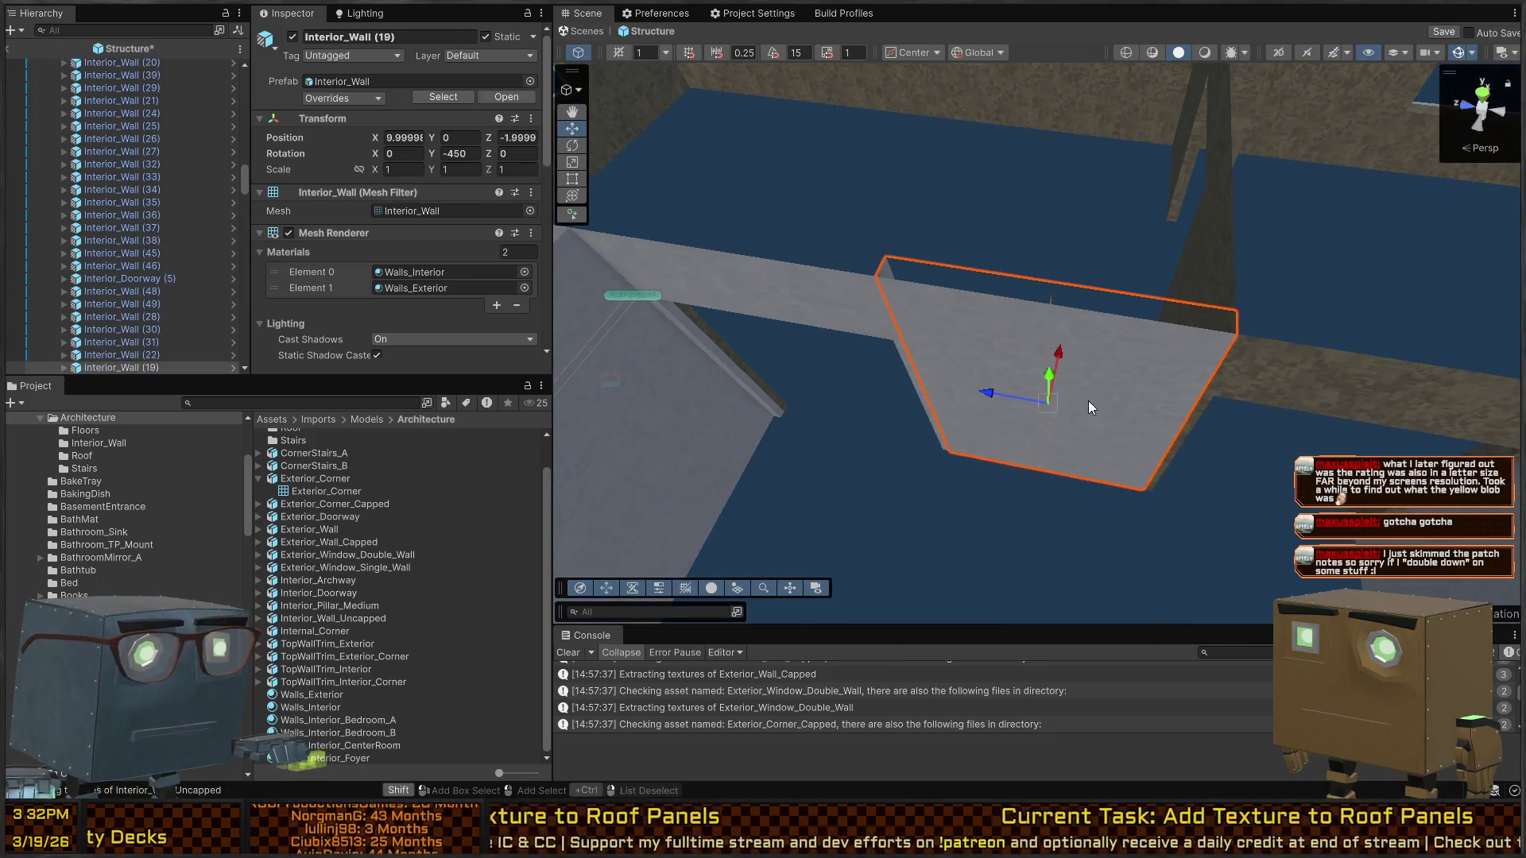
left_click_drag(547, 212, 531, 210)
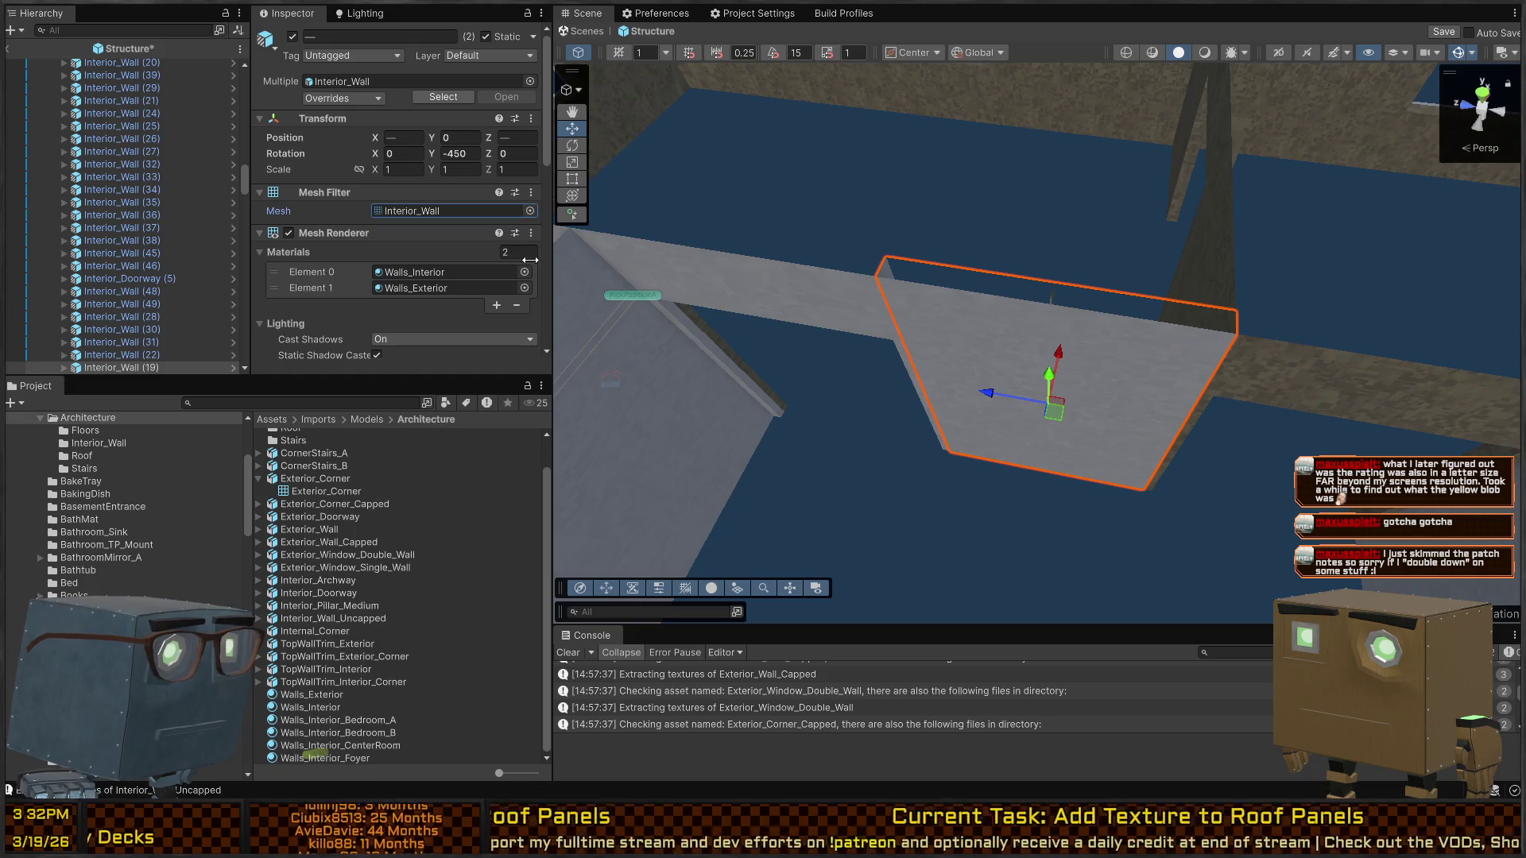
Delete the stray Interior_Corner (1) piece and select Interior_Wall (38)
mouse_move(822, 394)
left_mouse_down()
mouse_move(1186, 335)
mouse_move(1465, 344)
mouse_move(1227, 373)
mouse_move(901, 350)
mouse_move(1088, 387)
mouse_move(1004, 361)
mouse_move(1099, 369)
mouse_move(1045, 438)
mouse_move(1093, 377)
mouse_move(1193, 361)
left_mouse_up()
left_click(899, 349)
key("Delete")
left_click(1065, 385)
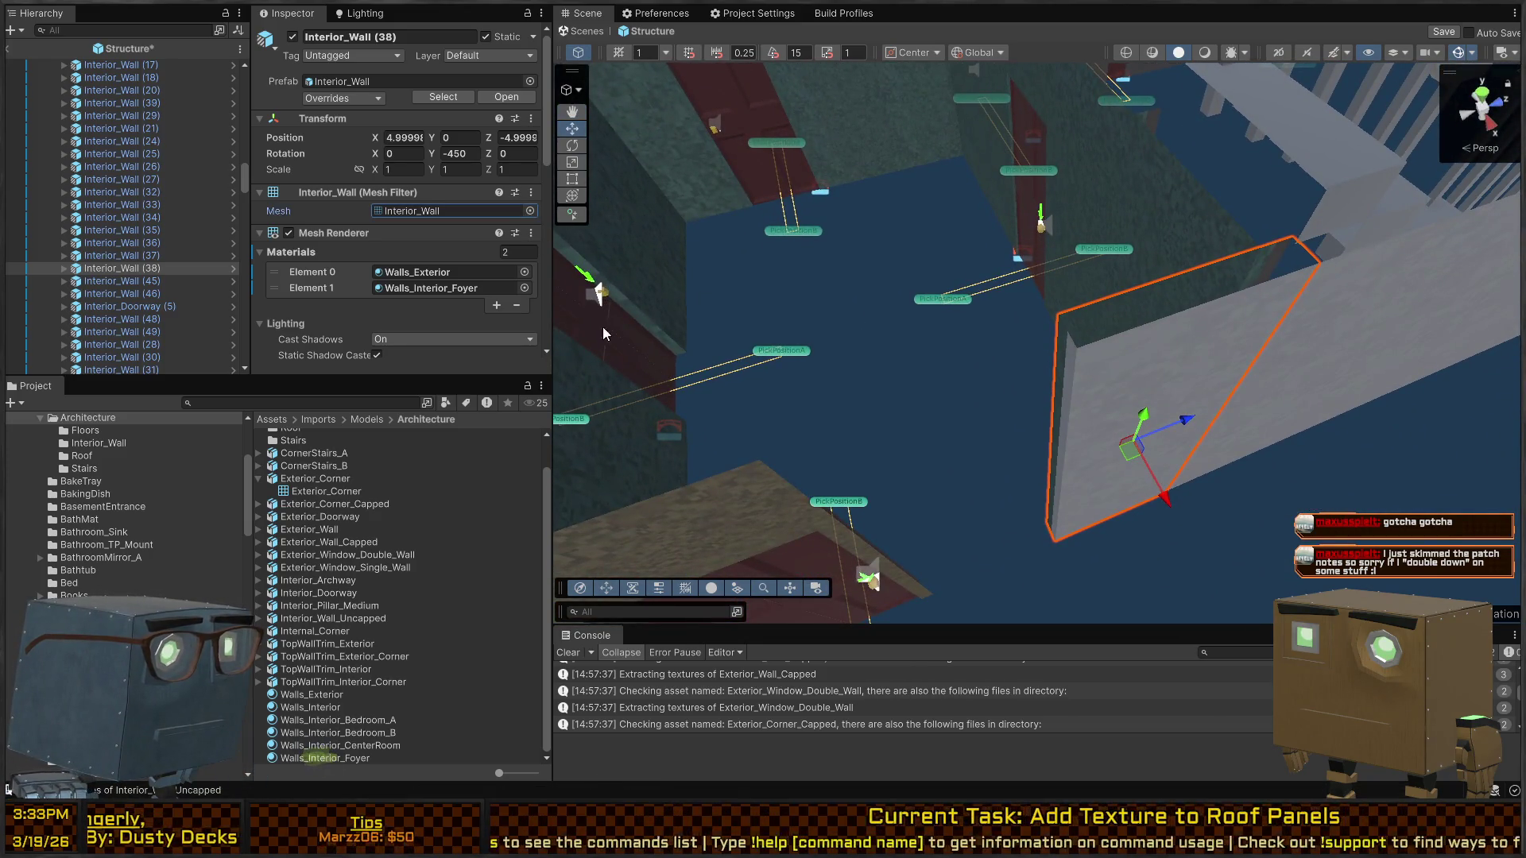
Make Interior_Wall (38) uncapped, copy it to Z -5.9999, and duplicate Interior_Wall (10)
mouse_move(676, 360)
left_mouse_down()
mouse_move(986, 403)
mouse_move(1228, 353)
left_mouse_up()
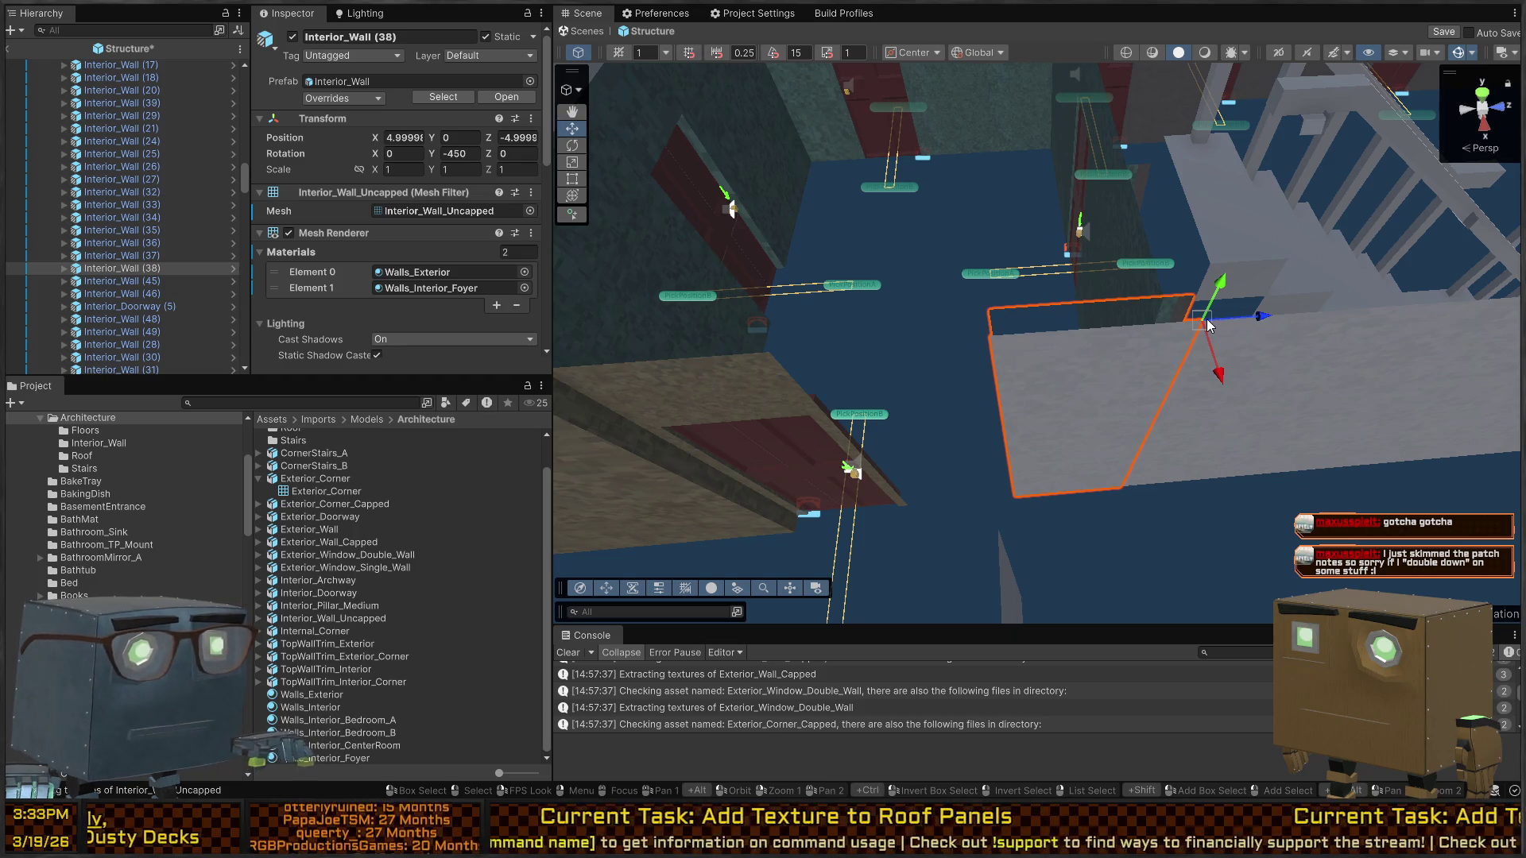
key("ctrl+d")
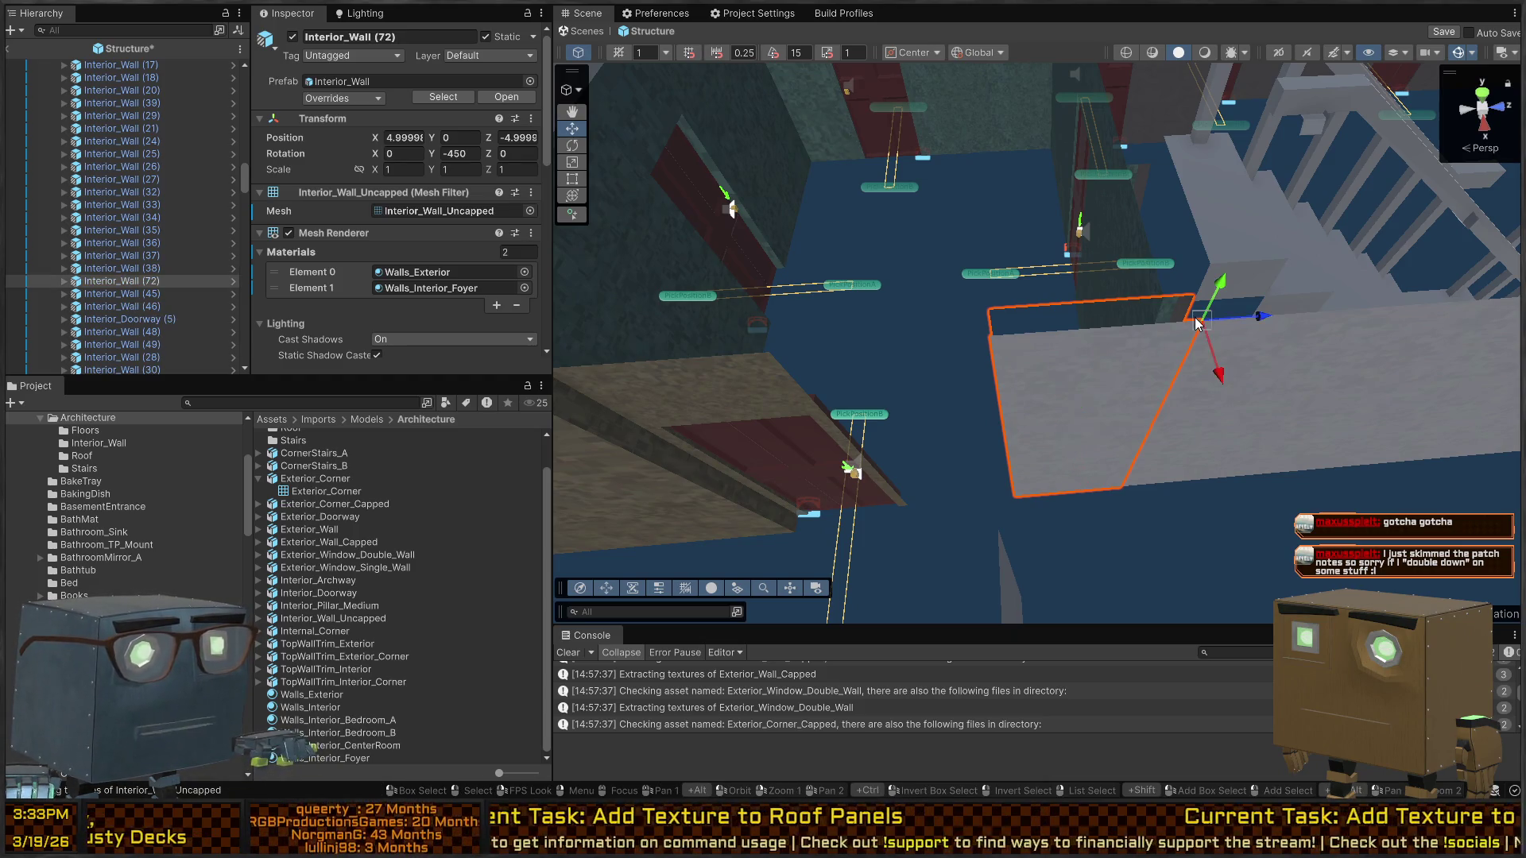
mouse_move(1195, 316)
left_mouse_down()
mouse_move(1033, 327)
mouse_move(1228, 328)
mouse_move(1113, 336)
mouse_move(1305, 378)
left_mouse_up()
mouse_move(1151, 423)
left_mouse_down()
mouse_move(1061, 417)
mouse_move(1201, 381)
mouse_move(1176, 323)
mouse_move(1169, 413)
mouse_move(960, 391)
left_mouse_up()
left_click(1061, 418)
key("ctrl+d")
Apply the Walls_Interior material to the grey Interior_Wall (72), then select Interior_Wall (27)
mouse_move(857, 383)
left_mouse_down()
mouse_move(1085, 460)
mouse_move(809, 403)
mouse_move(909, 375)
left_mouse_up()
left_click(983, 340)
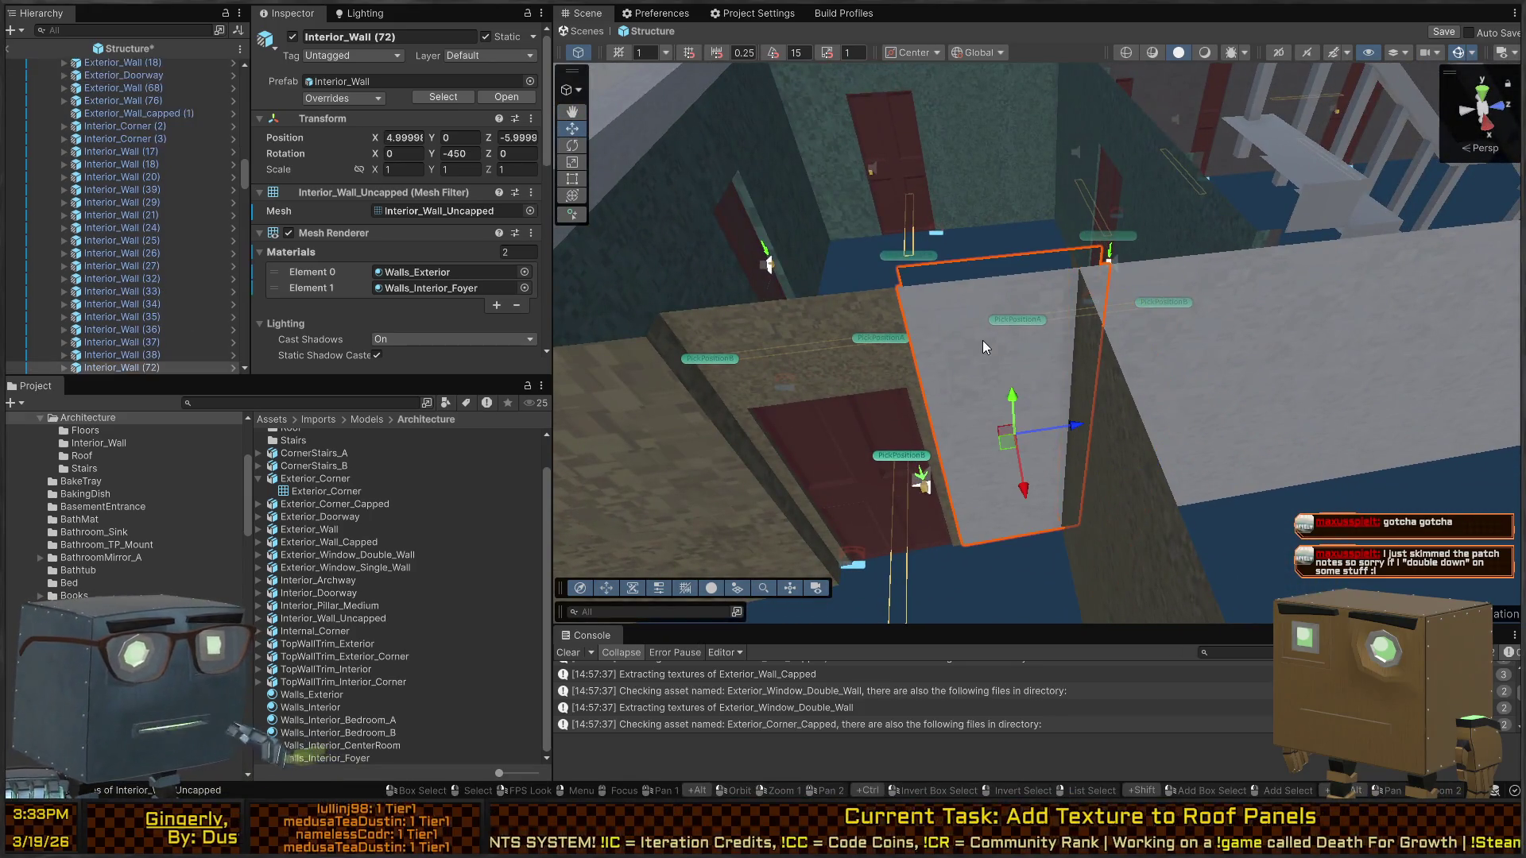
left_click(446, 287)
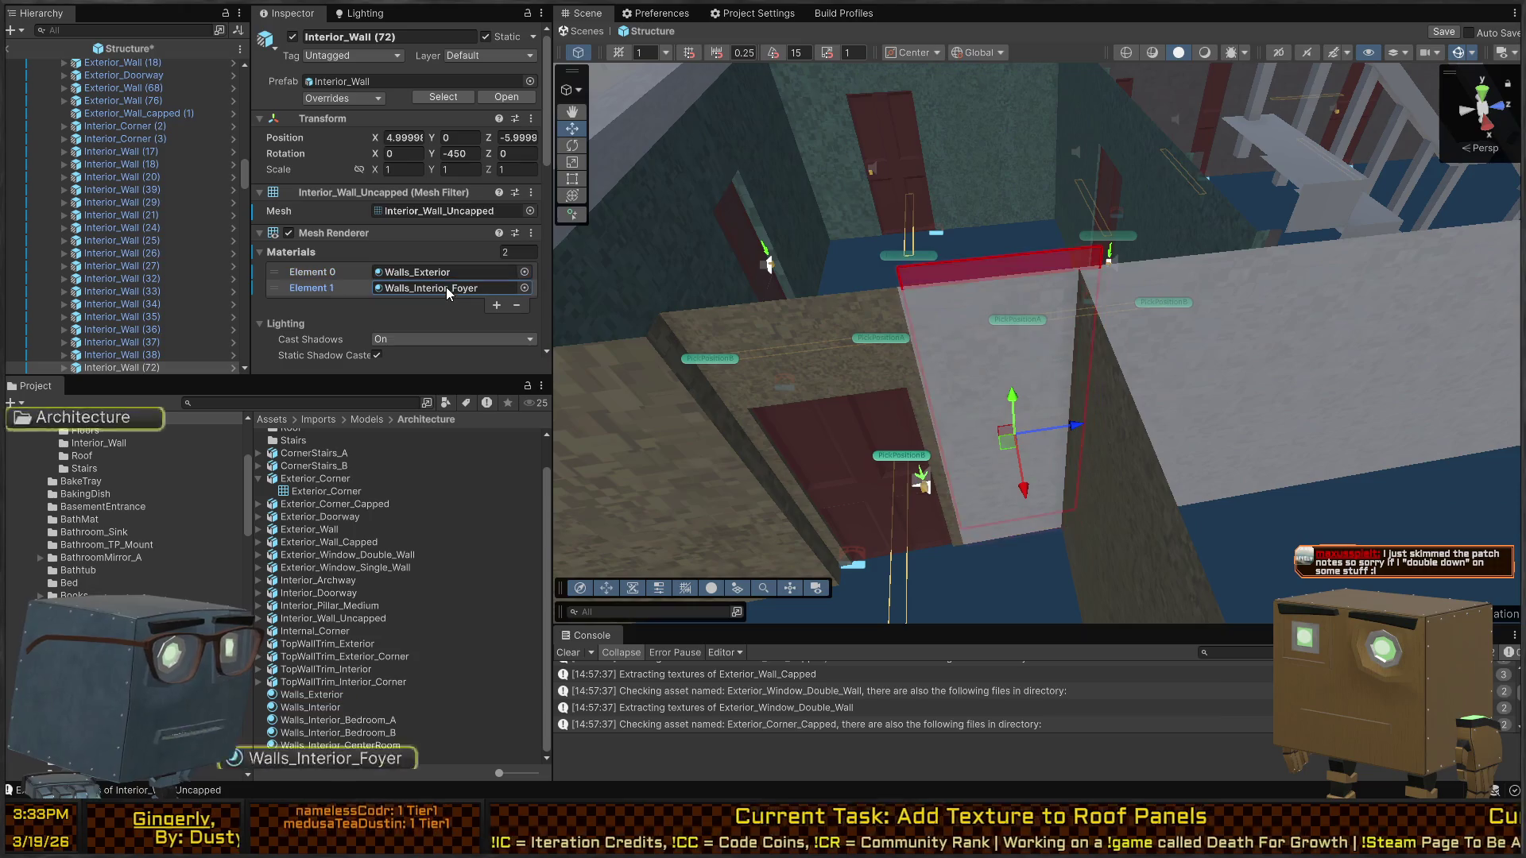
left_click(447, 275)
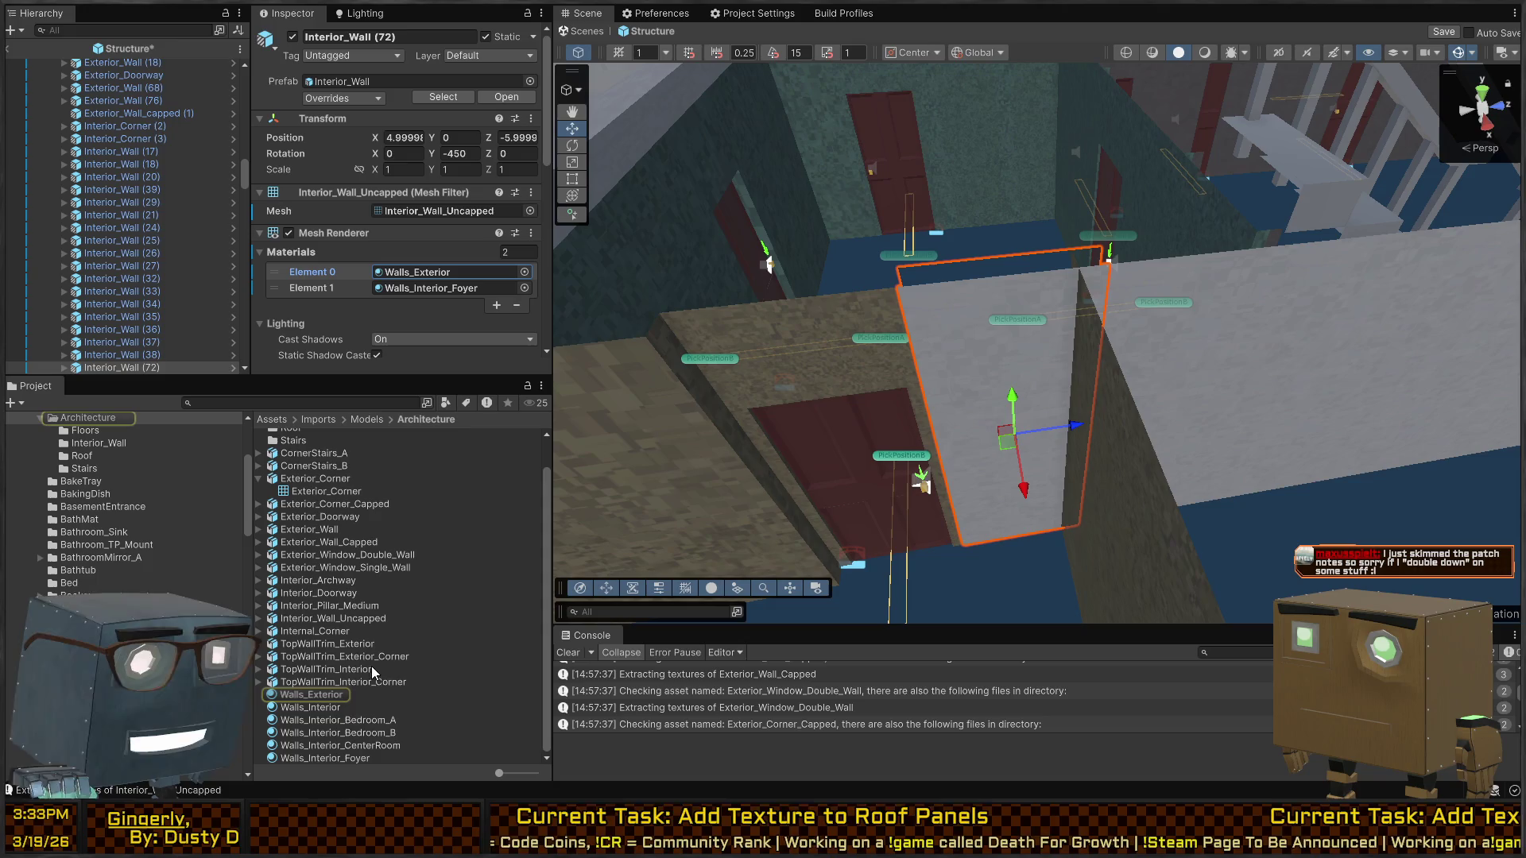
left_click(429, 273)
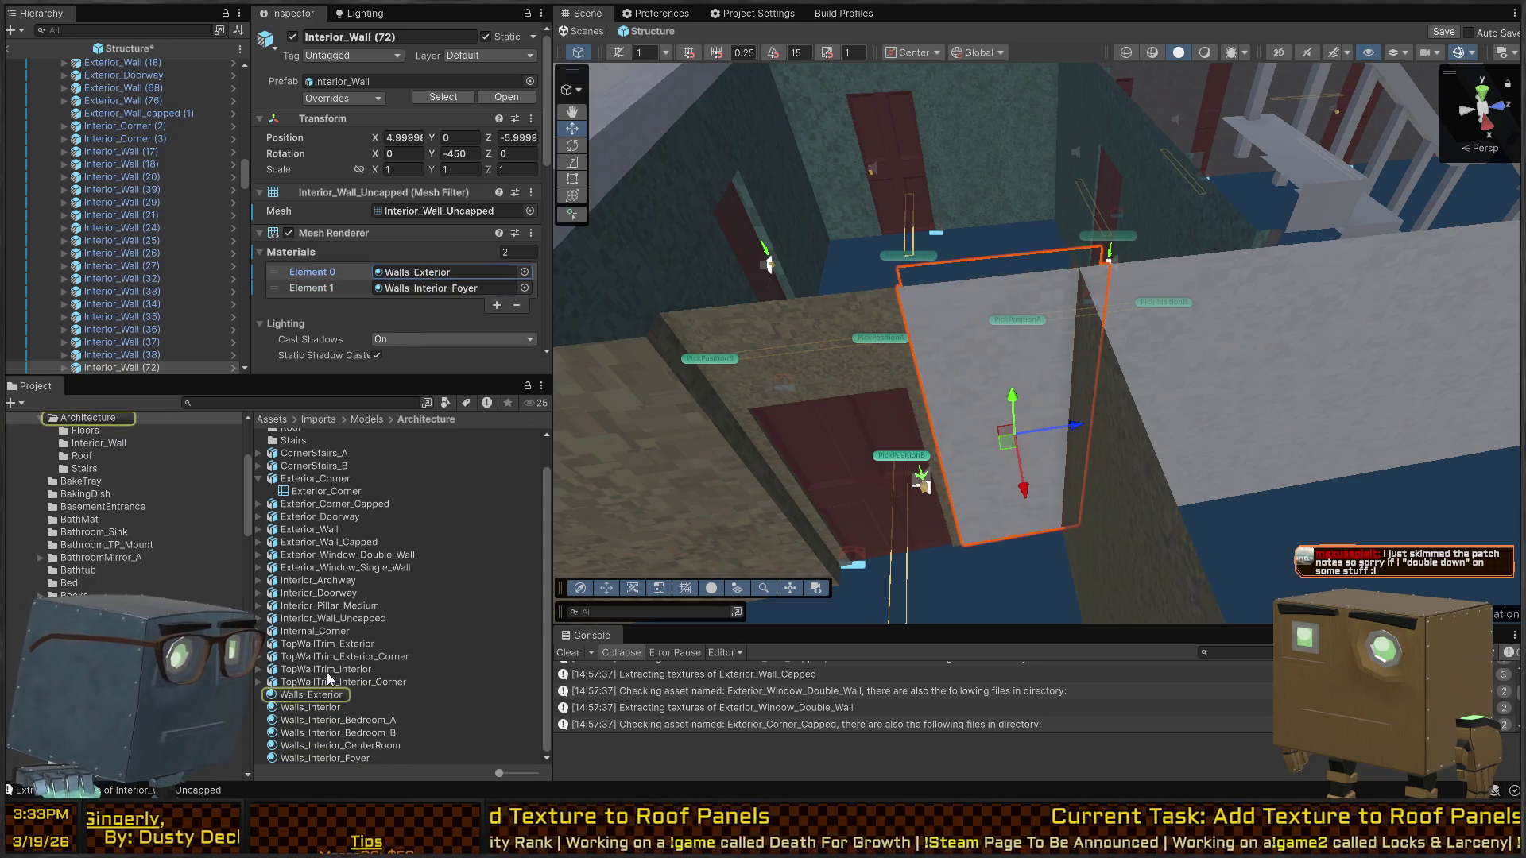
left_click(326, 709)
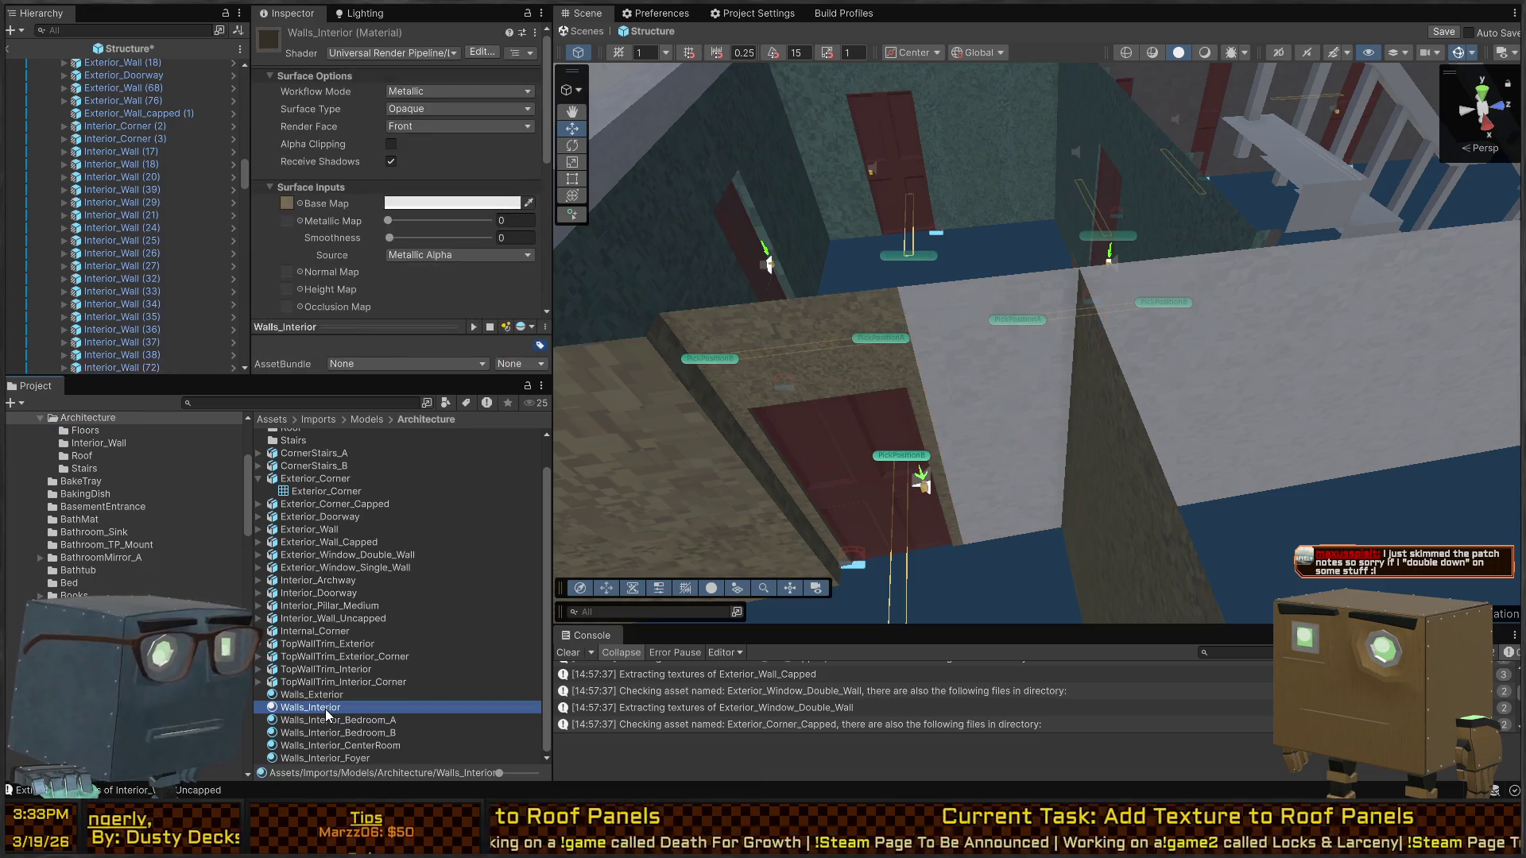
left_click_drag(332, 709, 984, 404)
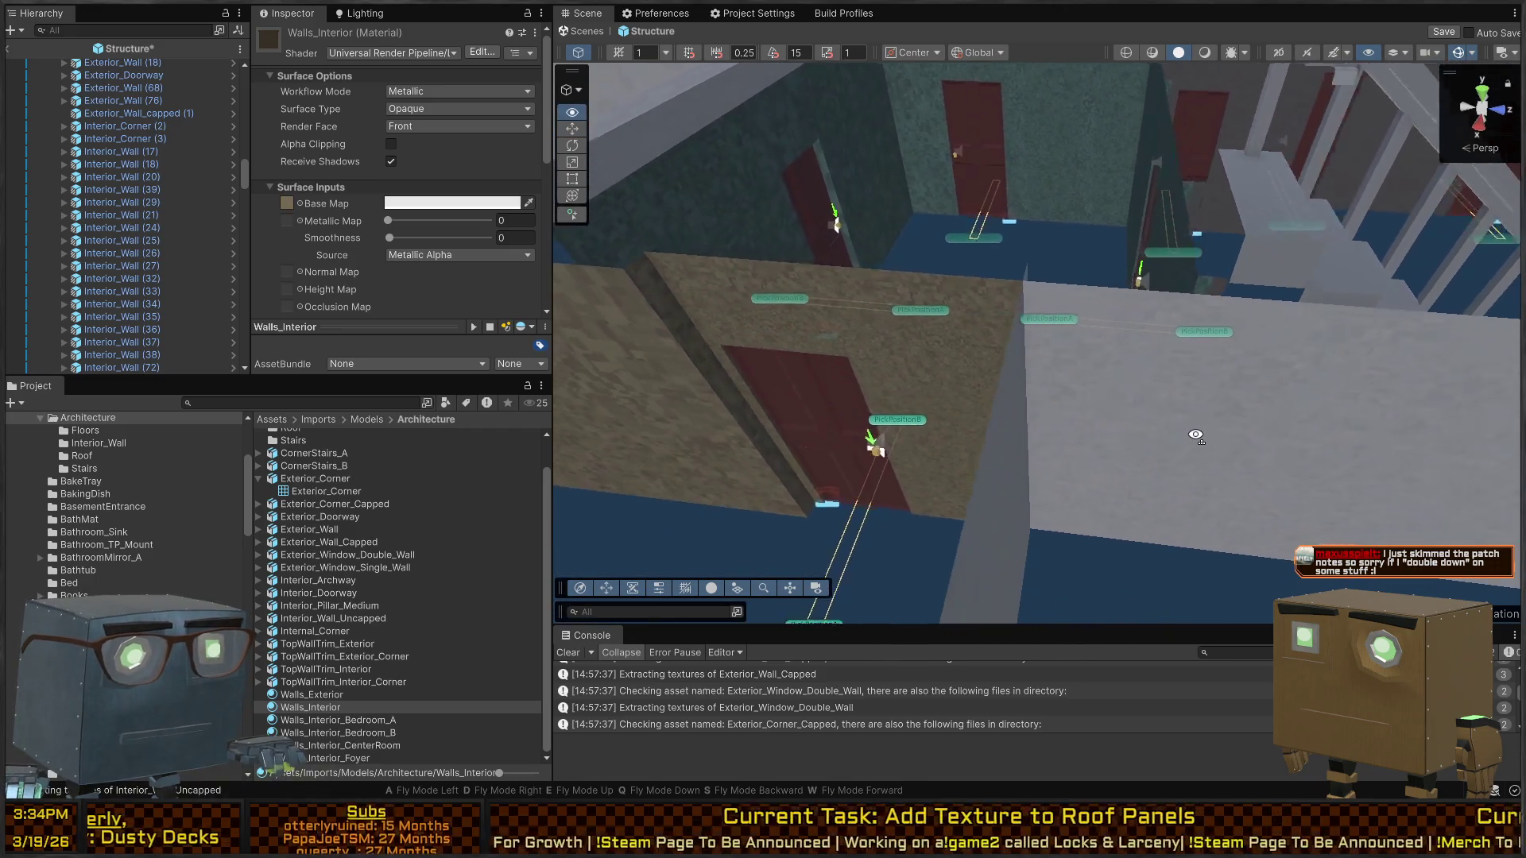
mouse_move(1196, 435)
left_mouse_down()
mouse_move(954, 461)
mouse_move(539, 426)
mouse_move(540, 413)
mouse_move(108, 417)
mouse_move(83, 439)
mouse_move(35, 391)
left_mouse_up()
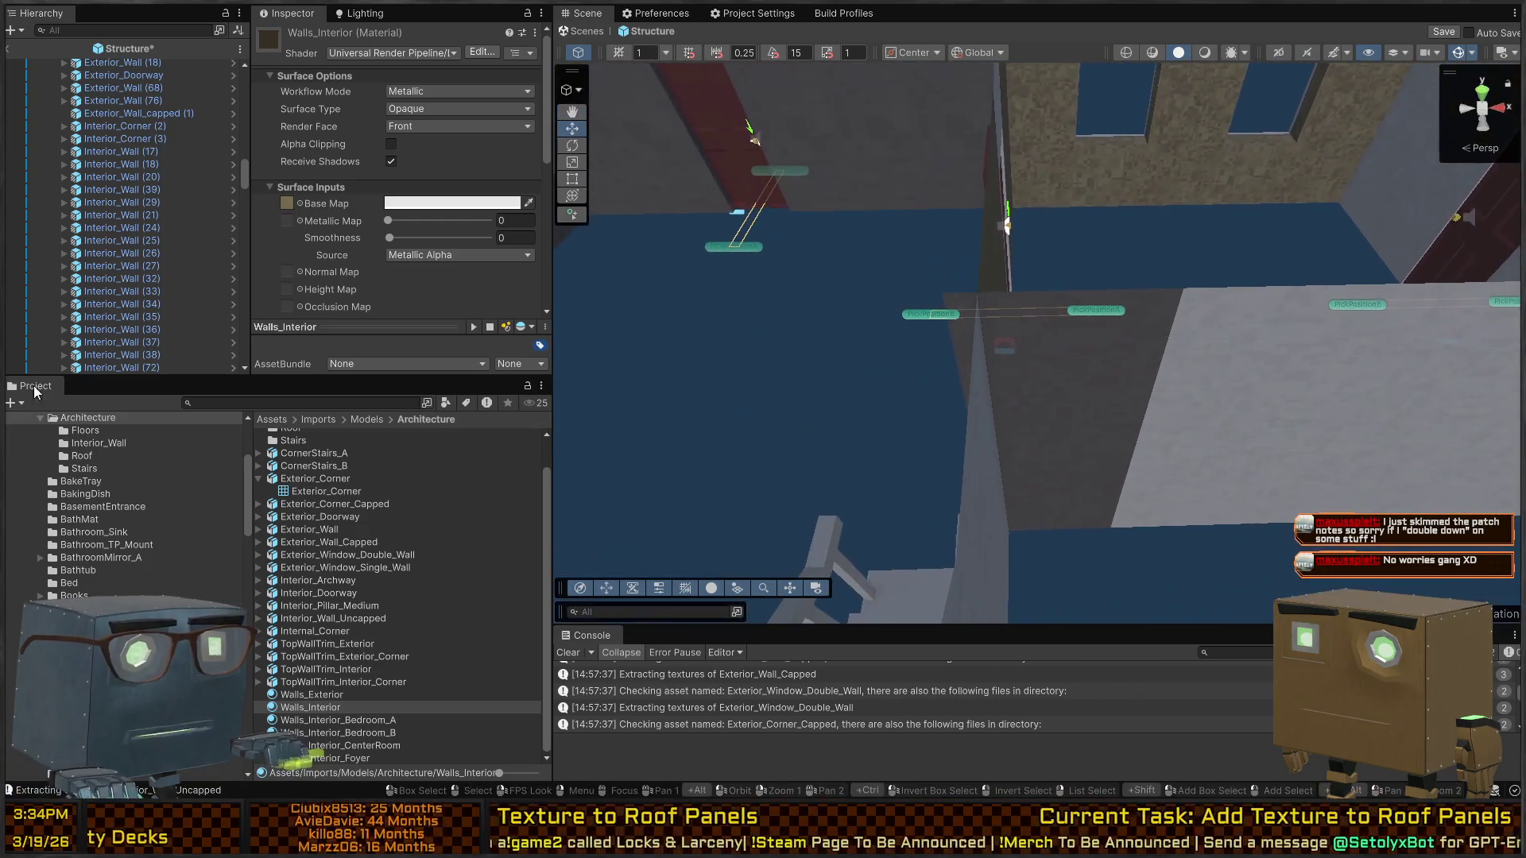
left_click(1067, 490)
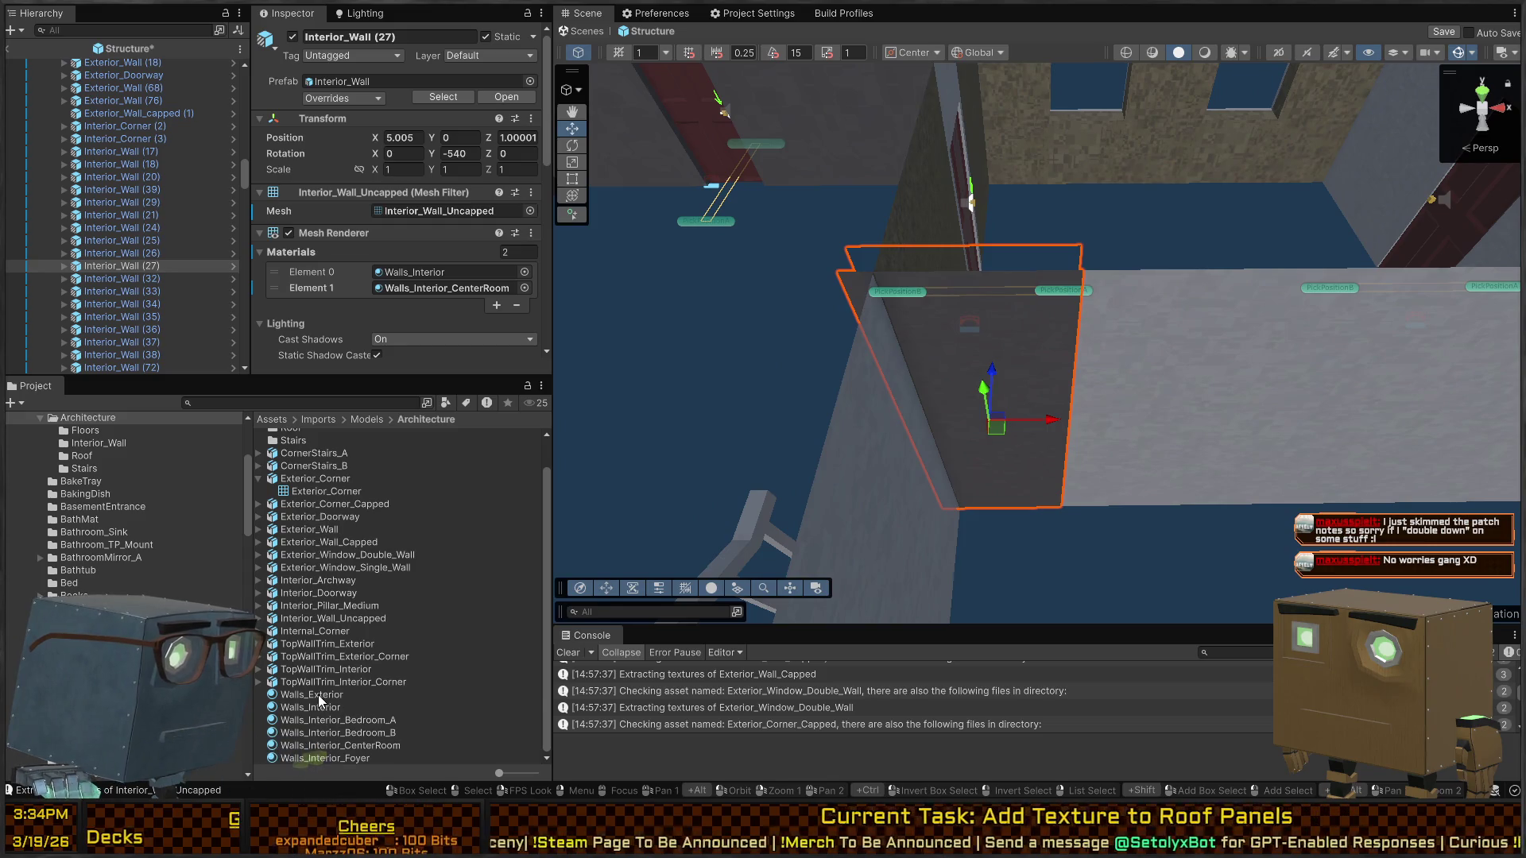
Assign Walls_Exterior to Interior_Wall (27)'s second material slot and review the archway walls
mouse_move(318, 697)
left_mouse_down()
mouse_move(1018, 467)
mouse_move(1293, 406)
mouse_move(879, 398)
mouse_move(702, 416)
mouse_move(1031, 348)
mouse_move(626, 374)
mouse_move(851, 346)
mouse_move(1097, 368)
mouse_move(1495, 354)
mouse_move(22, 346)
mouse_move(1471, 350)
mouse_move(1321, 340)
mouse_move(1408, 401)
mouse_move(1514, 366)
mouse_move(8, 350)
mouse_move(21, 337)
mouse_move(1009, 323)
mouse_move(999, 344)
mouse_move(820, 414)
mouse_move(921, 458)
left_mouse_up()
left_click(999, 343)
key("f")
left_click(920, 458, "shift")
left_click(990, 449, "shift")
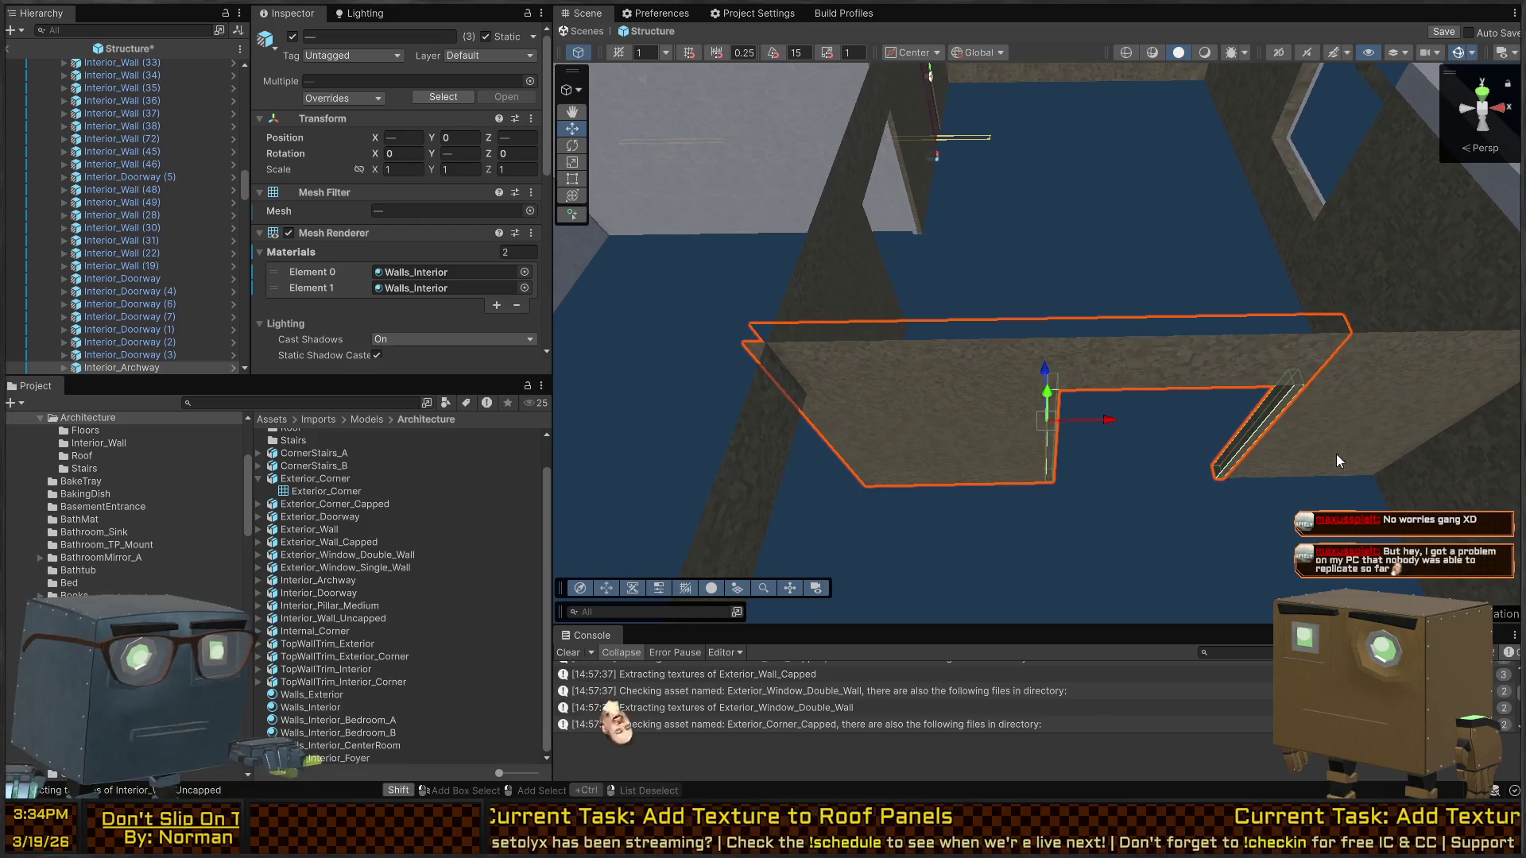
left_click(1305, 428, "shift")
mouse_move(1305, 428)
left_mouse_down()
mouse_move(1025, 342)
mouse_move(839, 362)
mouse_move(1185, 431)
mouse_move(1287, 374)
mouse_move(1025, 522)
left_mouse_up()
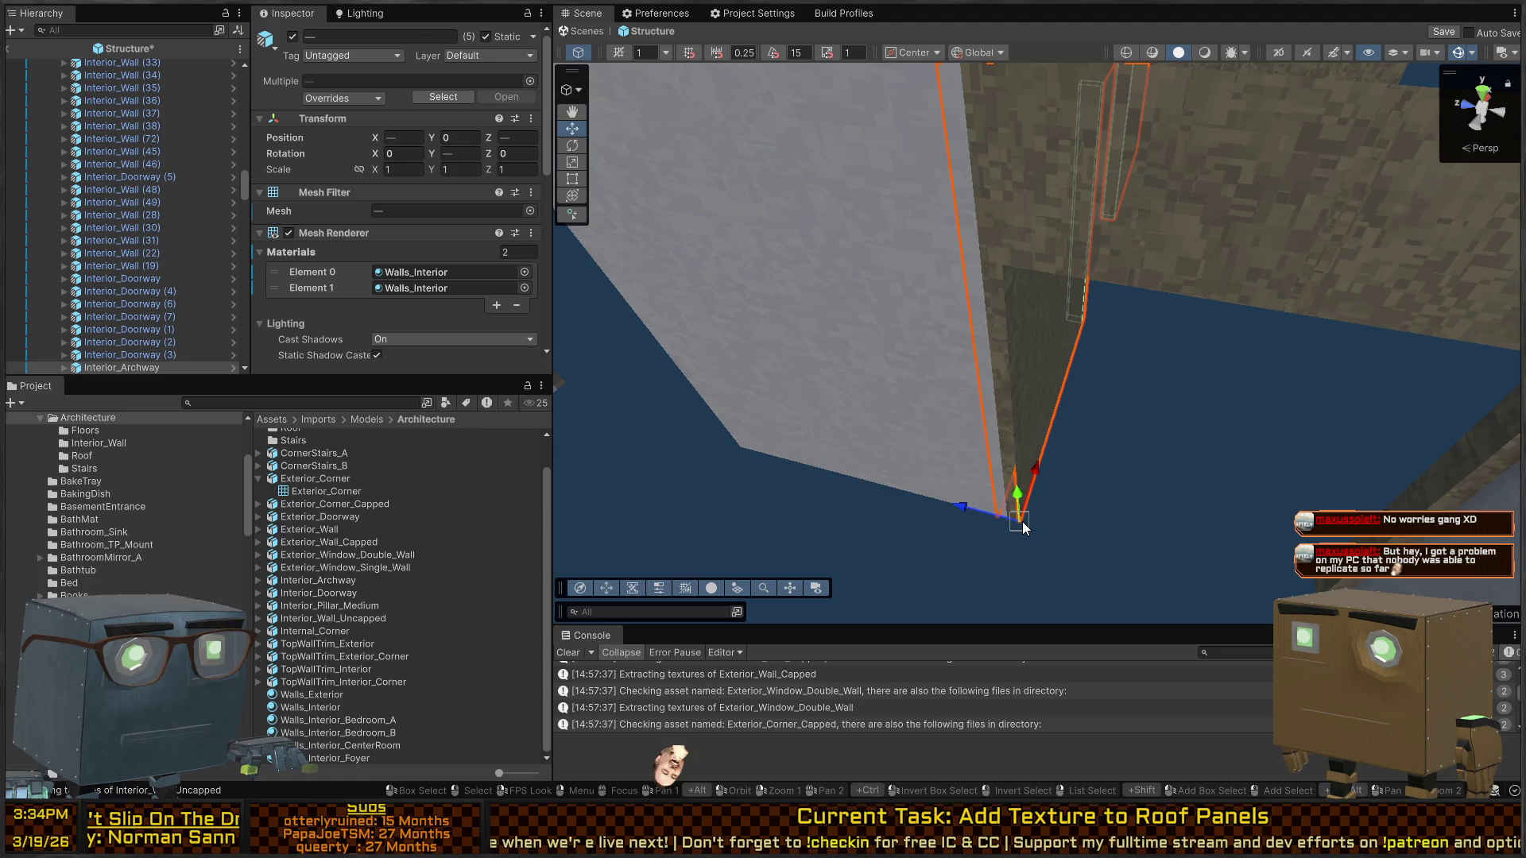
mouse_move(1000, 352)
left_mouse_down()
mouse_move(1107, 374)
mouse_move(1199, 350)
mouse_move(1168, 303)
left_mouse_up()
Give Interior_Archway (2)'s outer side the Walls_Exterior material
left_click(1169, 307)
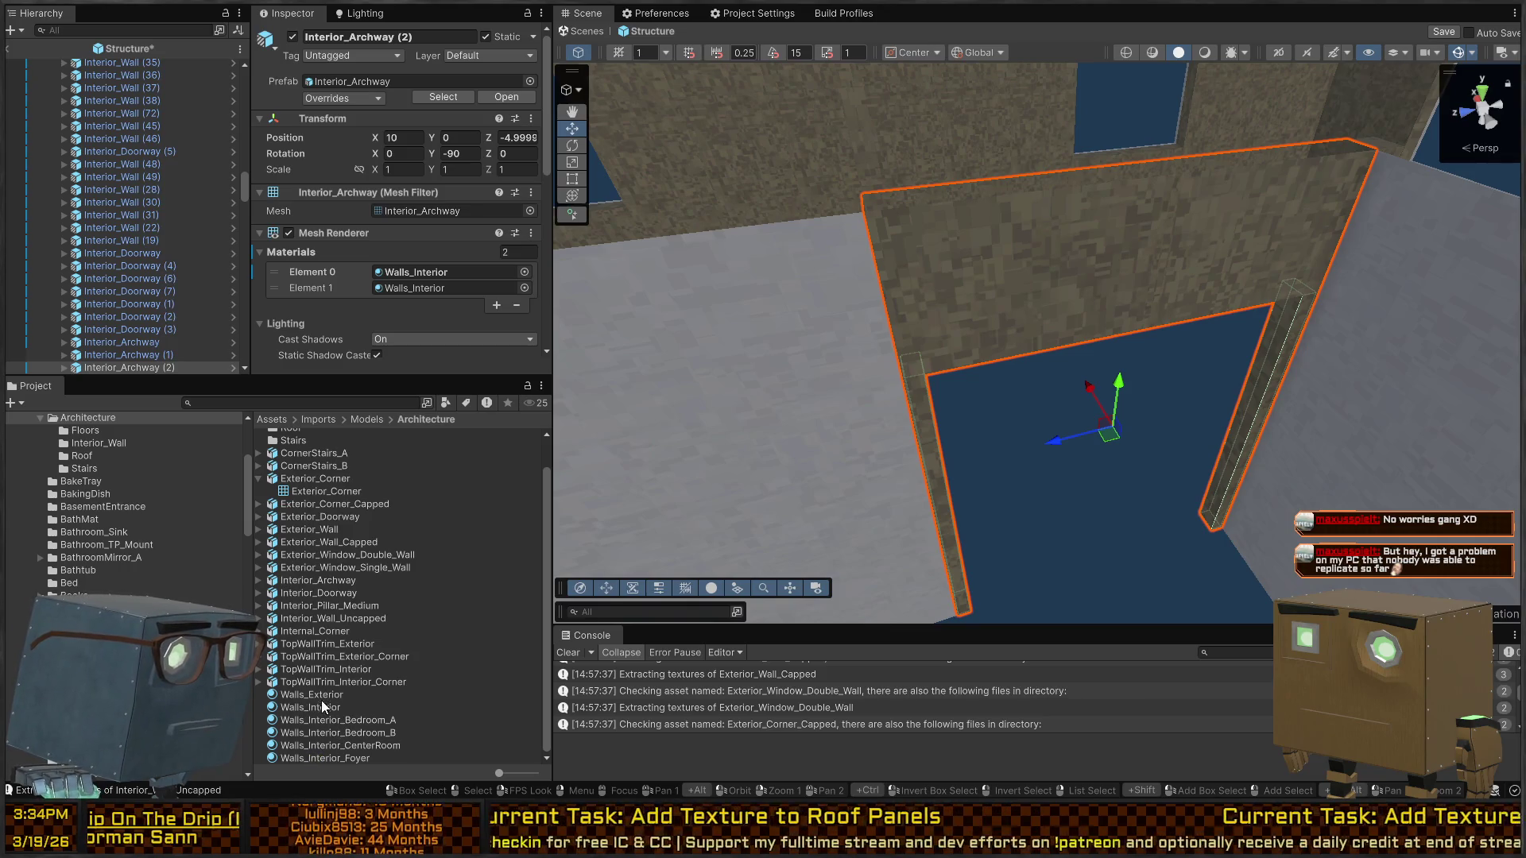
left_click_drag(321, 699, 996, 283)
mouse_move(1089, 331)
left_mouse_down()
mouse_move(1227, 337)
mouse_move(925, 328)
mouse_move(612, 230)
mouse_move(1074, 269)
left_mouse_up()
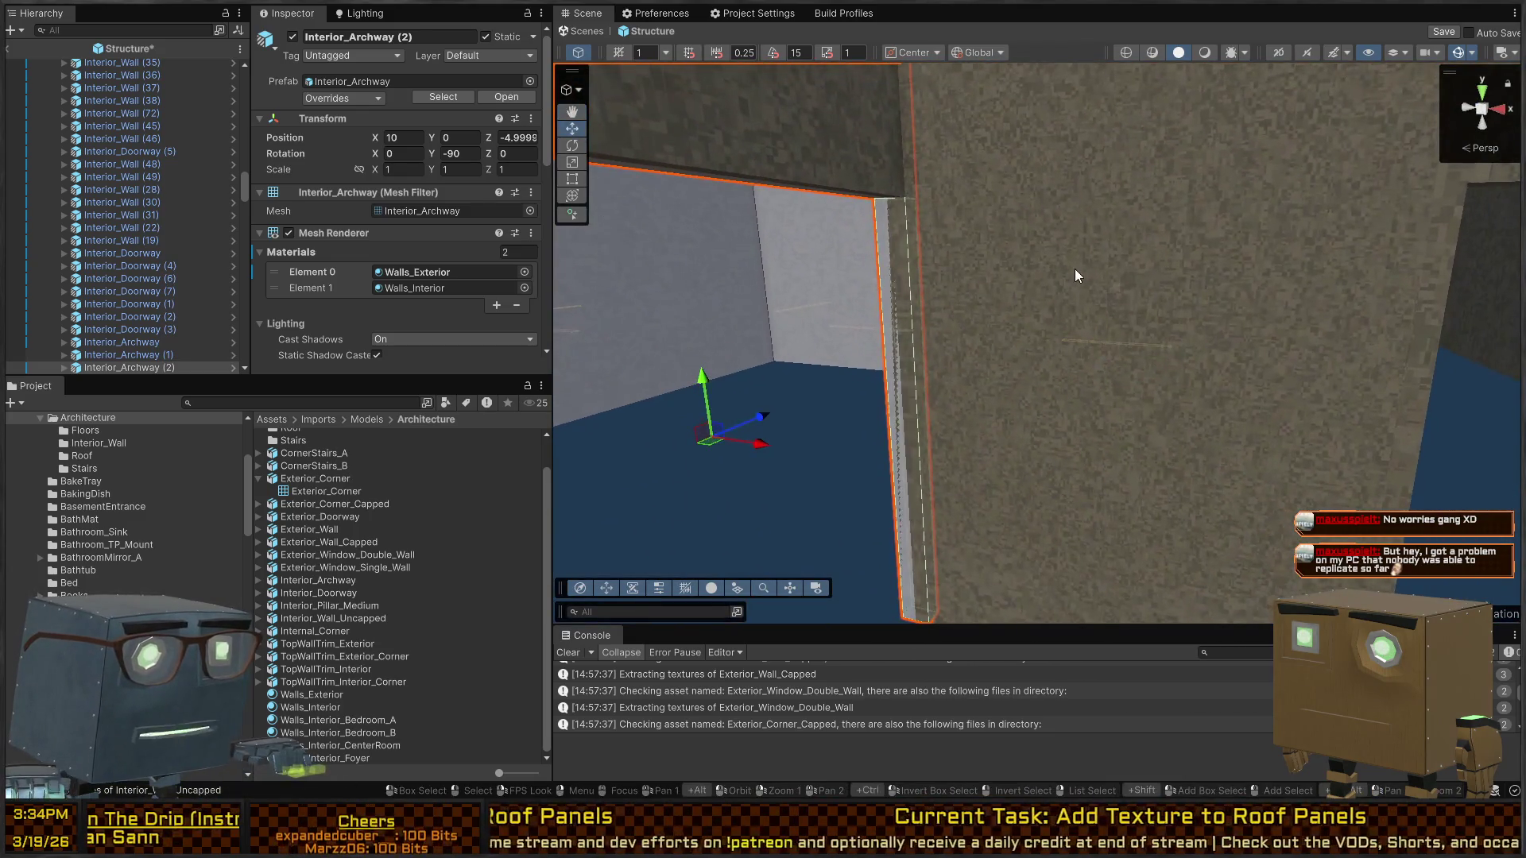
Check Interior_Wall (18) and four neighbouring walls, then deselect everything
left_click(1034, 258)
mouse_move(974, 240)
left_mouse_down()
mouse_move(1113, 293)
mouse_move(1057, 374)
left_mouse_up()
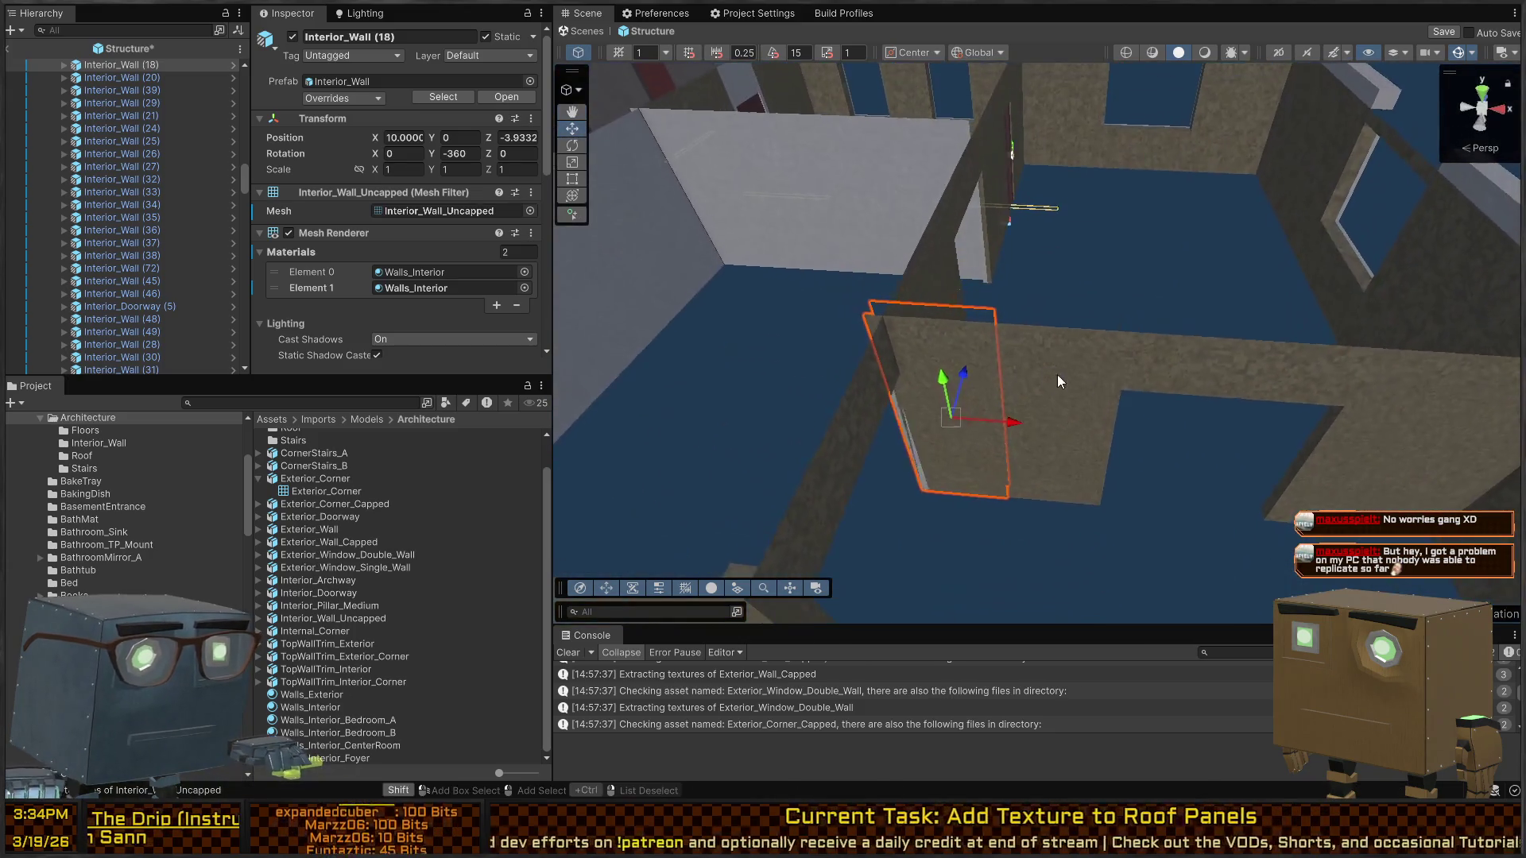
left_click(1143, 361, "shift")
left_click(1399, 383, "shift")
mouse_move(1400, 384)
left_mouse_down()
mouse_move(1270, 380)
mouse_move(1294, 374)
mouse_move(1156, 397)
mouse_move(941, 399)
mouse_move(923, 253)
left_mouse_up()
left_click(1156, 397, "shift")
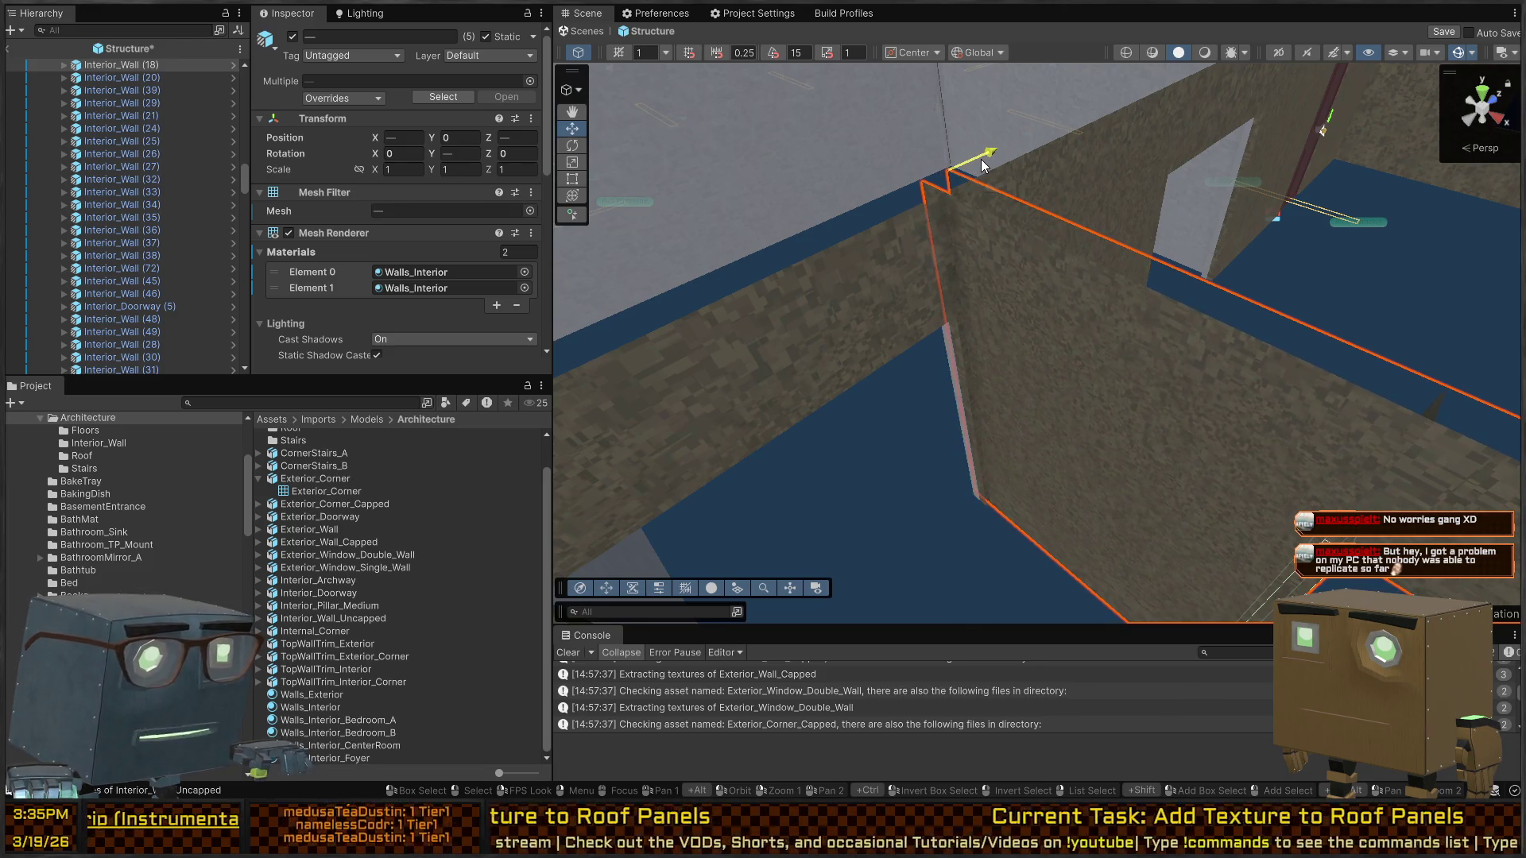
mouse_move(1030, 301)
left_mouse_down()
mouse_move(1128, 330)
mouse_move(1094, 300)
mouse_move(1130, 314)
mouse_move(1322, 273)
mouse_move(1218, 270)
mouse_move(1153, 238)
mouse_move(1108, 158)
mouse_move(1098, 183)
mouse_move(892, 212)
mouse_move(984, 198)
mouse_move(752, 200)
mouse_move(1505, 149)
mouse_move(926, 148)
mouse_move(687, 209)
mouse_move(194, 278)
mouse_move(179, 294)
left_mouse_up()
left_click(1108, 158)
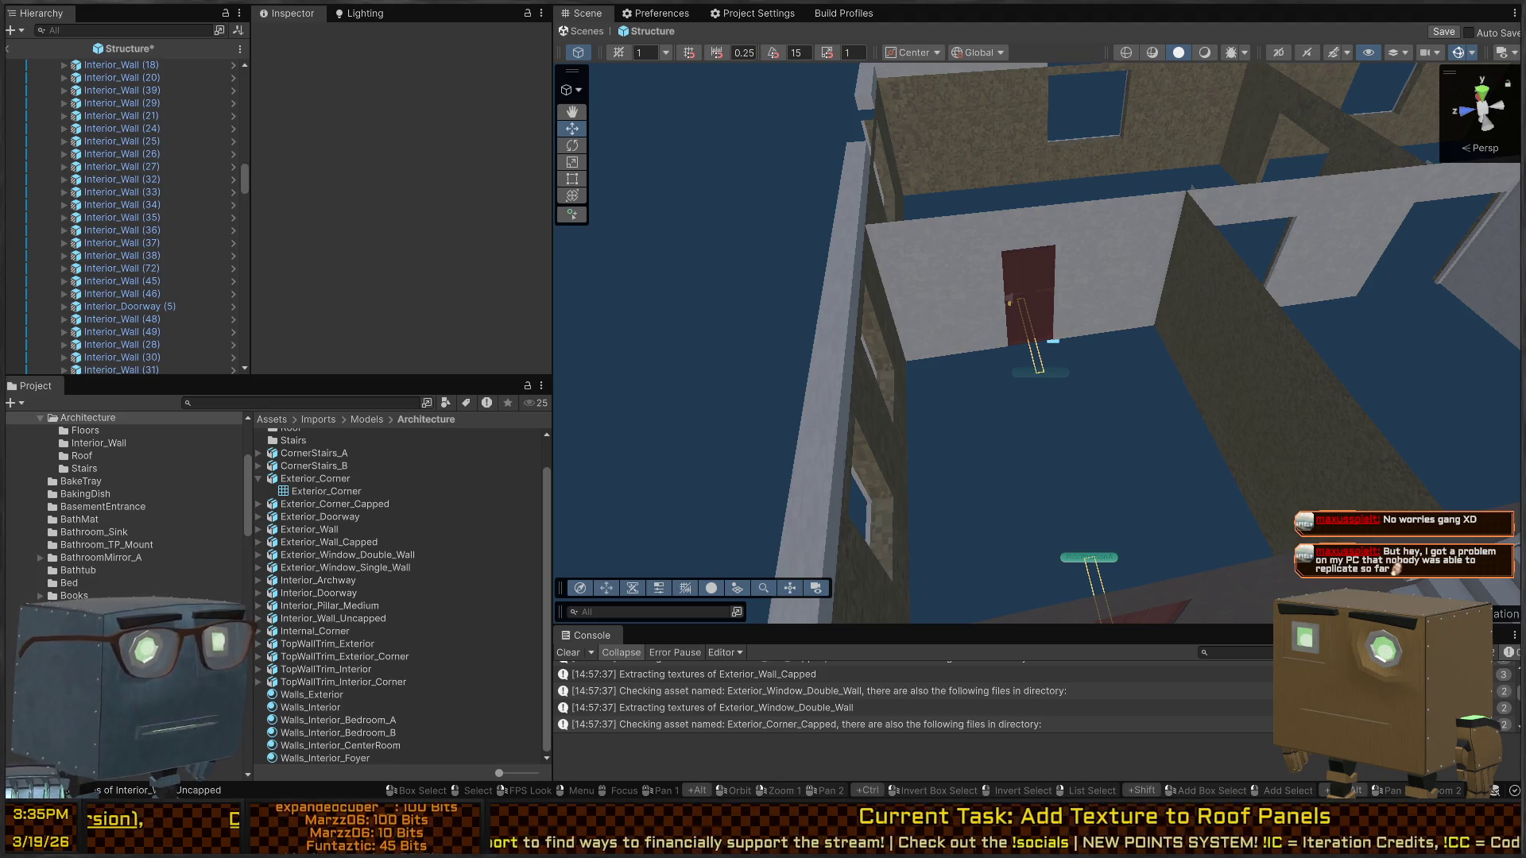
key("w")
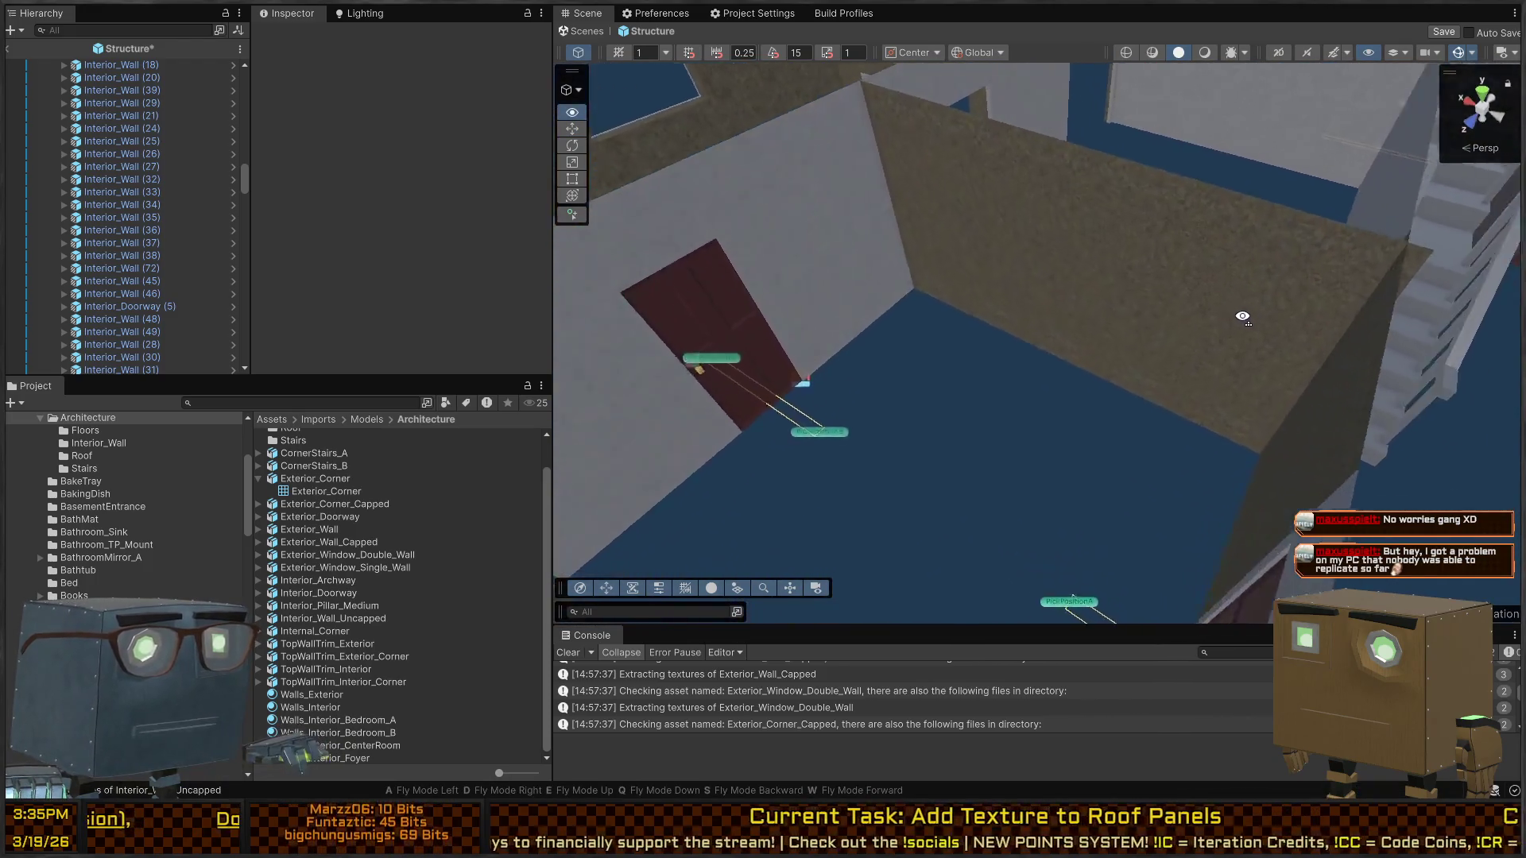
key("s")
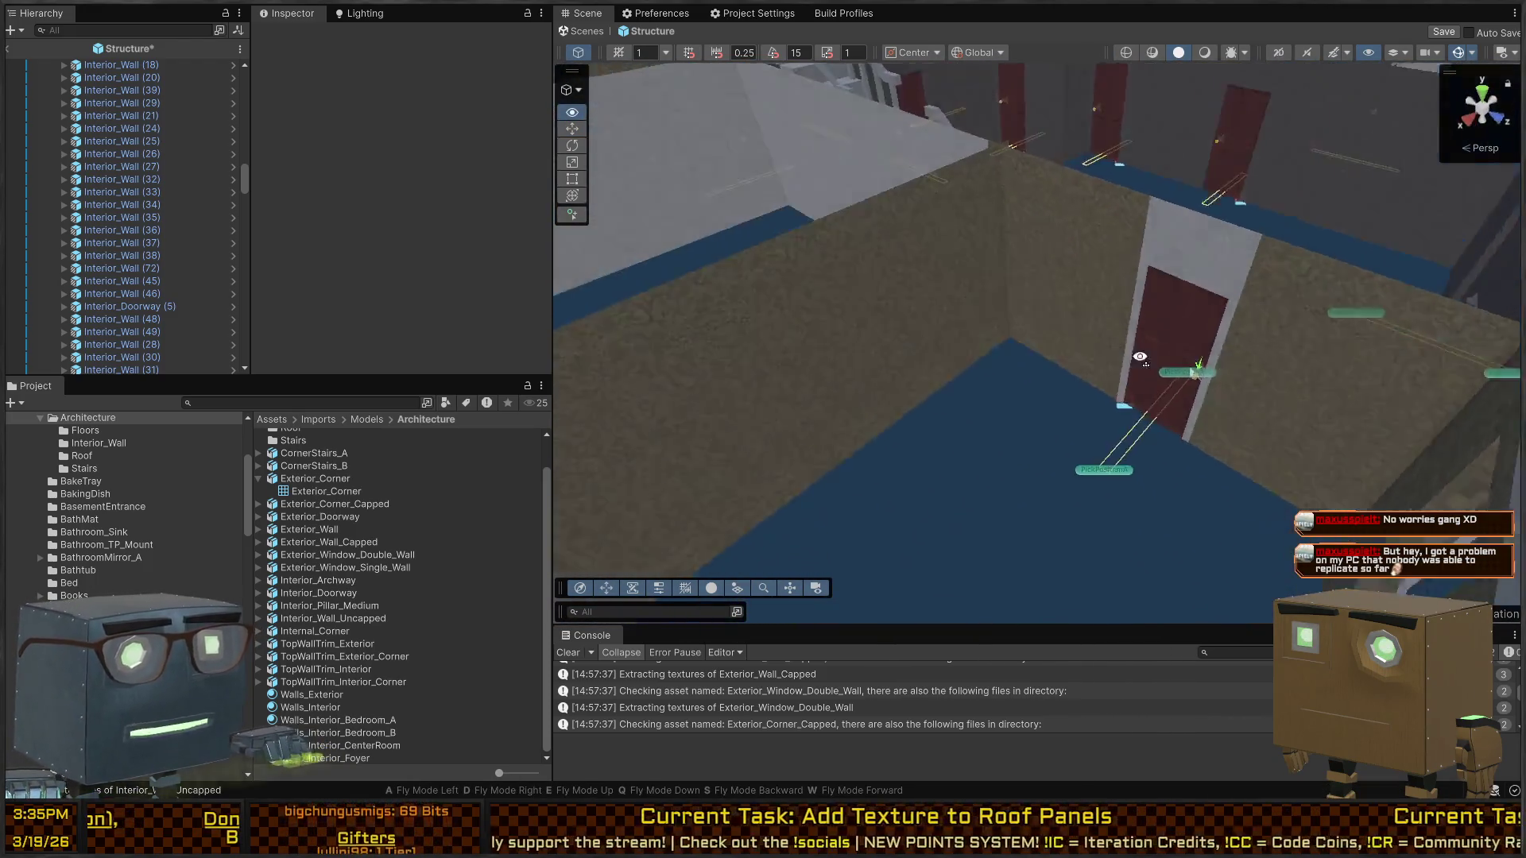
key("s")
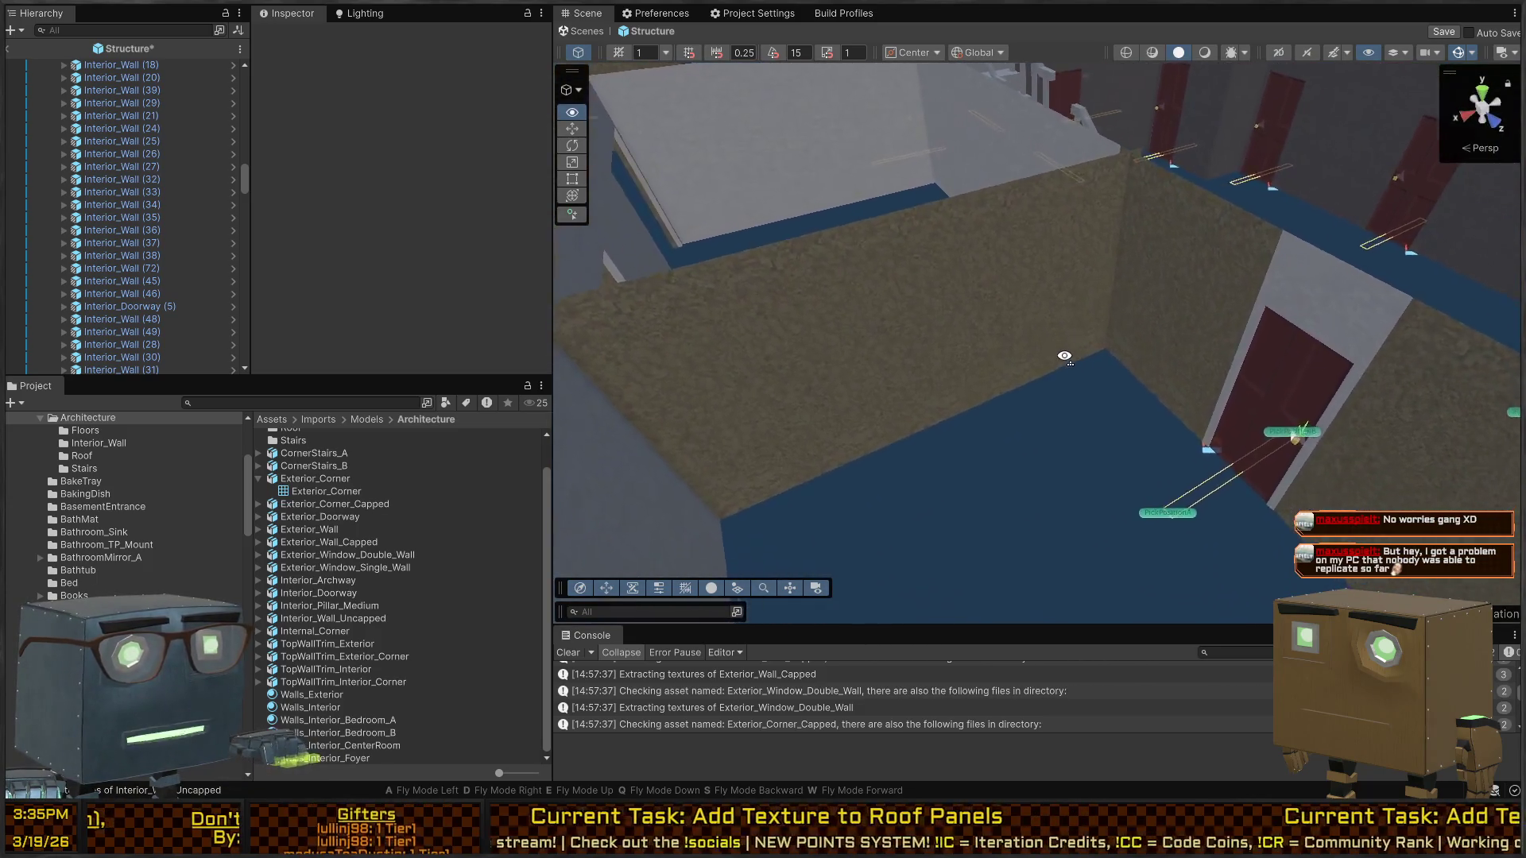
key("w")
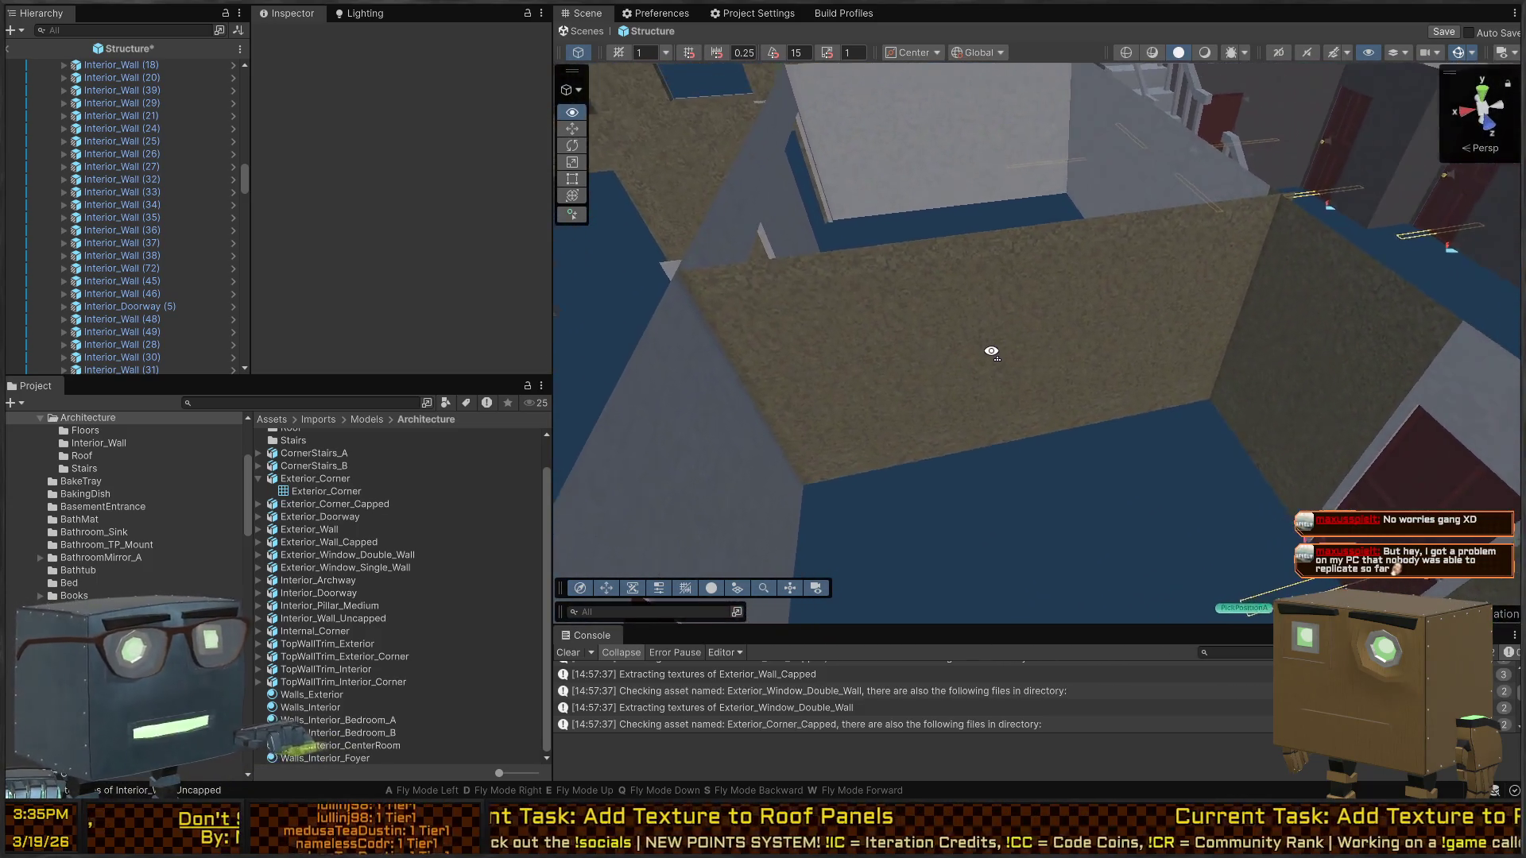
key("w")
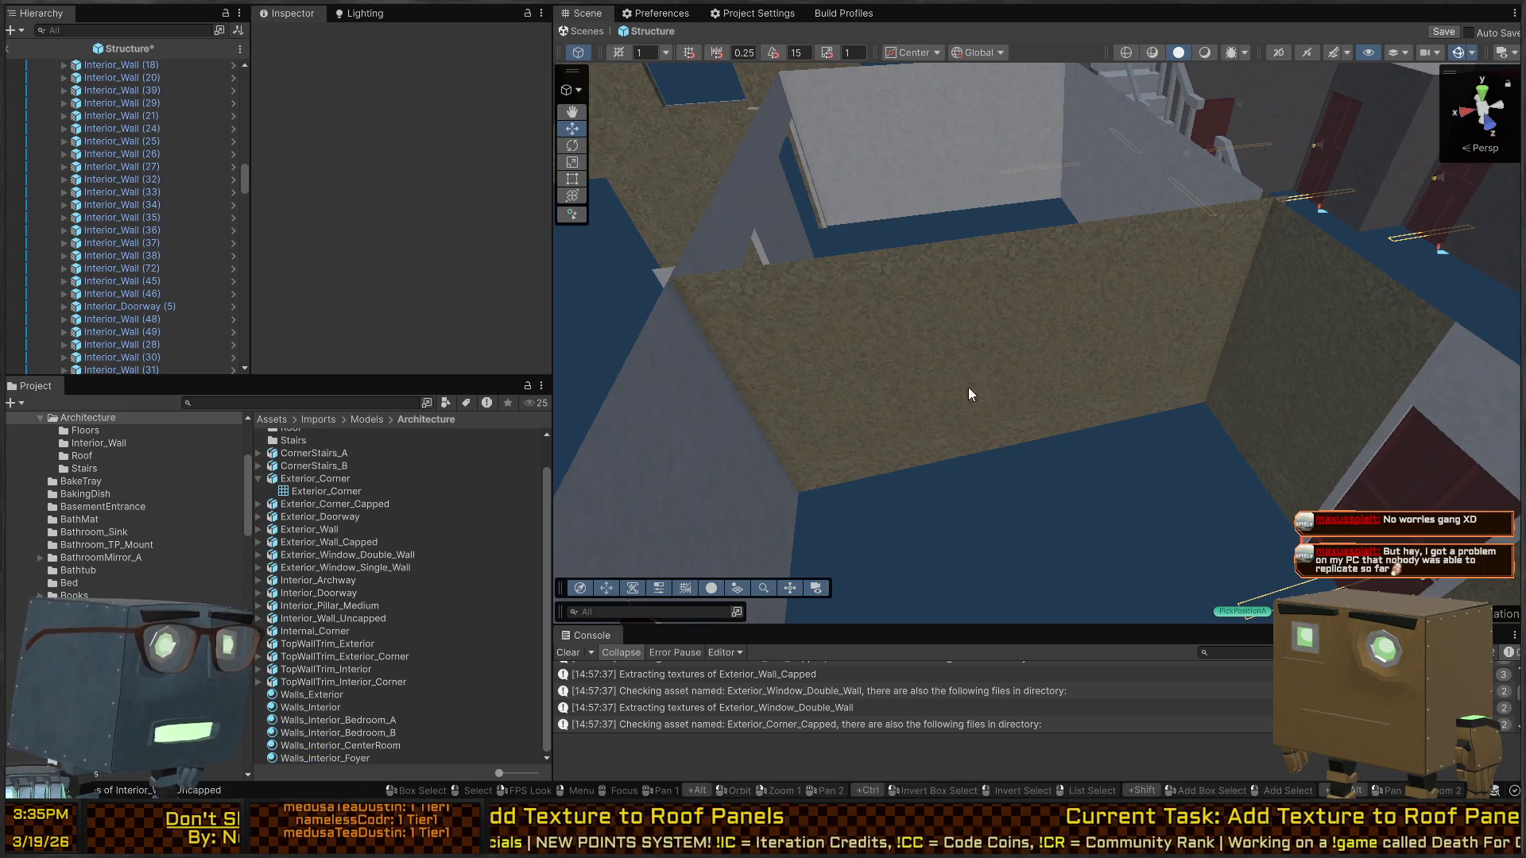
key("w")
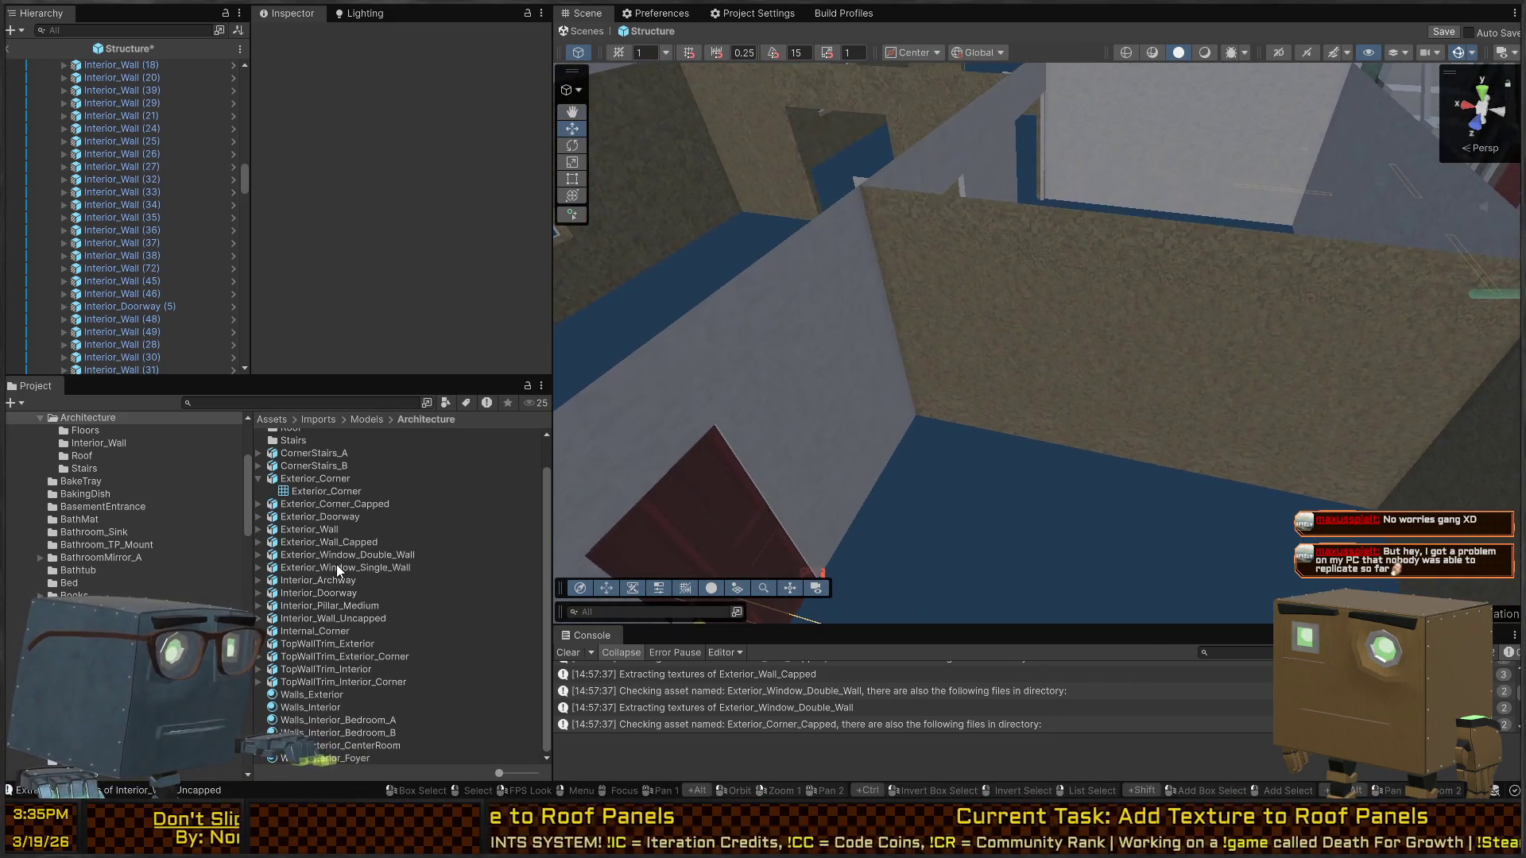
Duplicate the Walls_Interior_CenterRoom material and rename the copy Walls_Interior_Study
left_click(348, 691)
left_click(342, 707)
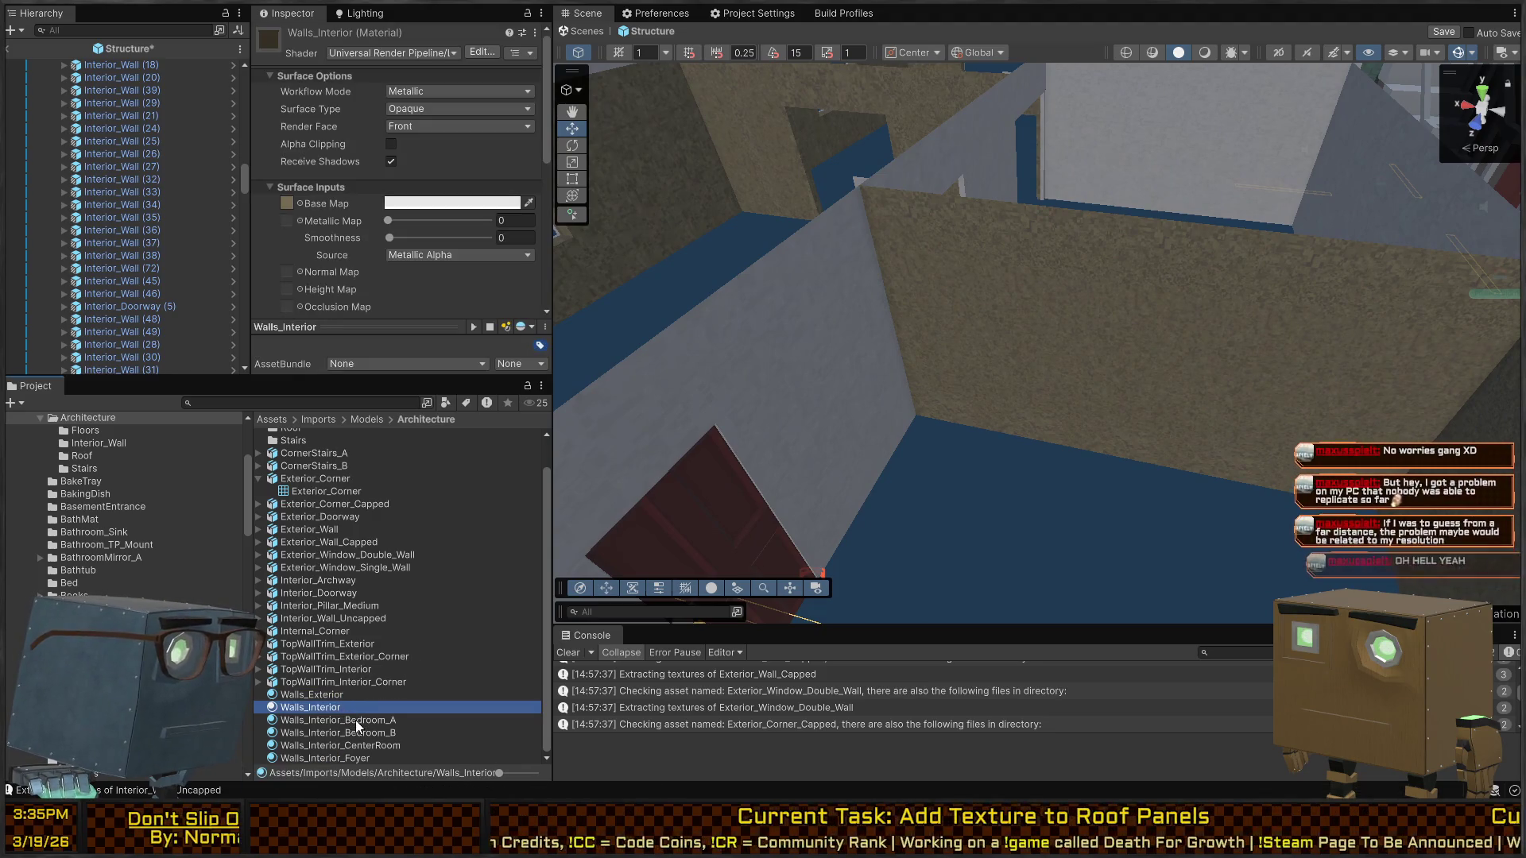
left_click(352, 726)
left_click(366, 733)
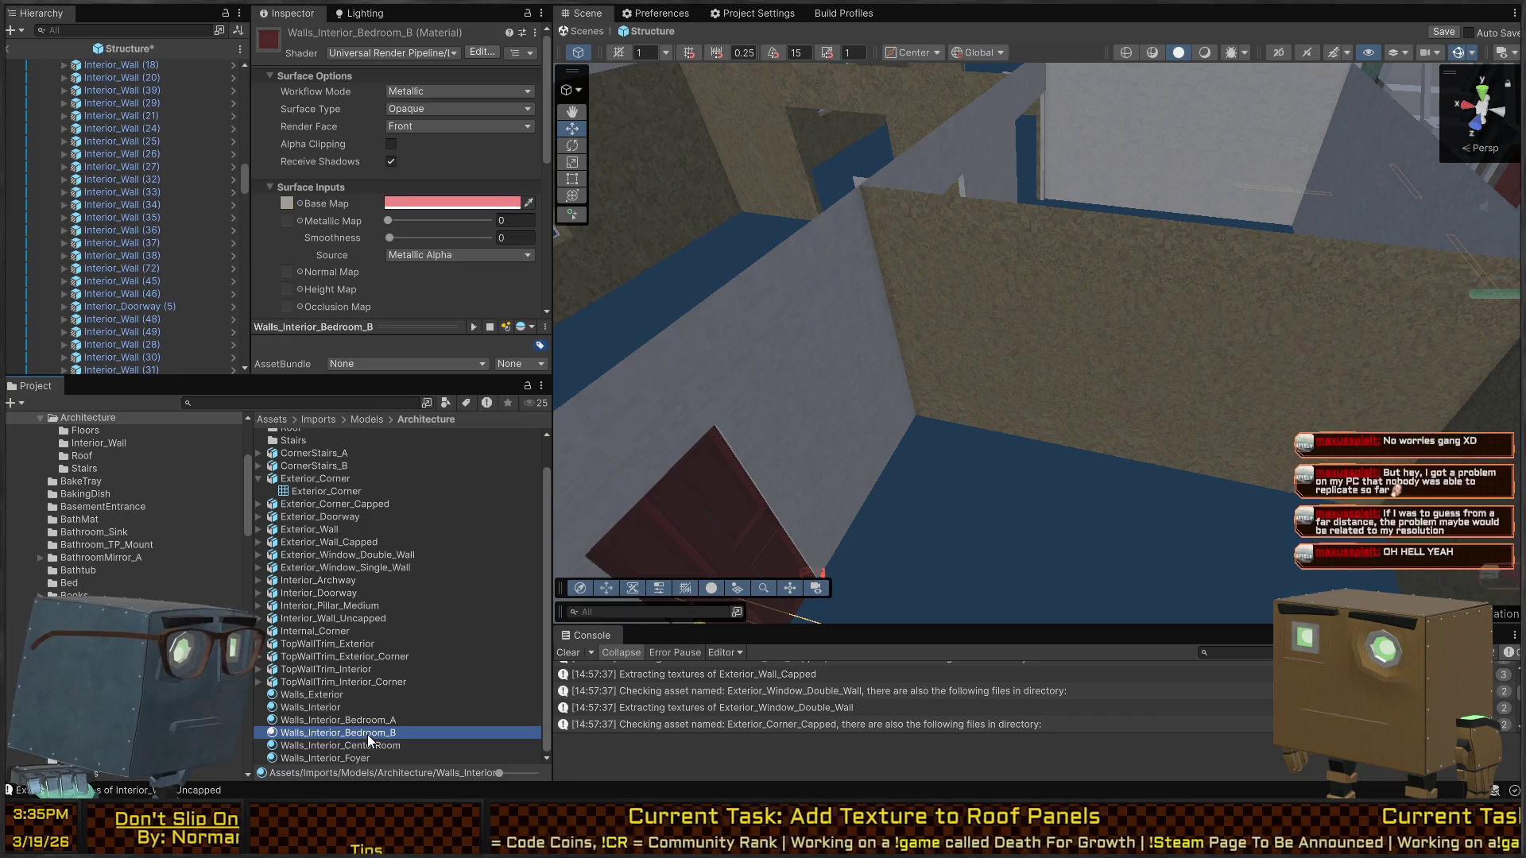
left_click(366, 747)
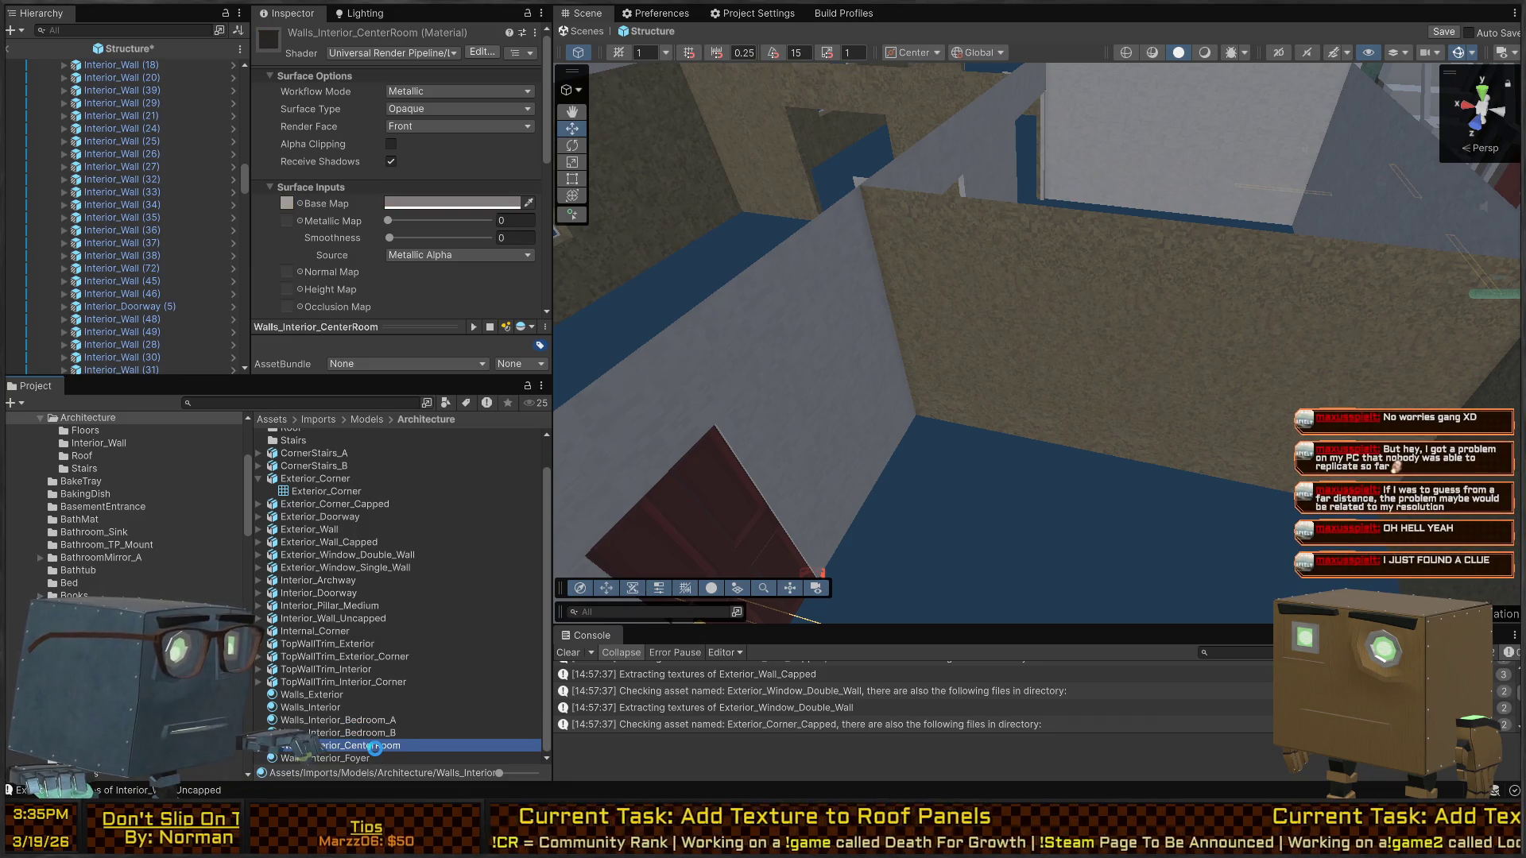
key("ctrl+d")
left_click(375, 749)
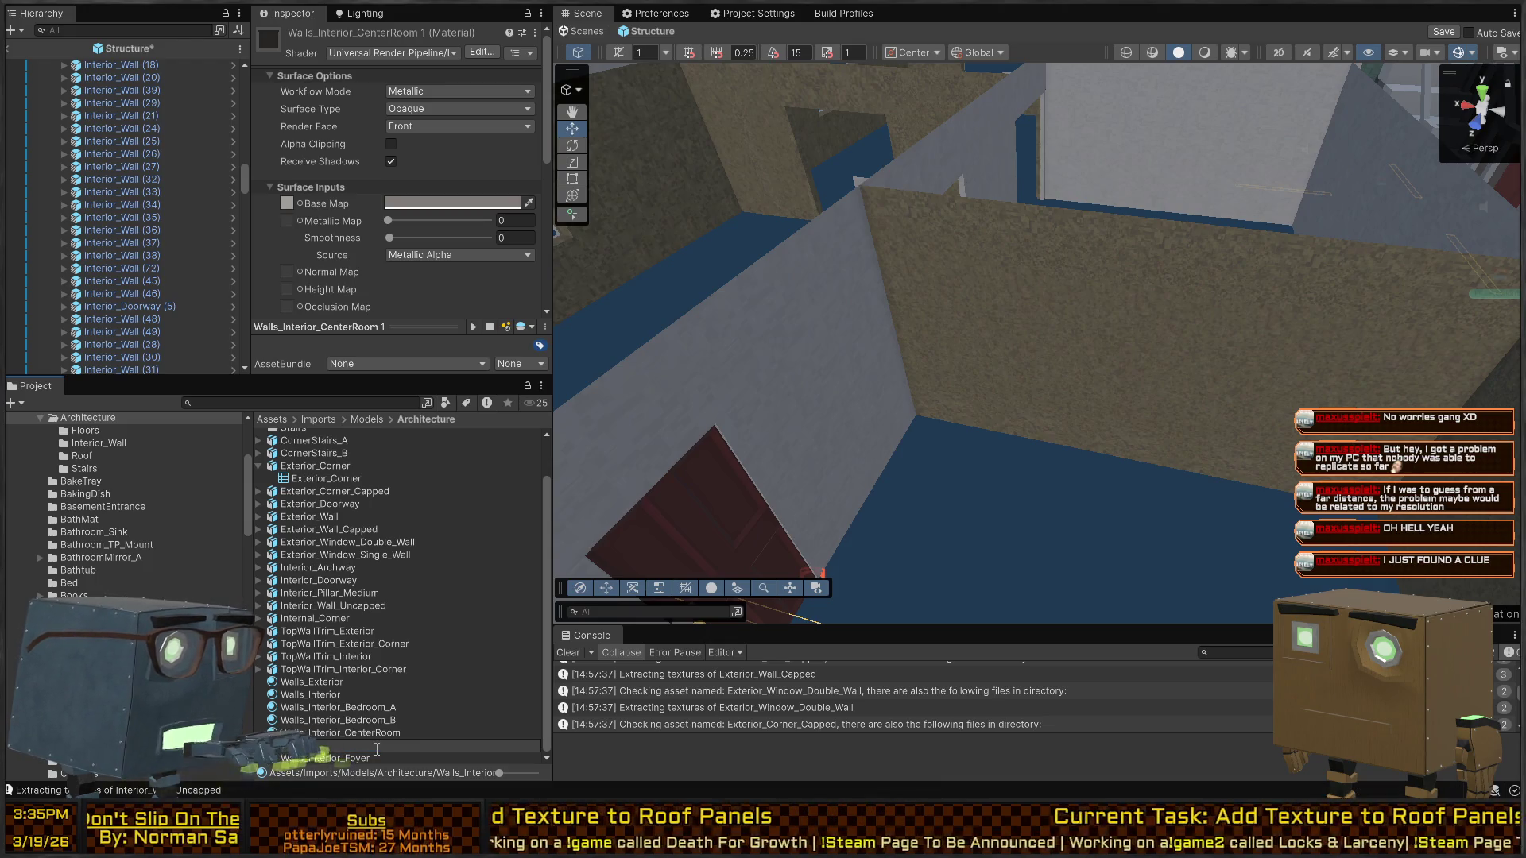
type("Walls_Interiro")
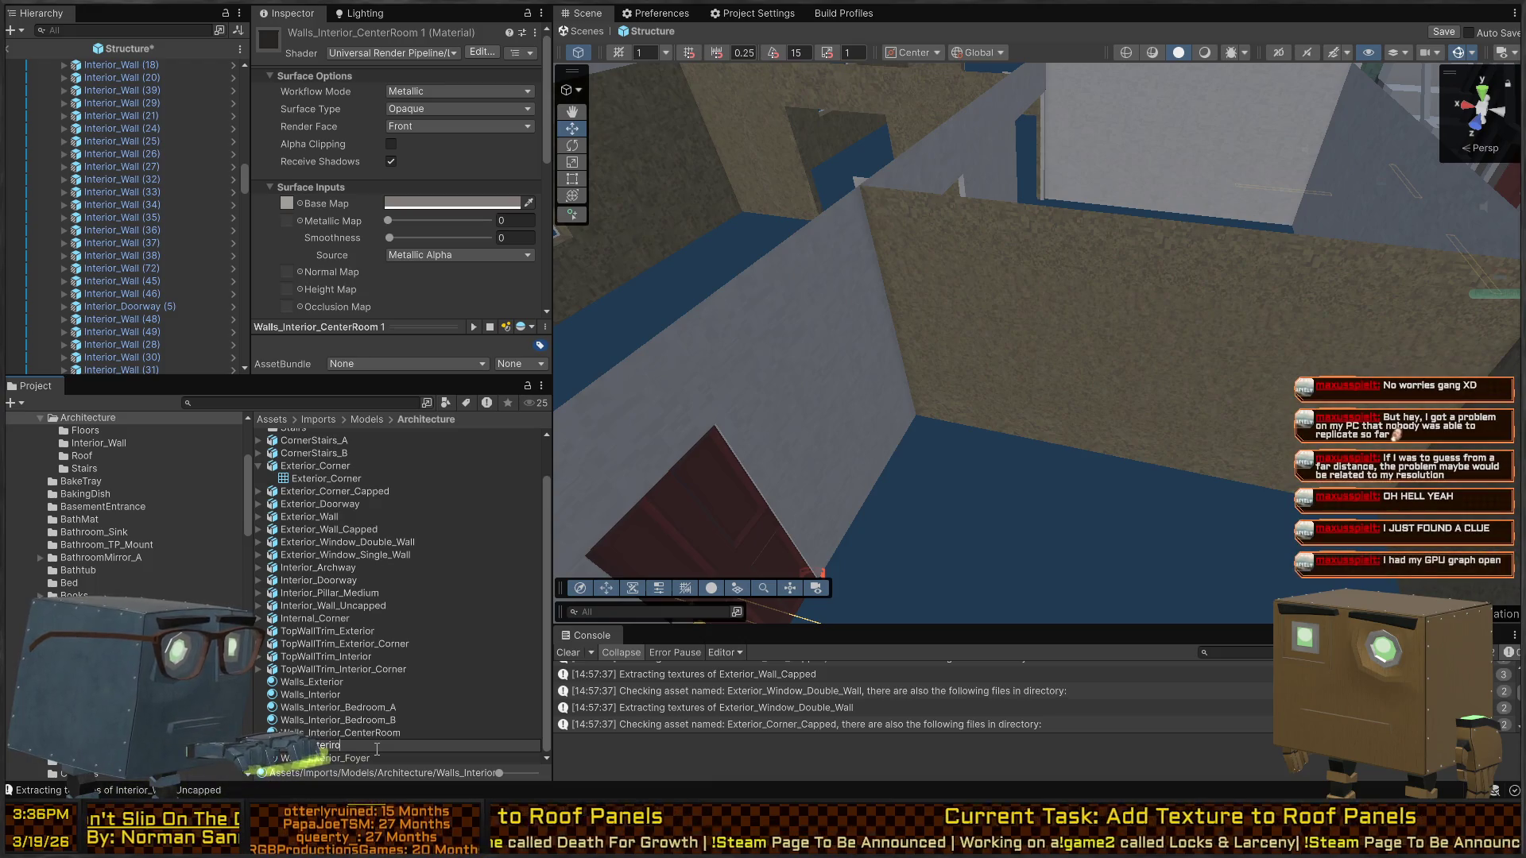
type("o")
type("or_Study")
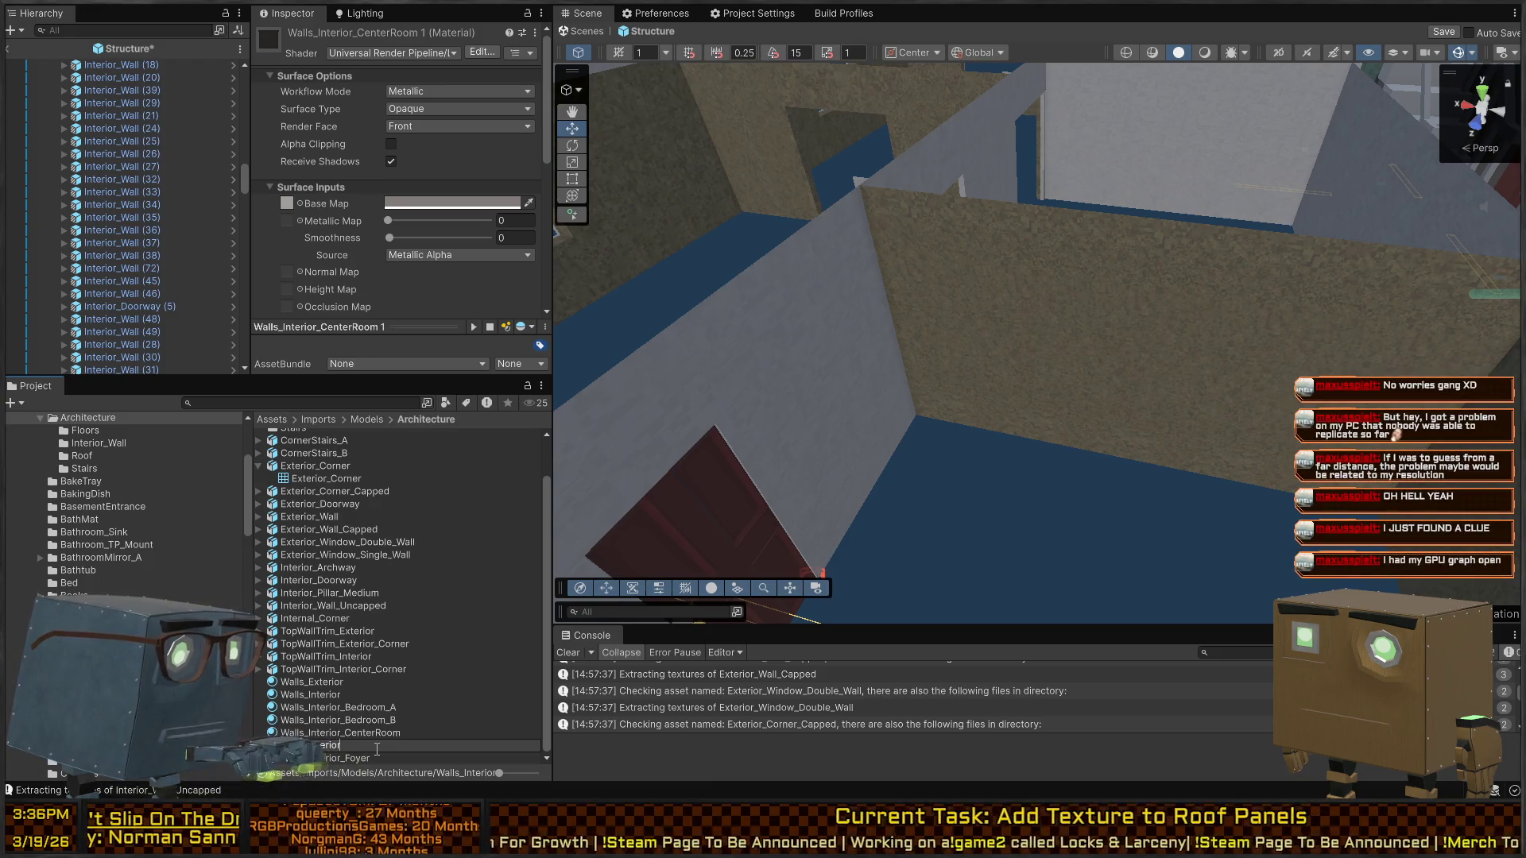
key("Return")
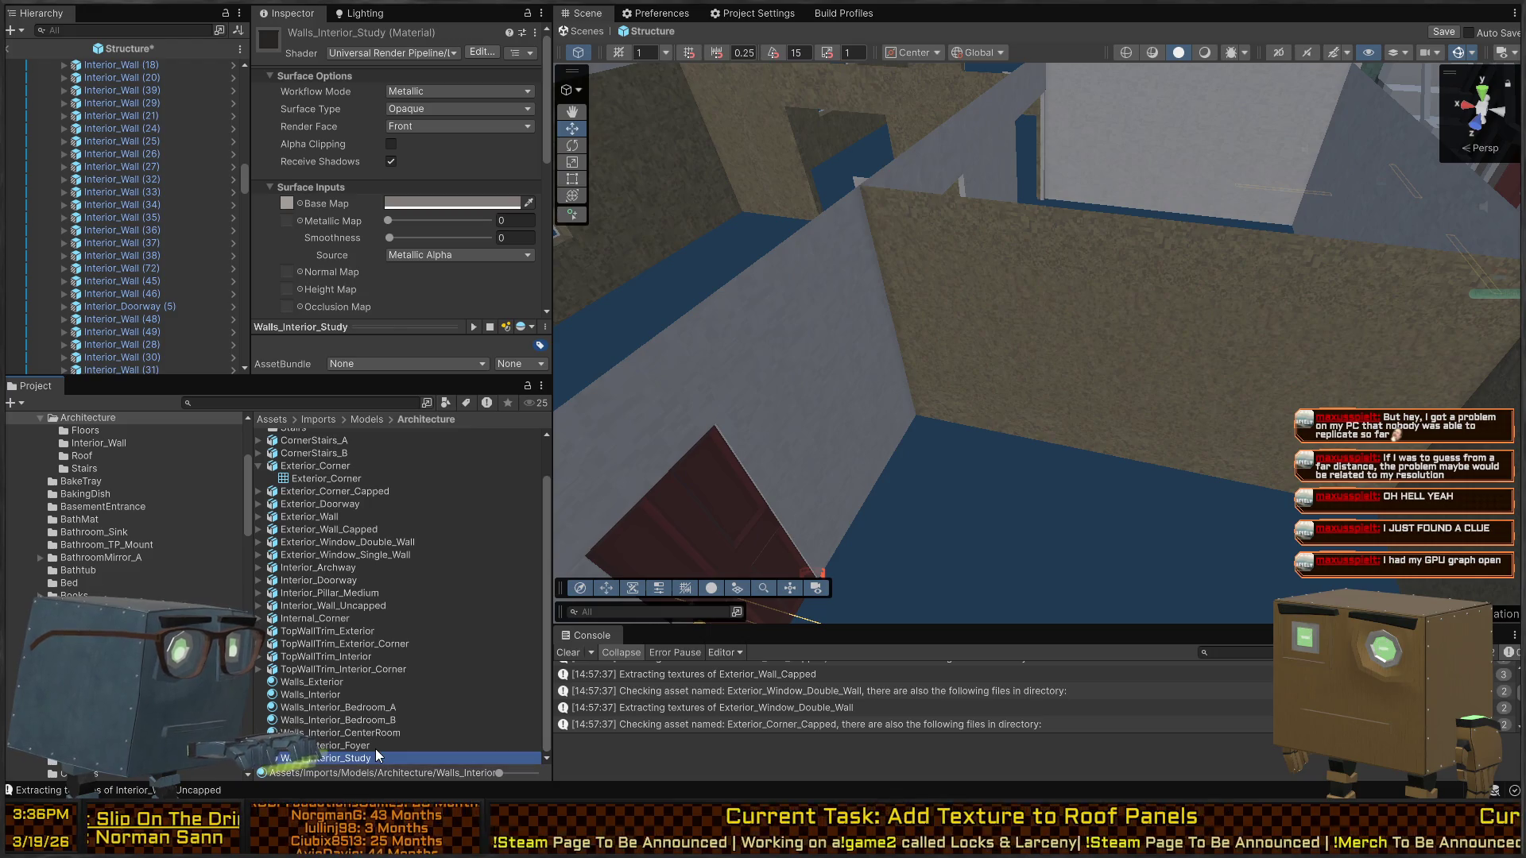
Apply Walls_Interior_Study to a study wall and select the material
mouse_move(575, 518)
left_mouse_down()
mouse_move(848, 334)
mouse_move(824, 391)
mouse_move(704, 458)
left_mouse_up()
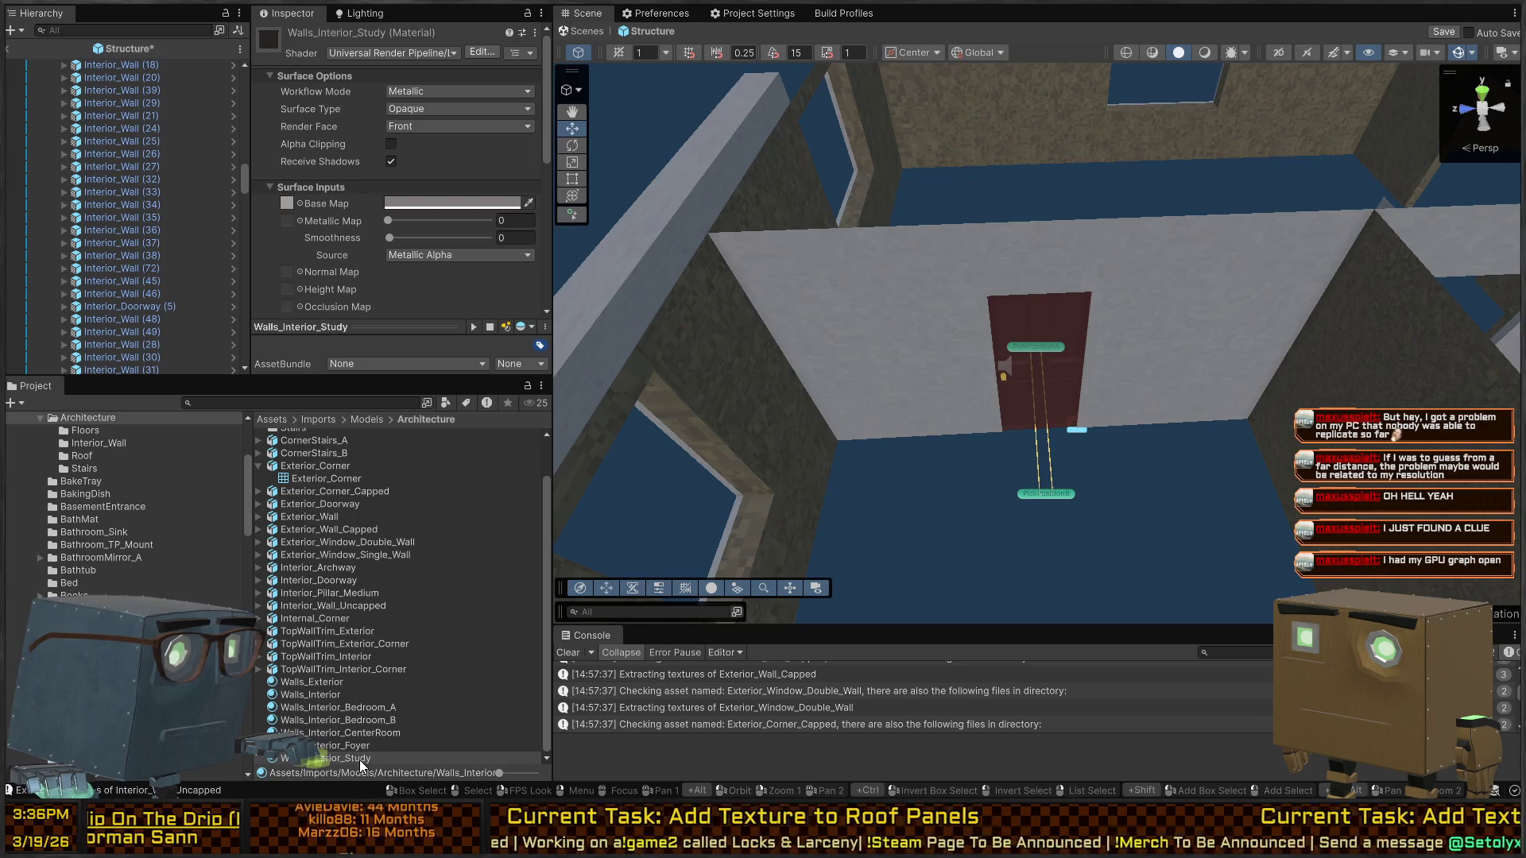
mouse_move(360, 760)
left_mouse_down()
mouse_move(431, 671)
mouse_move(784, 385)
left_mouse_up()
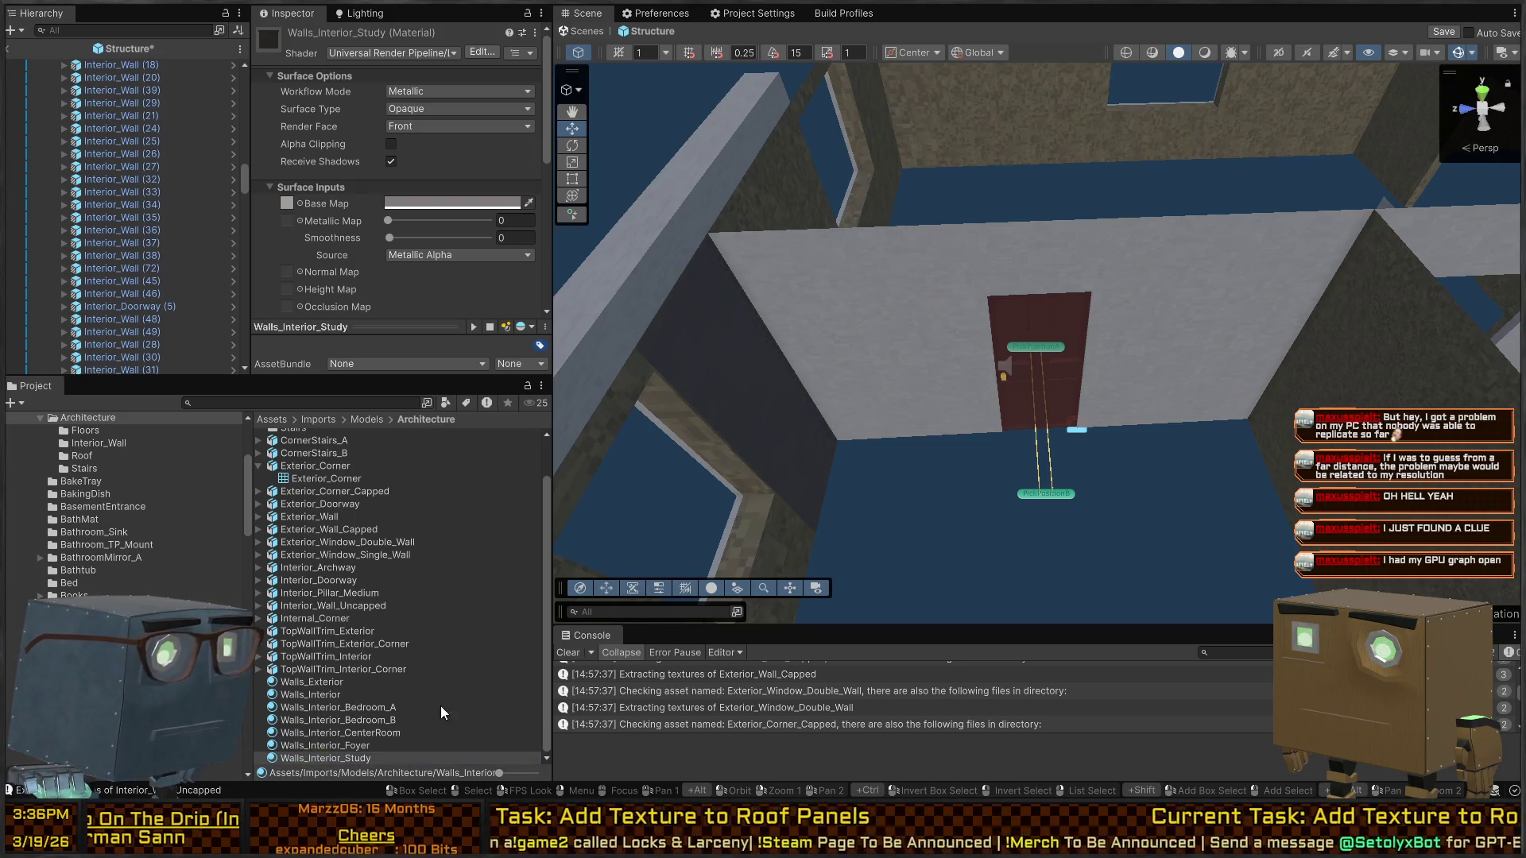
left_click(334, 753)
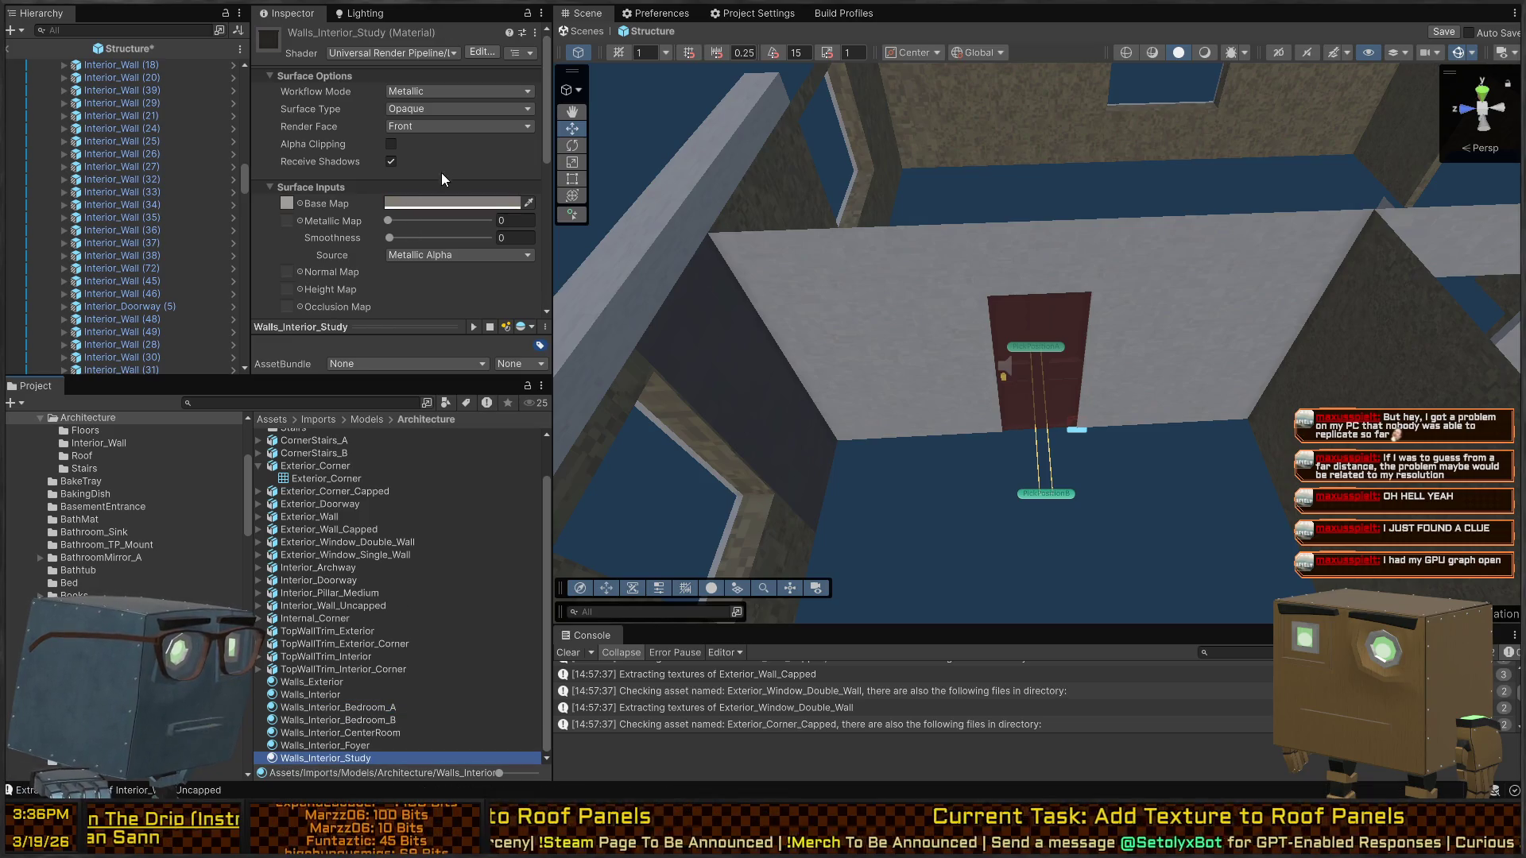
Change Walls_Interior_Study's Base Map colour to a muted purple
left_click(444, 205)
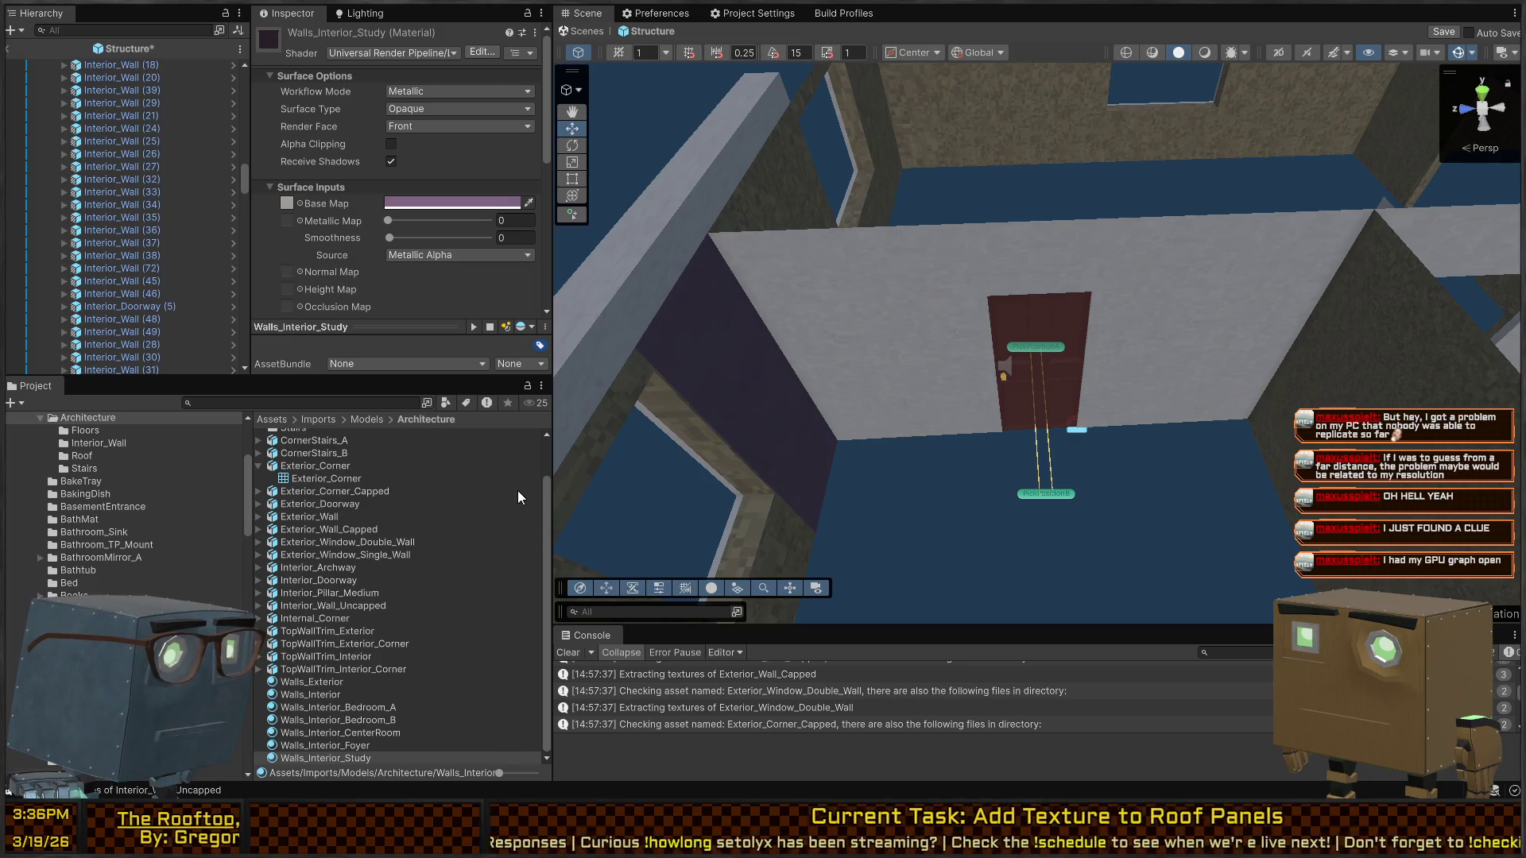
mouse_move(678, 504)
left_mouse_down()
mouse_move(851, 384)
mouse_move(991, 443)
mouse_move(957, 452)
left_mouse_up()
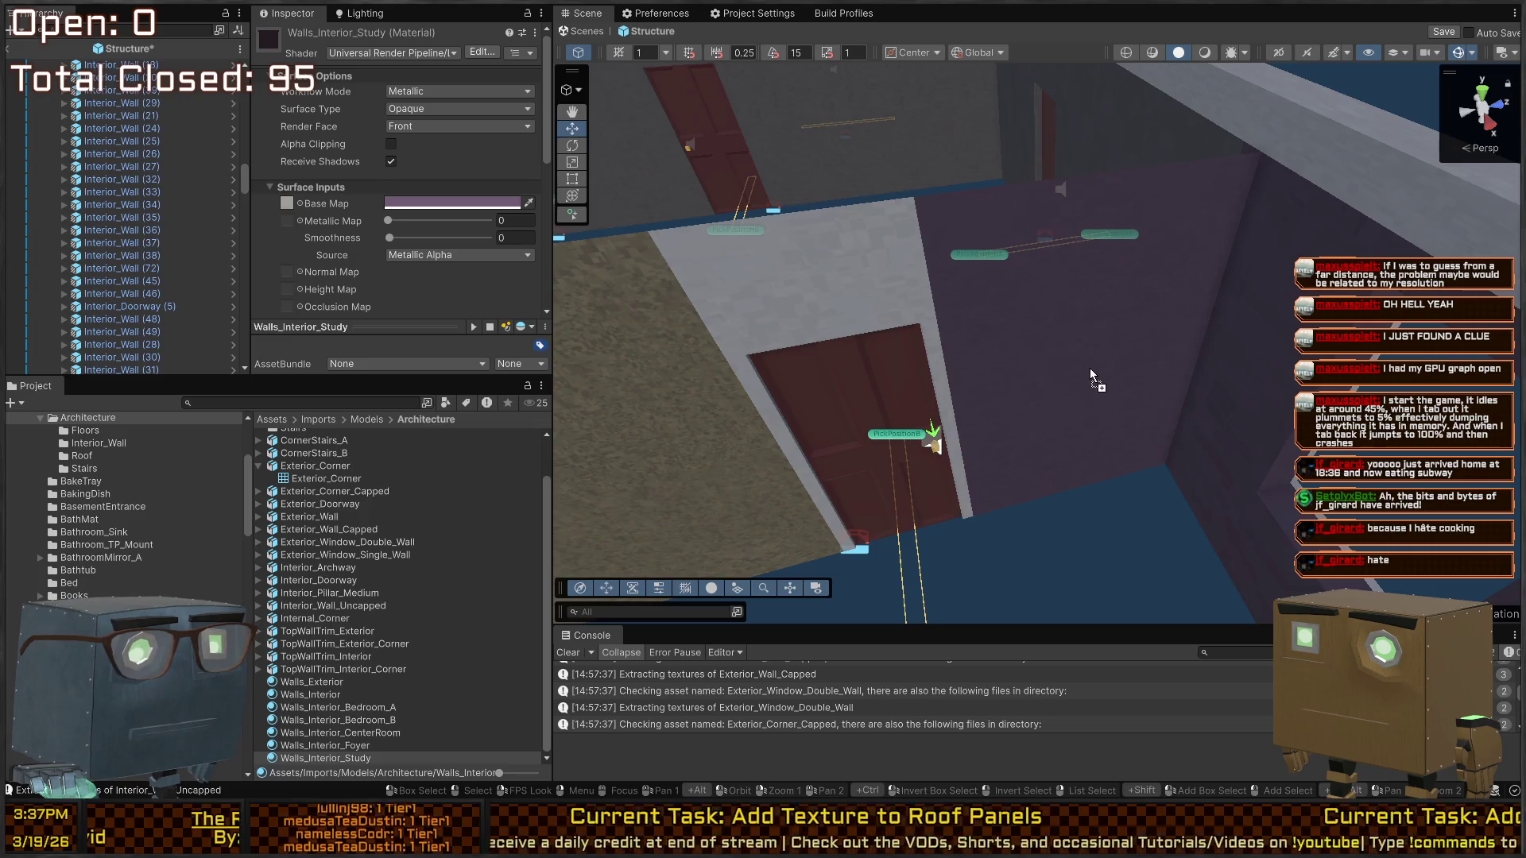
Apply Walls_Interior_Study to the study walls around the door and the grey wall section
left_click_drag(1090, 369, 946, 460)
left_click_drag(353, 759, 1127, 364)
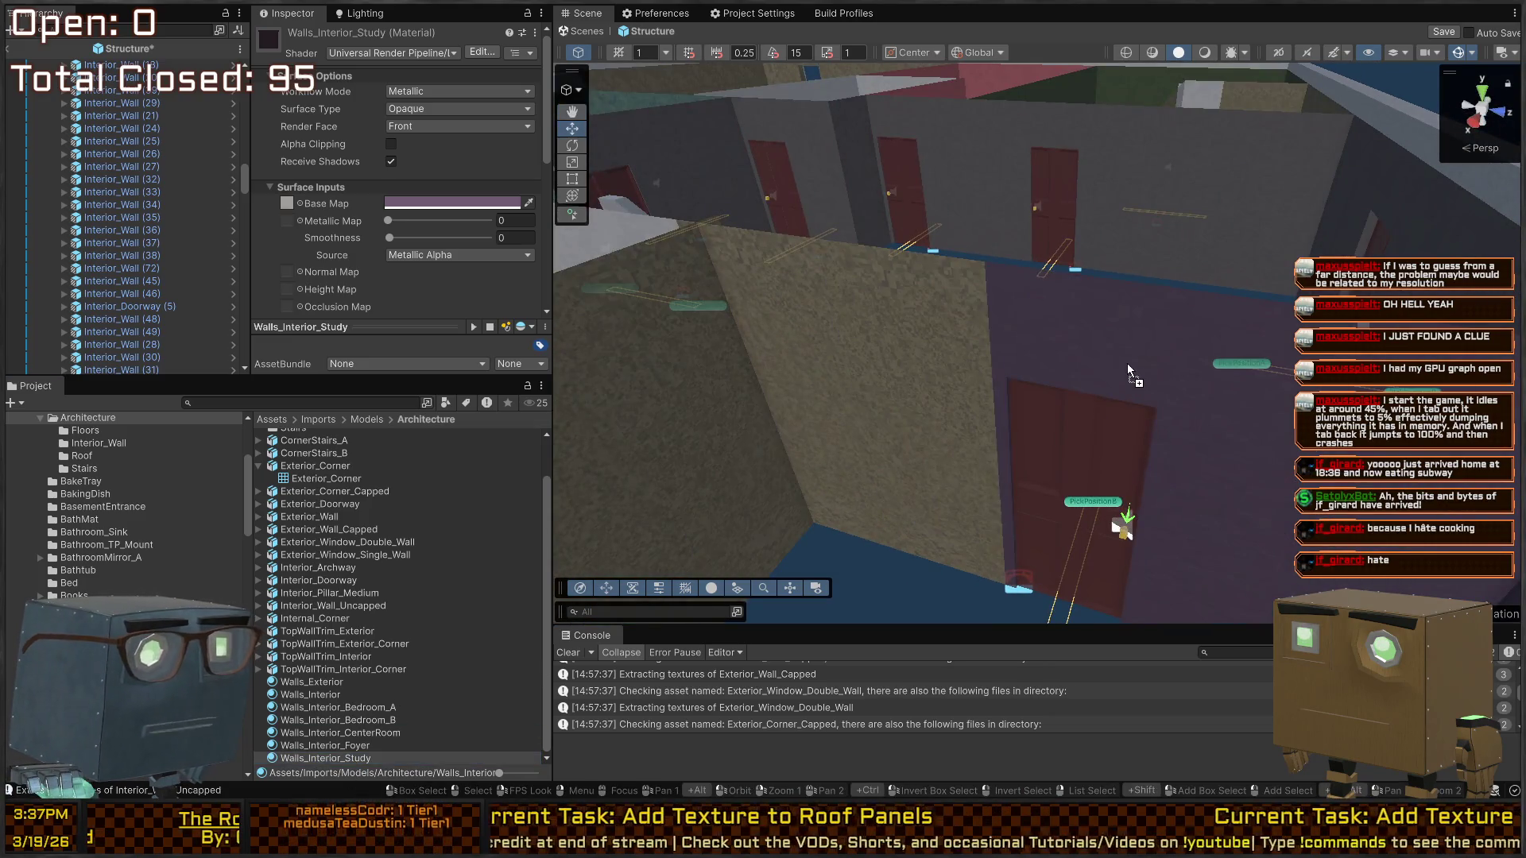
mouse_move(328, 758)
left_mouse_down()
mouse_move(1000, 358)
mouse_move(937, 365)
mouse_move(852, 479)
left_mouse_up()
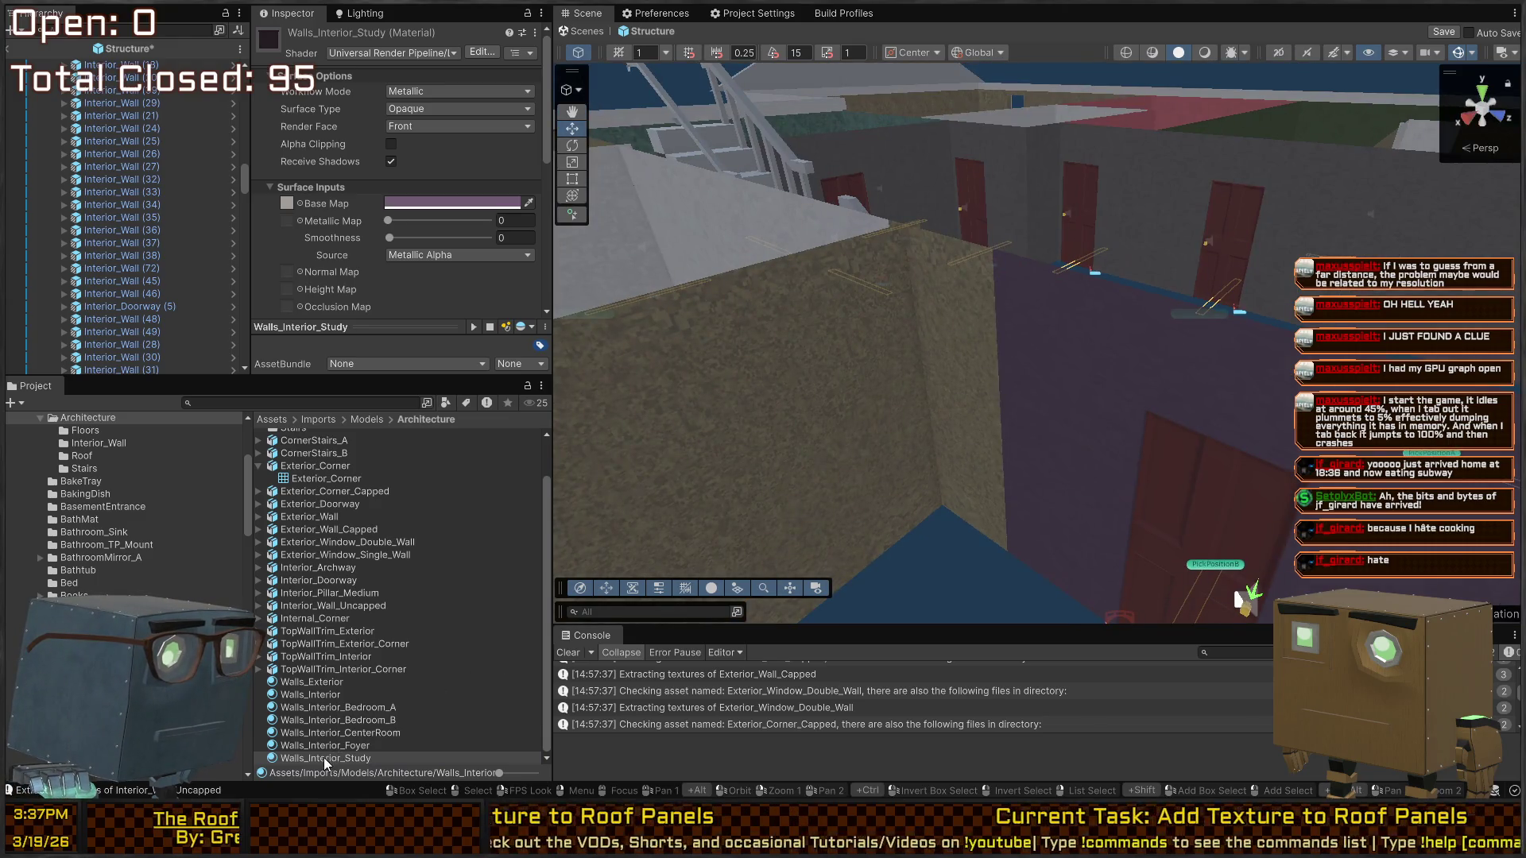
left_click_drag(322, 757, 959, 349)
left_click_drag(1142, 382, 445, 712)
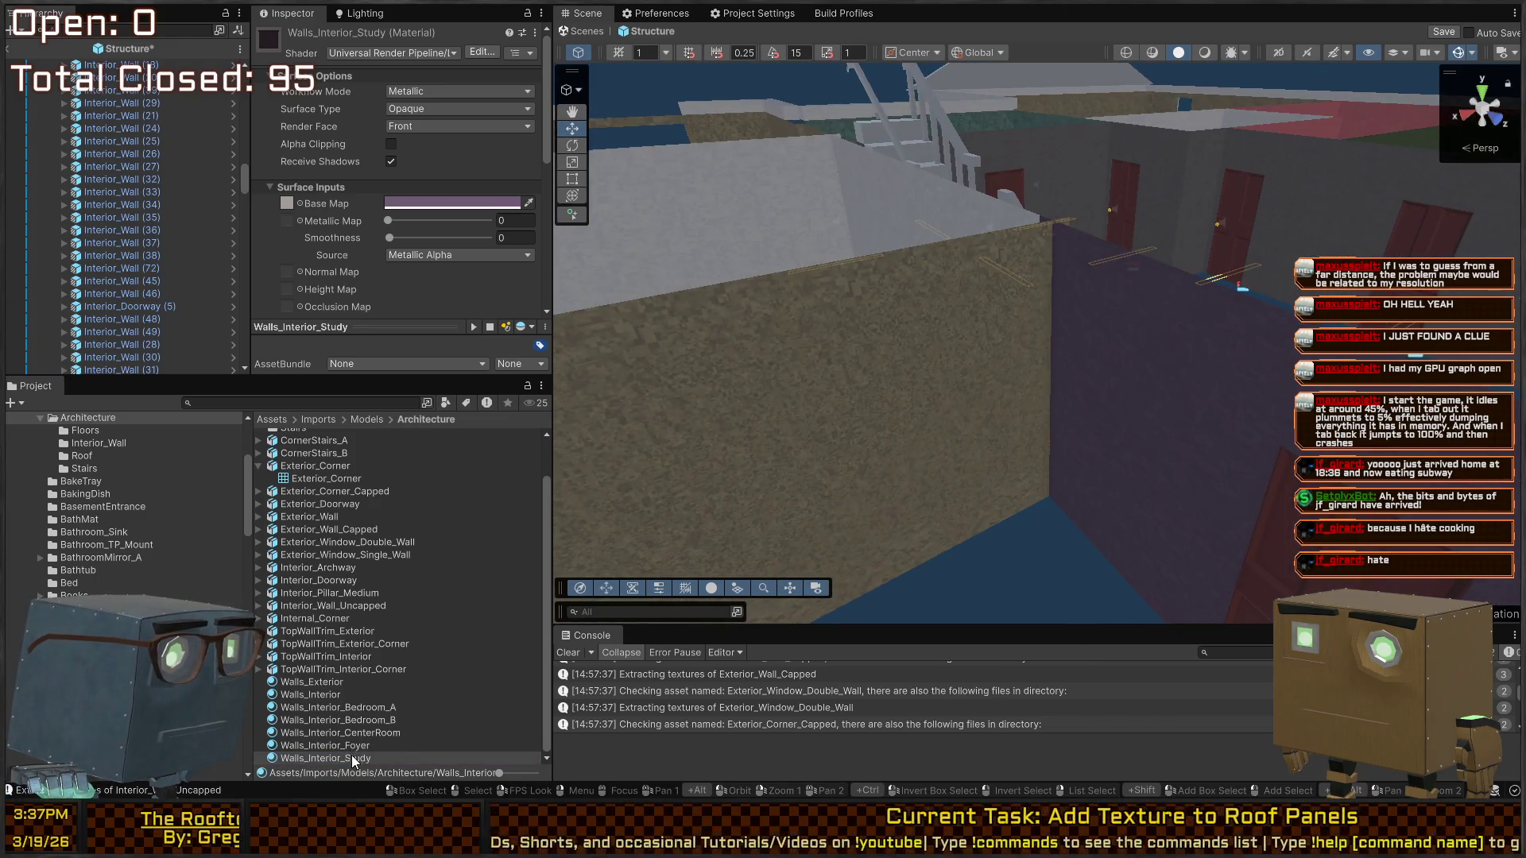
left_click_drag(353, 761, 973, 366)
left_click_drag(1166, 365, 458, 689)
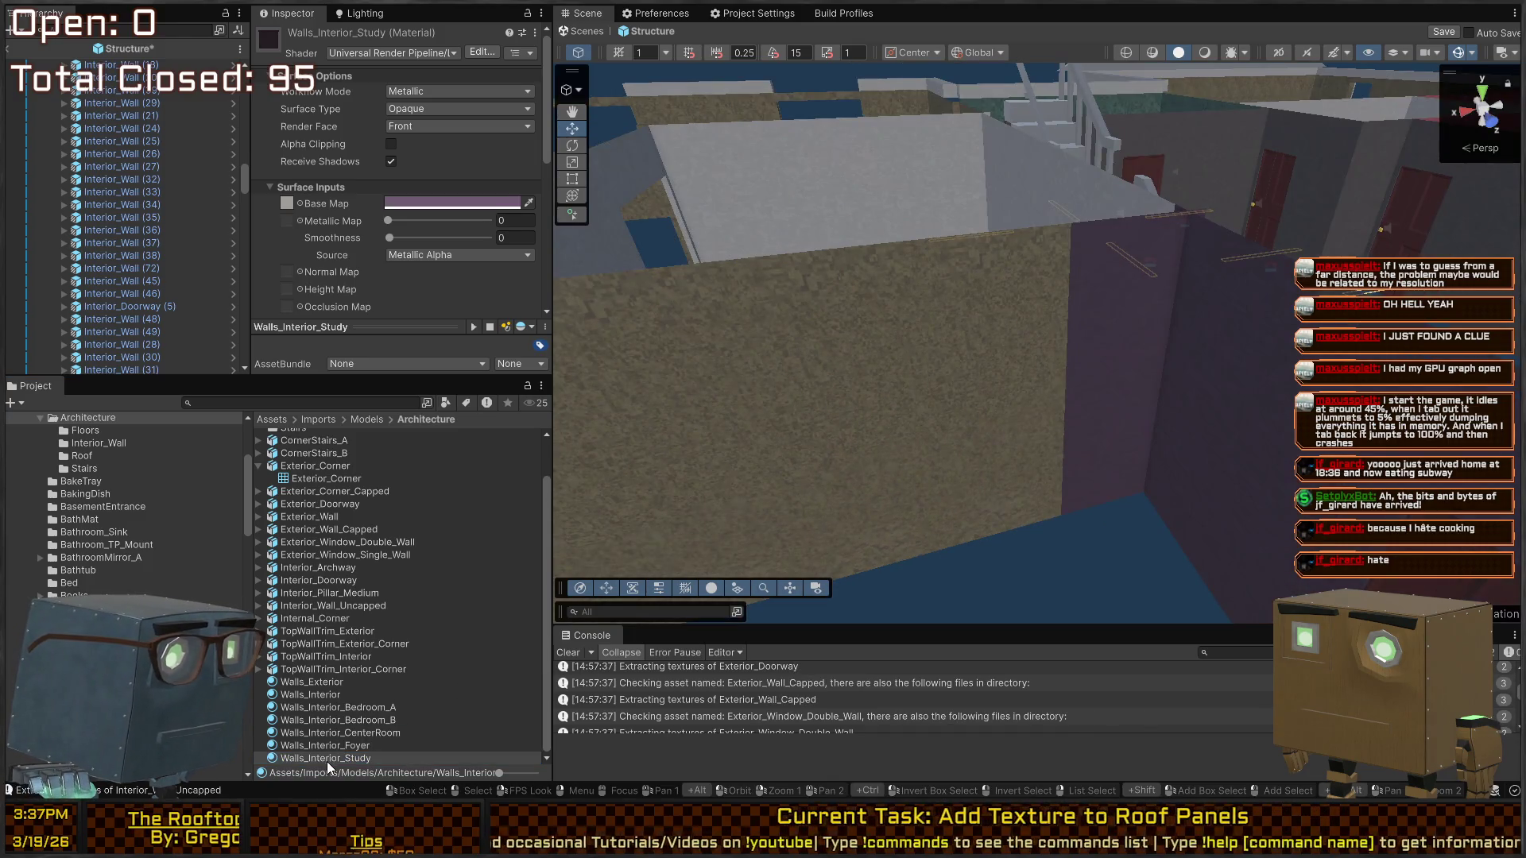
mouse_move(327, 761)
left_mouse_down()
mouse_move(862, 486)
mouse_move(1218, 391)
mouse_move(446, 652)
left_mouse_up()
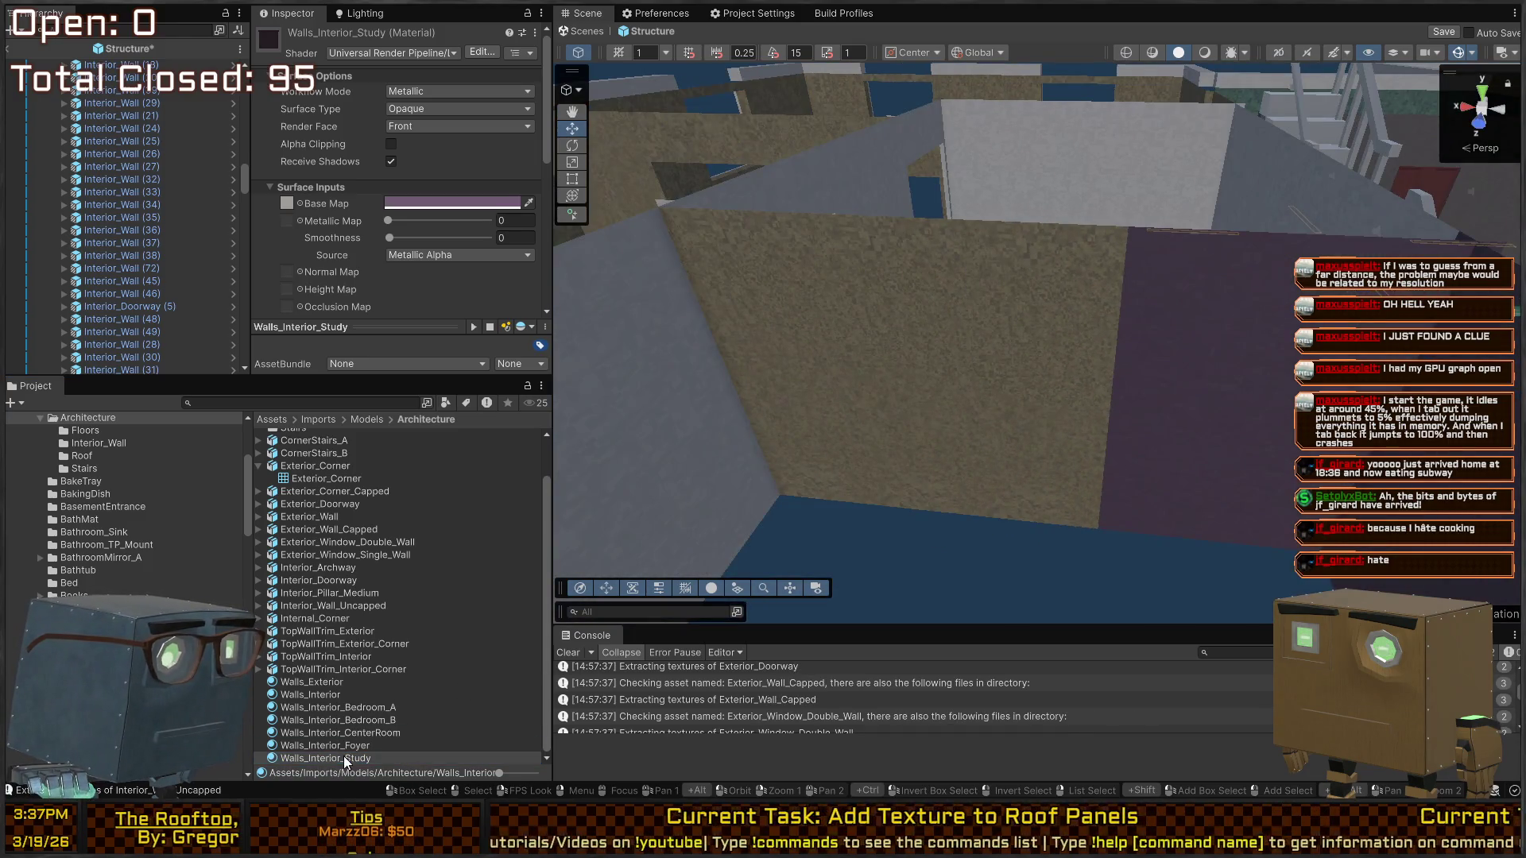
Apply Walls_Interior_Study to the remaining study walls, including beside the door and the upper wall
mouse_move(343, 756)
left_mouse_down()
mouse_move(1047, 405)
mouse_move(696, 556)
left_mouse_up()
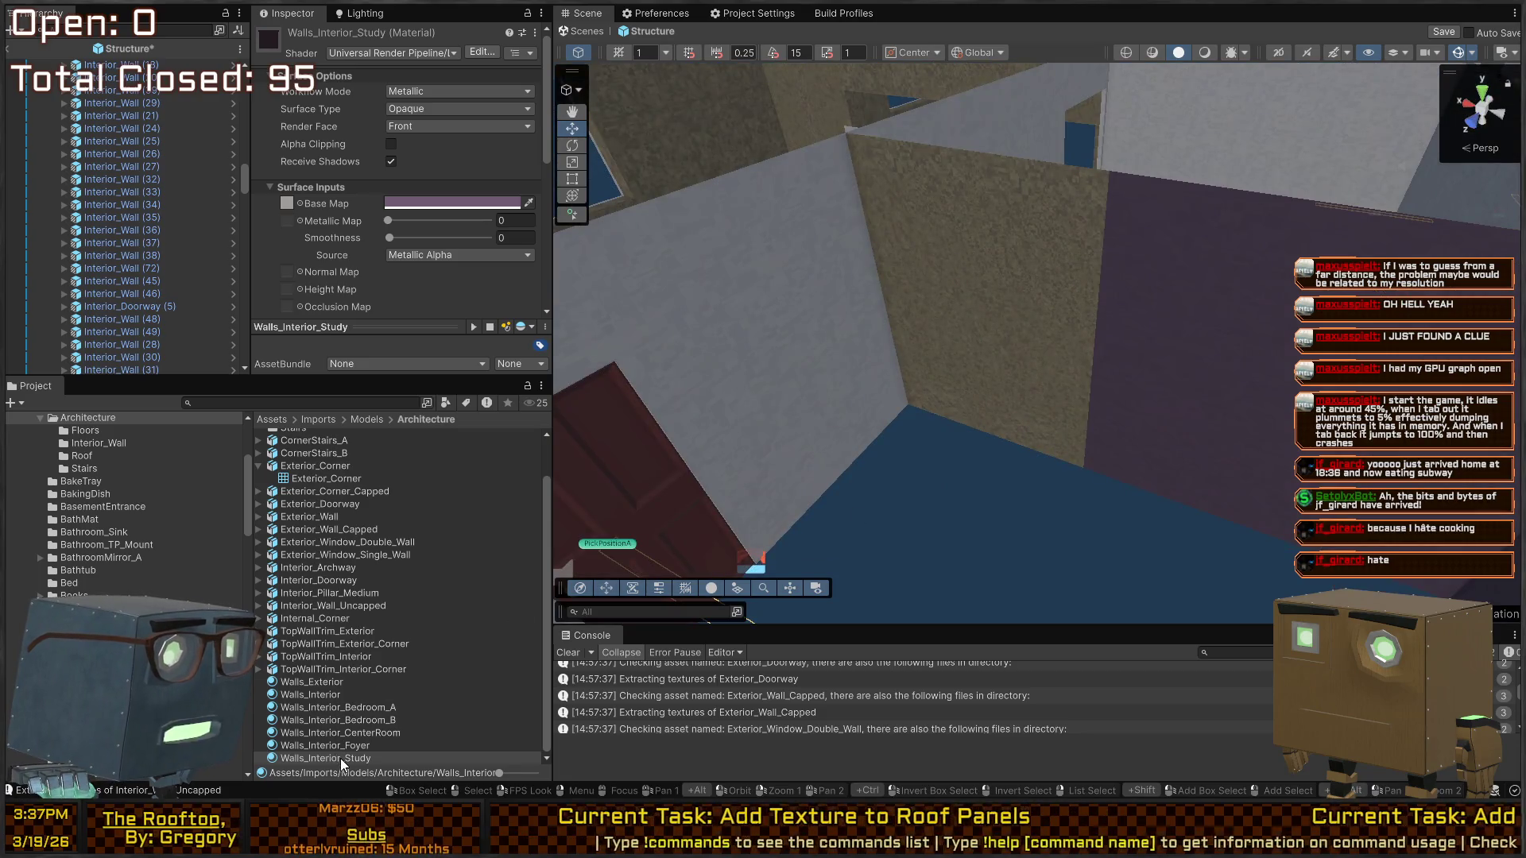
mouse_move(345, 757)
left_mouse_down()
mouse_move(914, 318)
mouse_move(680, 458)
left_mouse_up()
mouse_move(828, 466)
left_mouse_down()
mouse_move(1067, 429)
mouse_move(372, 705)
left_mouse_up()
left_click_drag(502, 644, 787, 340)
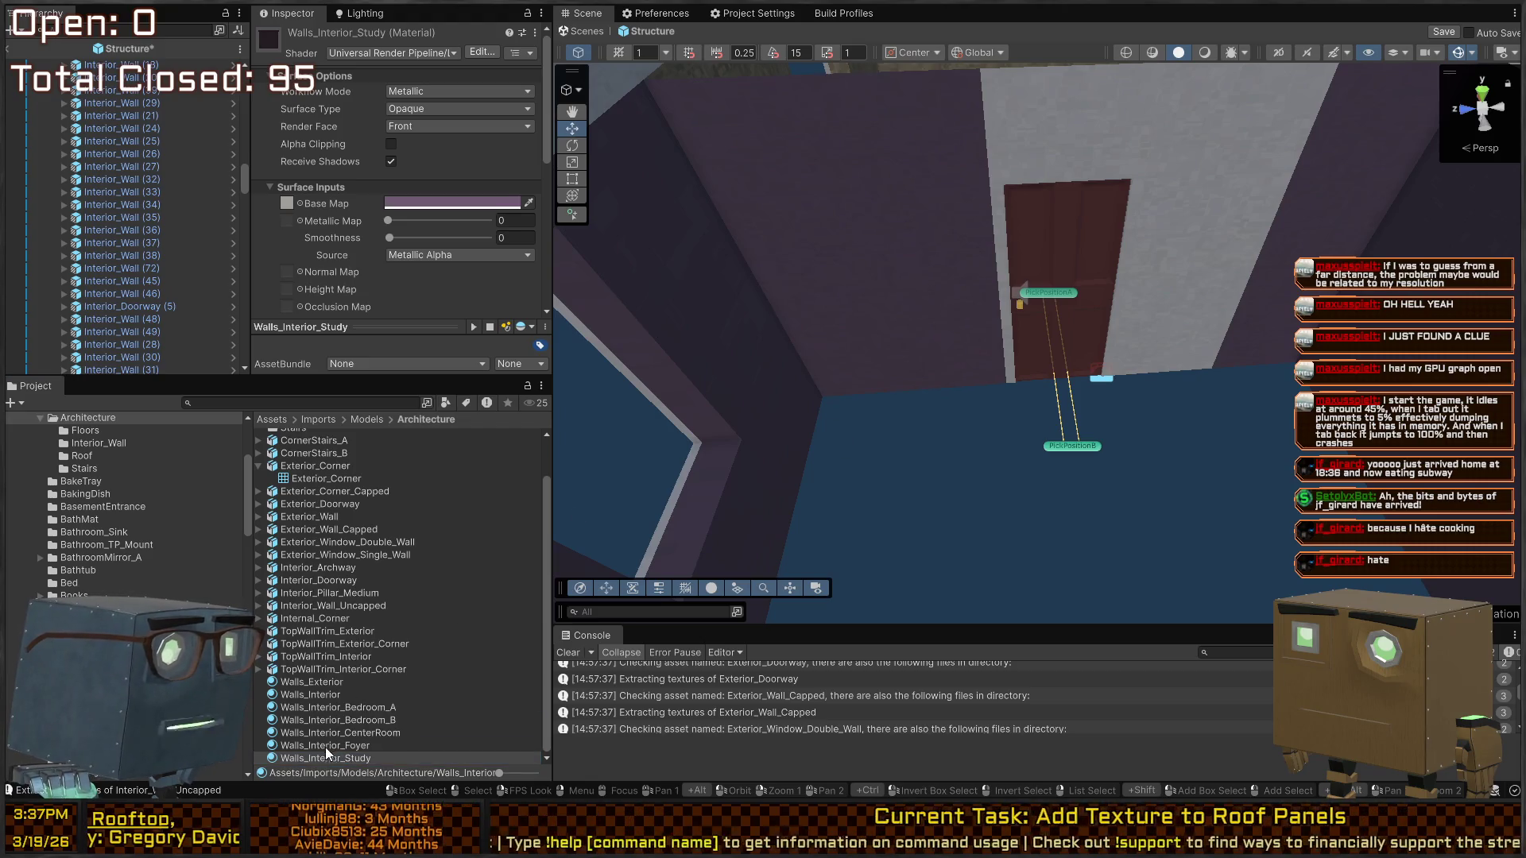
mouse_move(337, 757)
left_mouse_down()
mouse_move(715, 398)
mouse_move(1067, 118)
left_mouse_up()
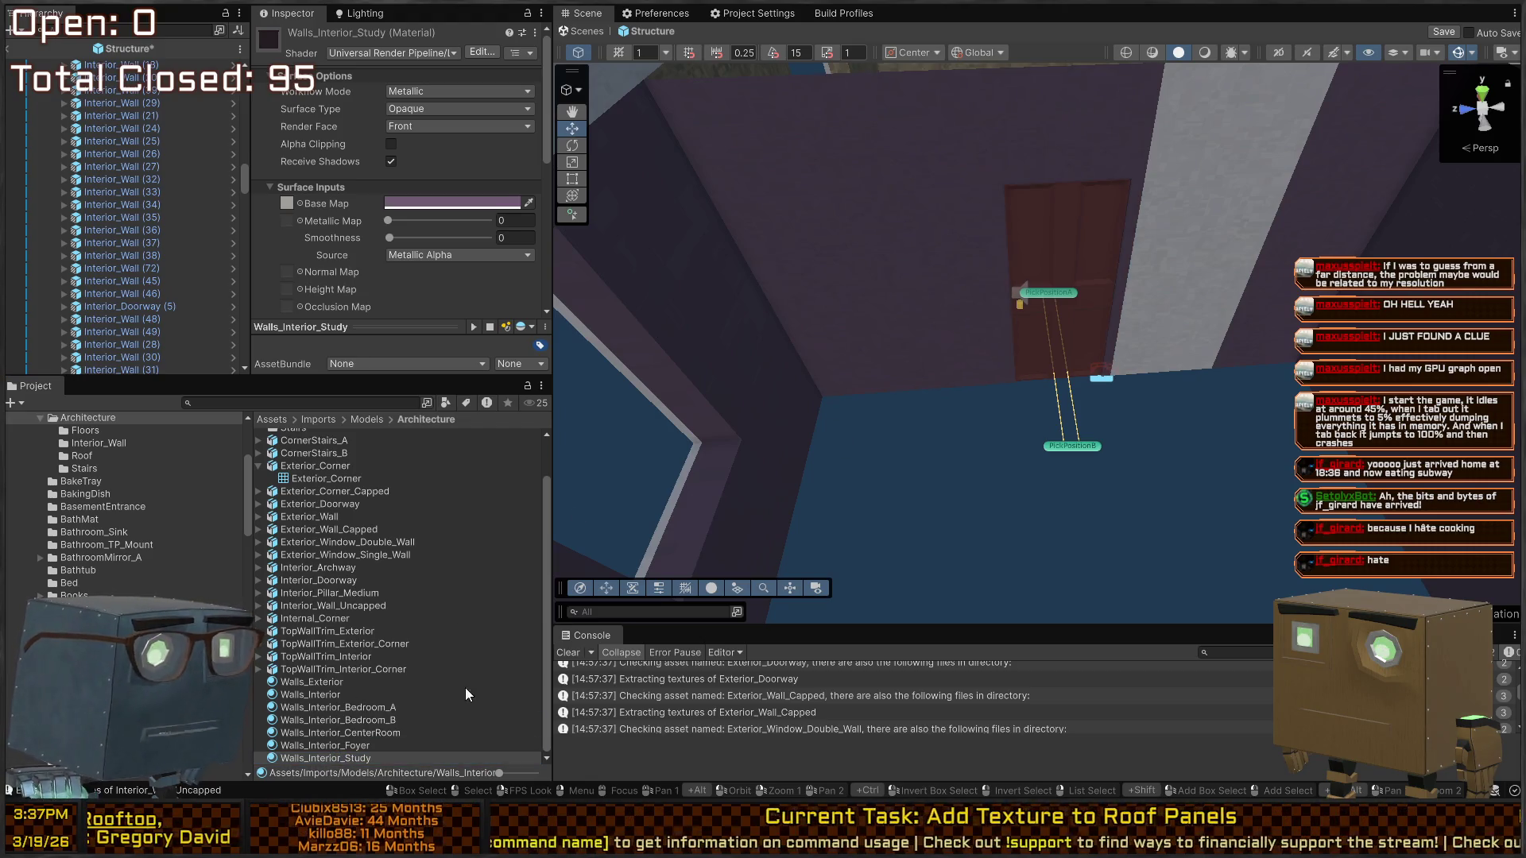
left_click_drag(351, 763, 1126, 283)
mouse_move(819, 442)
left_mouse_down()
mouse_move(1289, 368)
mouse_move(790, 345)
mouse_move(1222, 384)
mouse_move(919, 368)
mouse_move(1053, 445)
mouse_move(739, 355)
mouse_move(1012, 348)
mouse_move(1151, 377)
mouse_move(748, 399)
left_mouse_up()
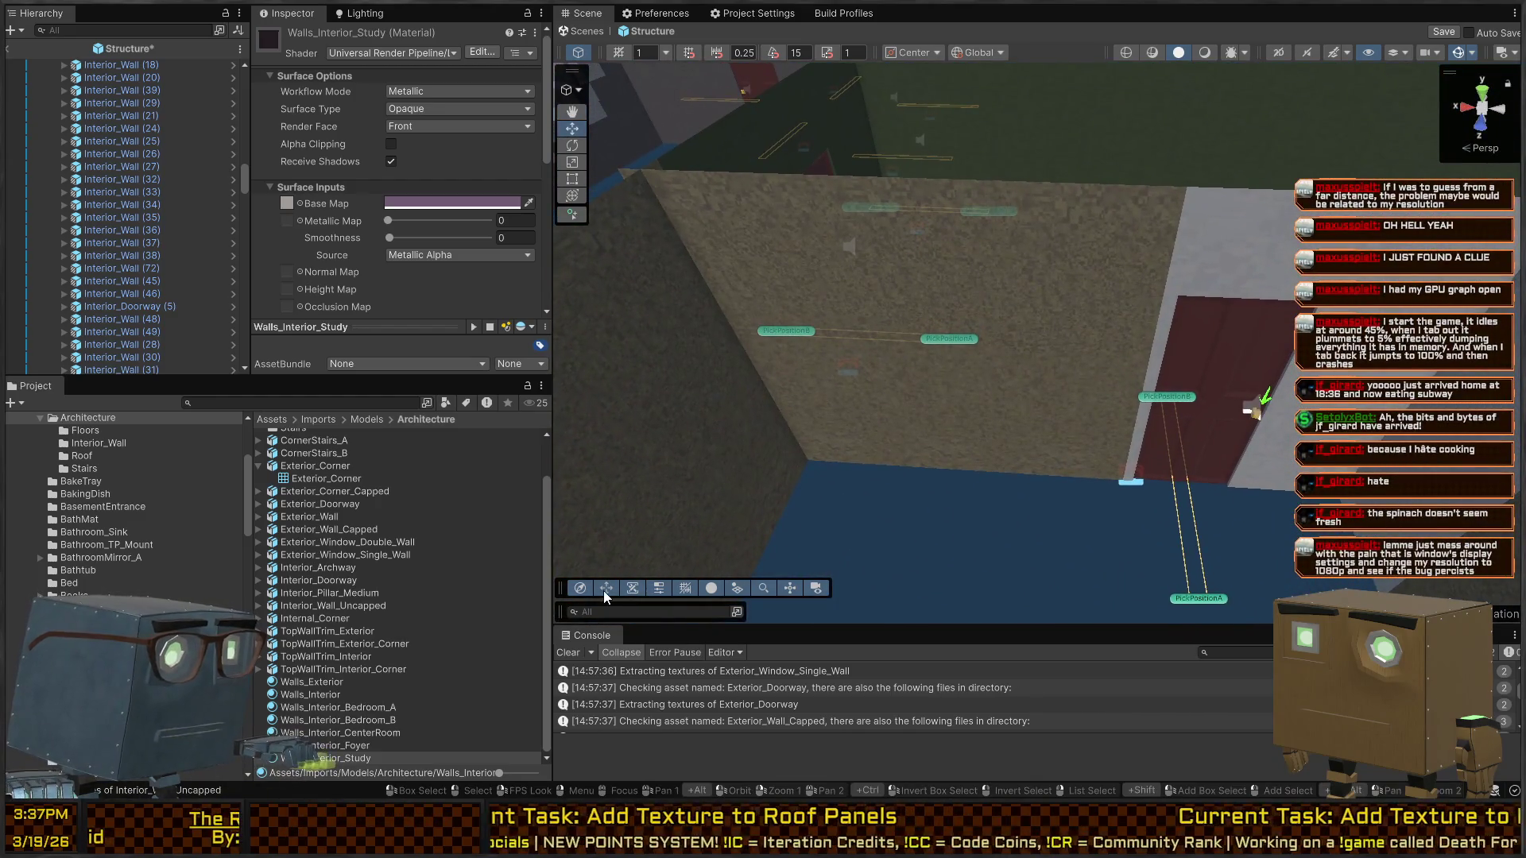
Apply the light grey Walls_Interior material to several mismatched wall panels
mouse_move(318, 688)
left_mouse_down()
mouse_move(1053, 341)
mouse_move(980, 274)
left_mouse_up()
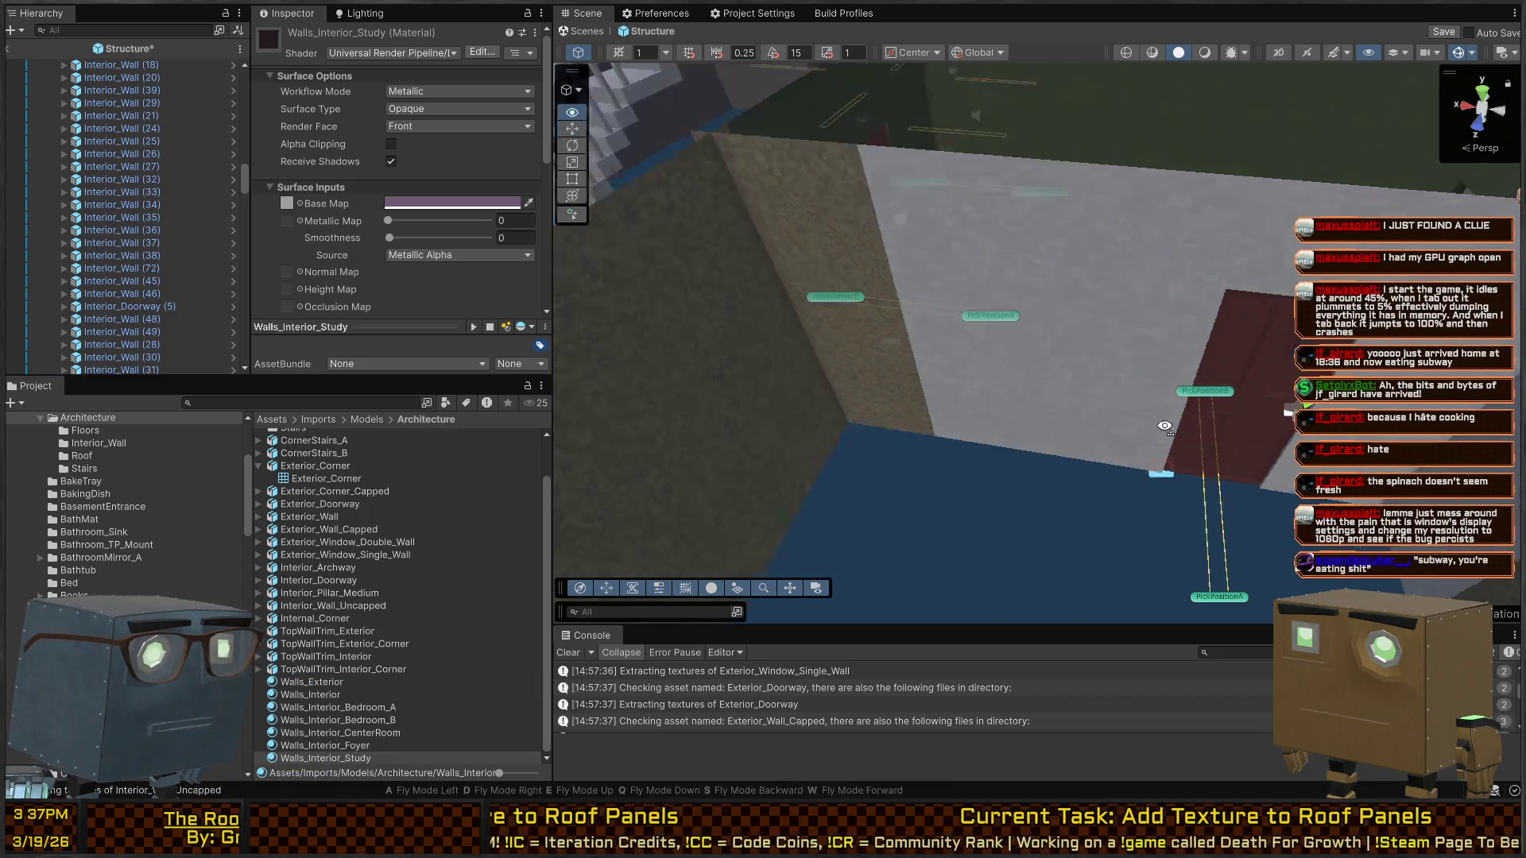
left_click_drag(314, 686, 1049, 310)
mouse_move(322, 685)
left_mouse_down()
mouse_move(962, 318)
mouse_move(1107, 275)
left_mouse_up()
left_click_drag(323, 688, 1111, 286)
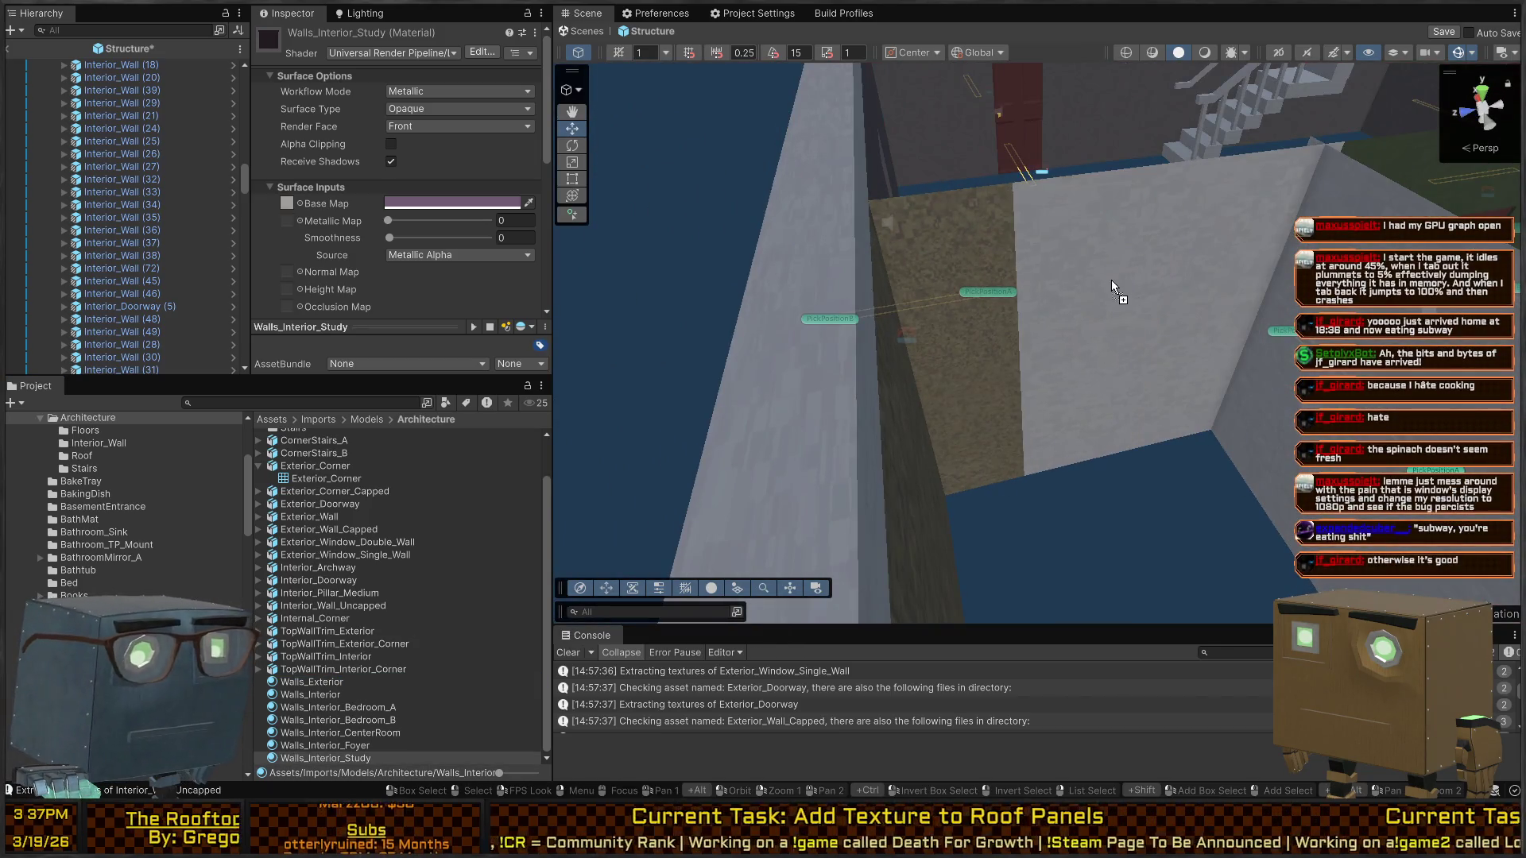
left_click_drag(330, 691, 997, 349)
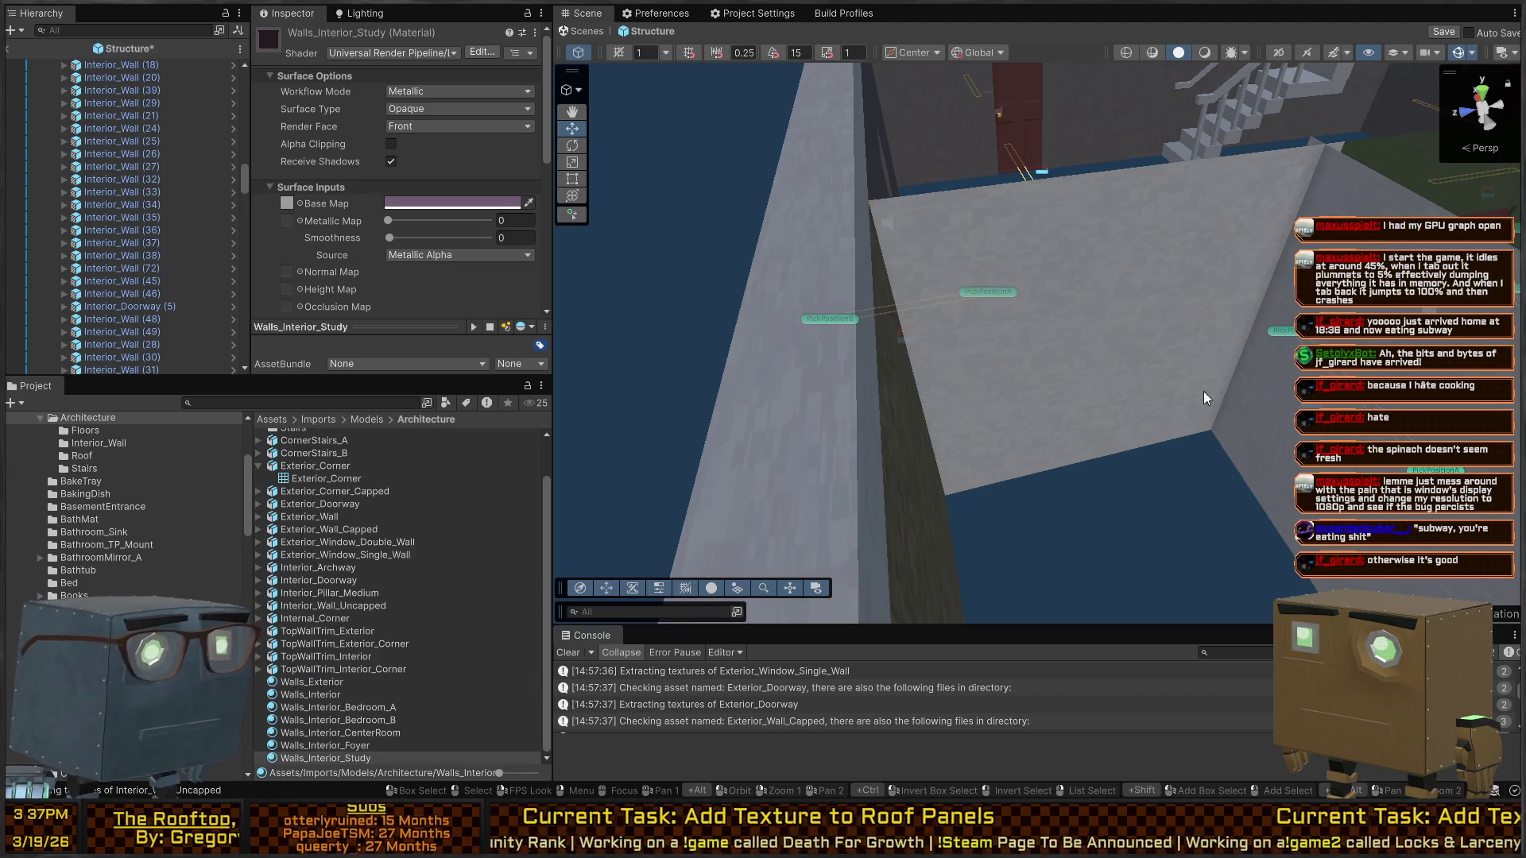
left_click_drag(1205, 398, 1097, 287)
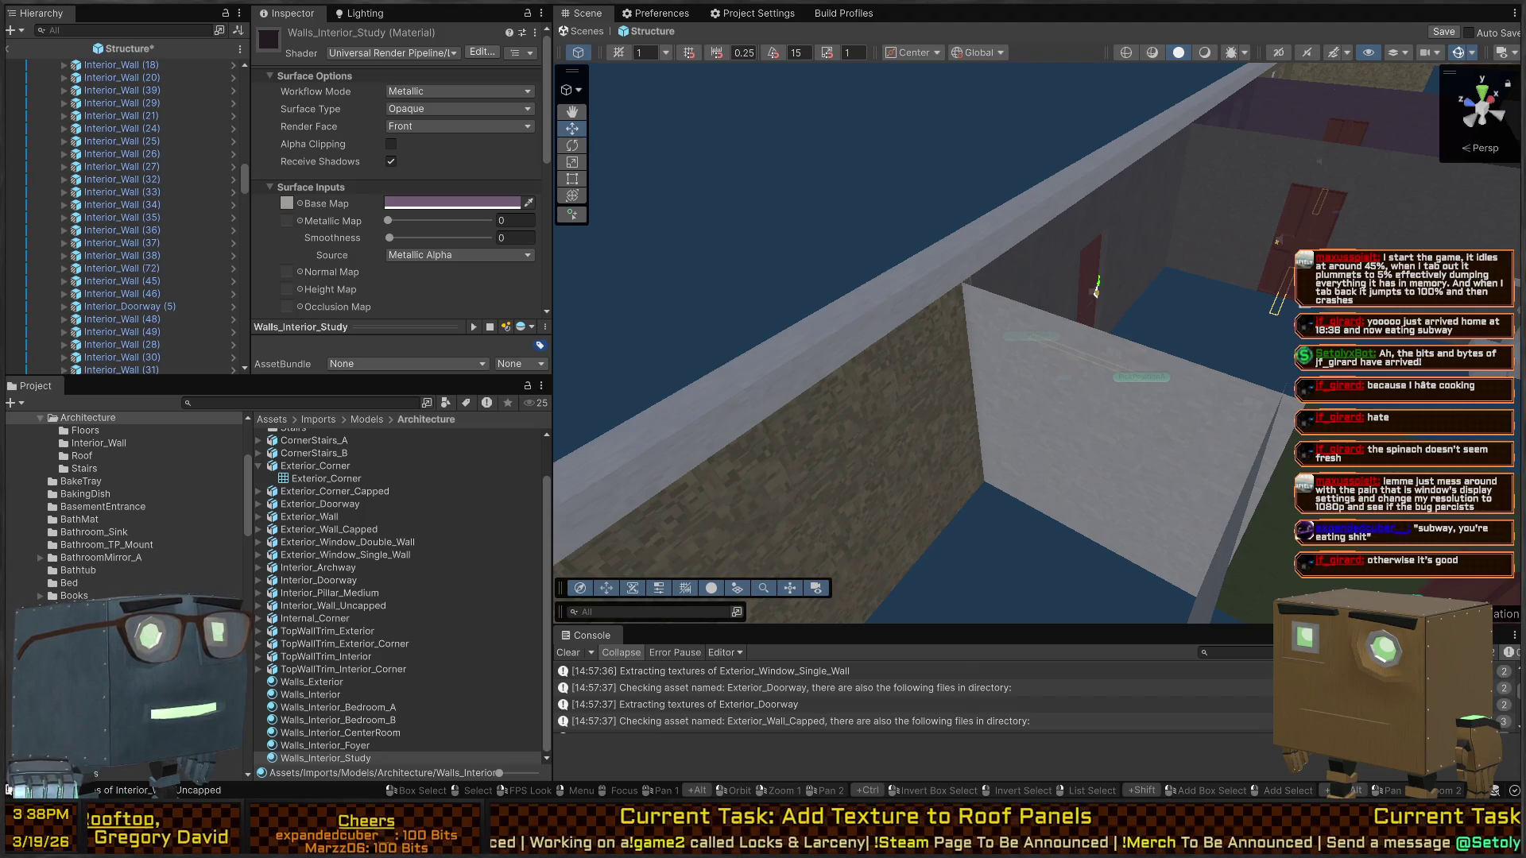
mouse_move(953, 207)
left_mouse_down()
mouse_move(795, 205)
mouse_move(801, 231)
mouse_move(893, 324)
mouse_move(648, 523)
left_mouse_up()
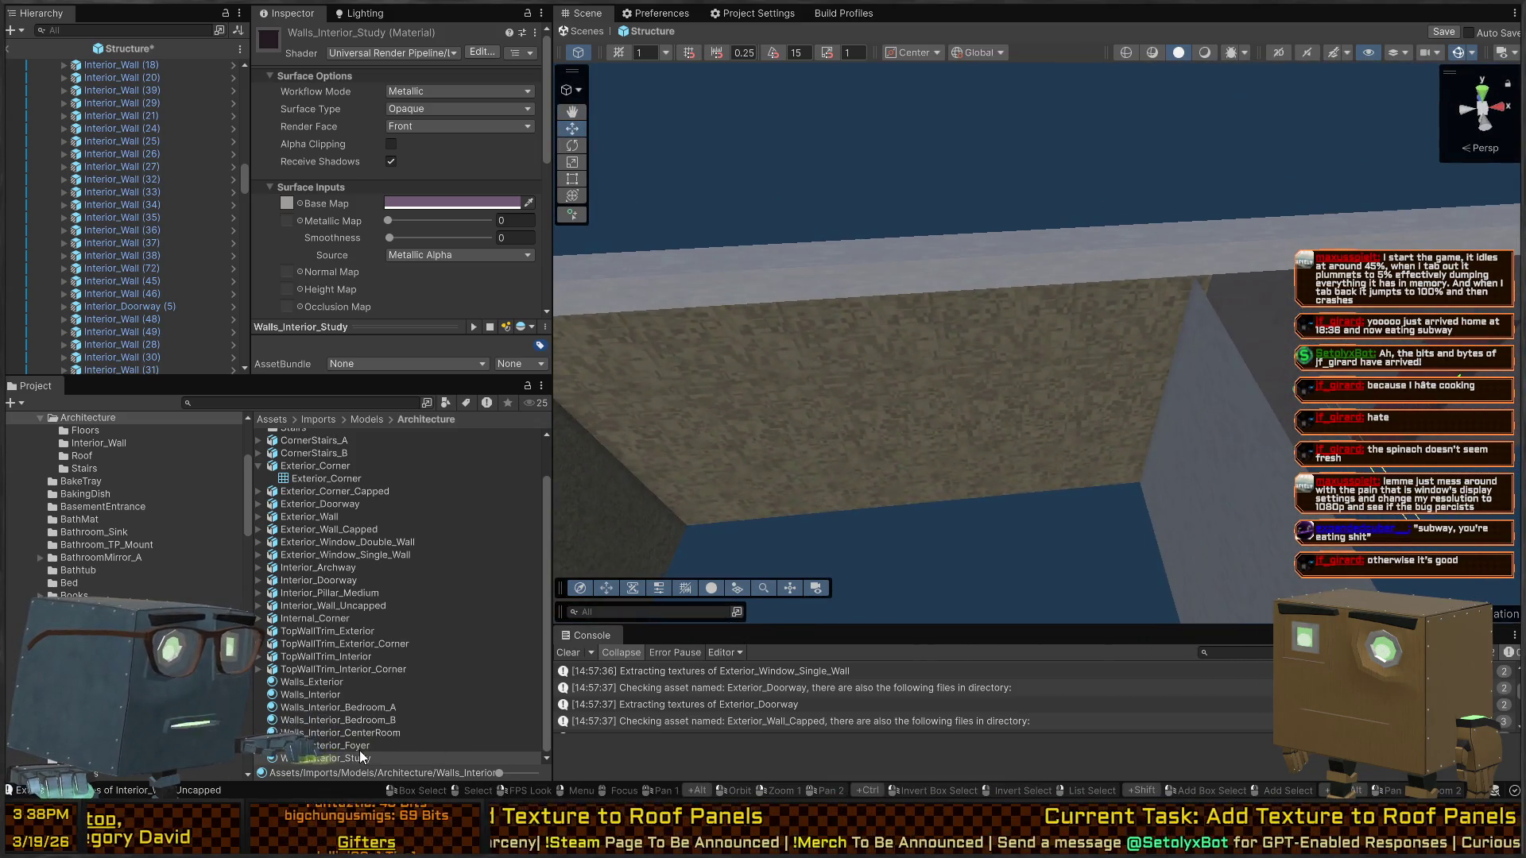
mouse_move(500, 717)
left_mouse_down()
mouse_move(981, 408)
mouse_move(1073, 408)
mouse_move(418, 684)
left_mouse_up()
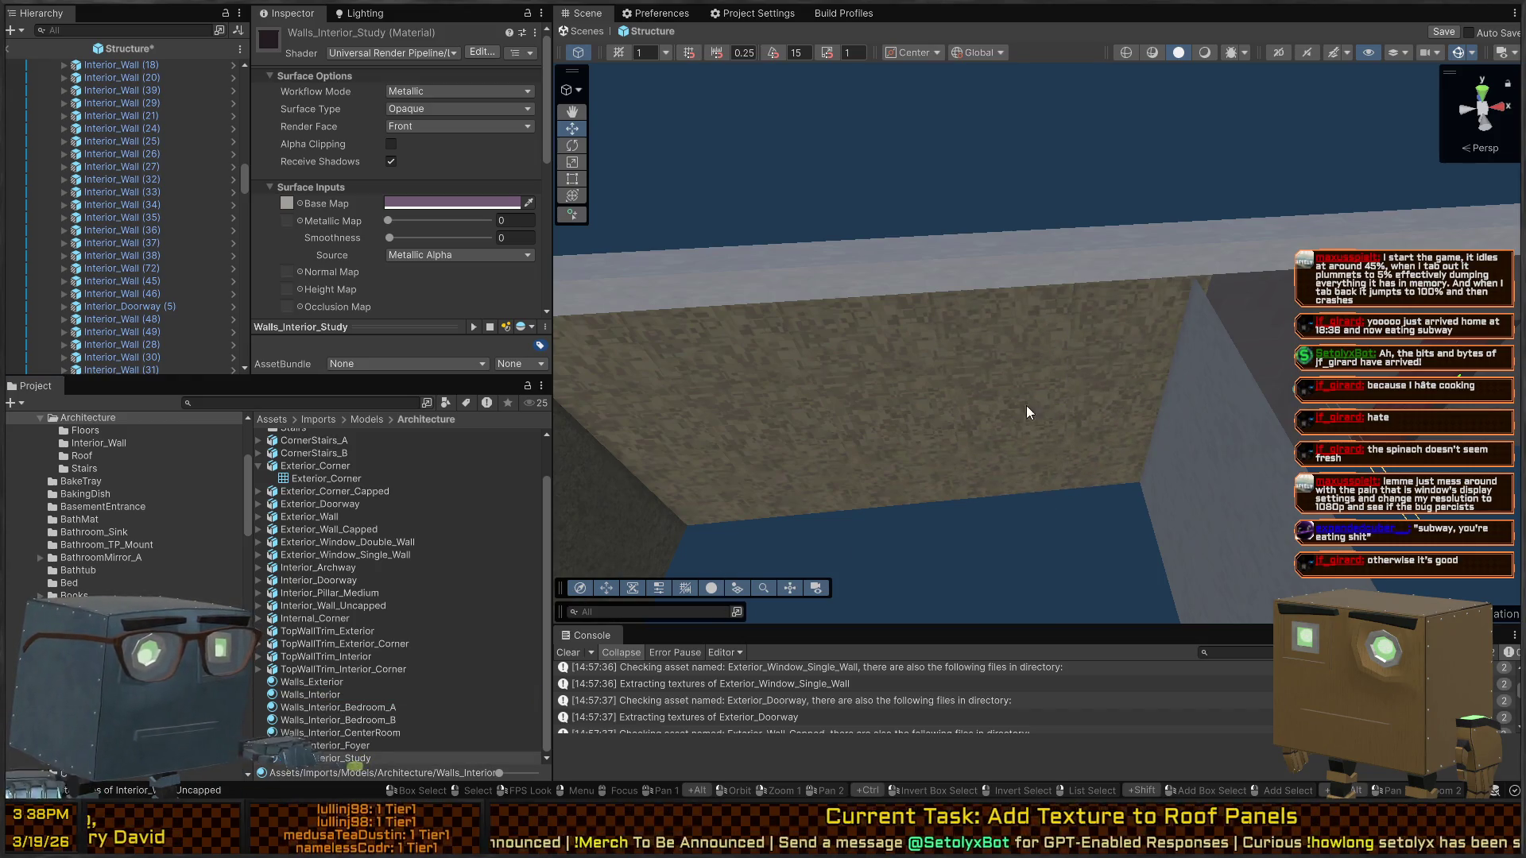
Give the last panels Walls_Exterior and Walls_Interior, then exit the Structure prefab to the main scene
mouse_move(312, 689)
left_mouse_down()
mouse_move(732, 545)
mouse_move(1133, 379)
left_mouse_up()
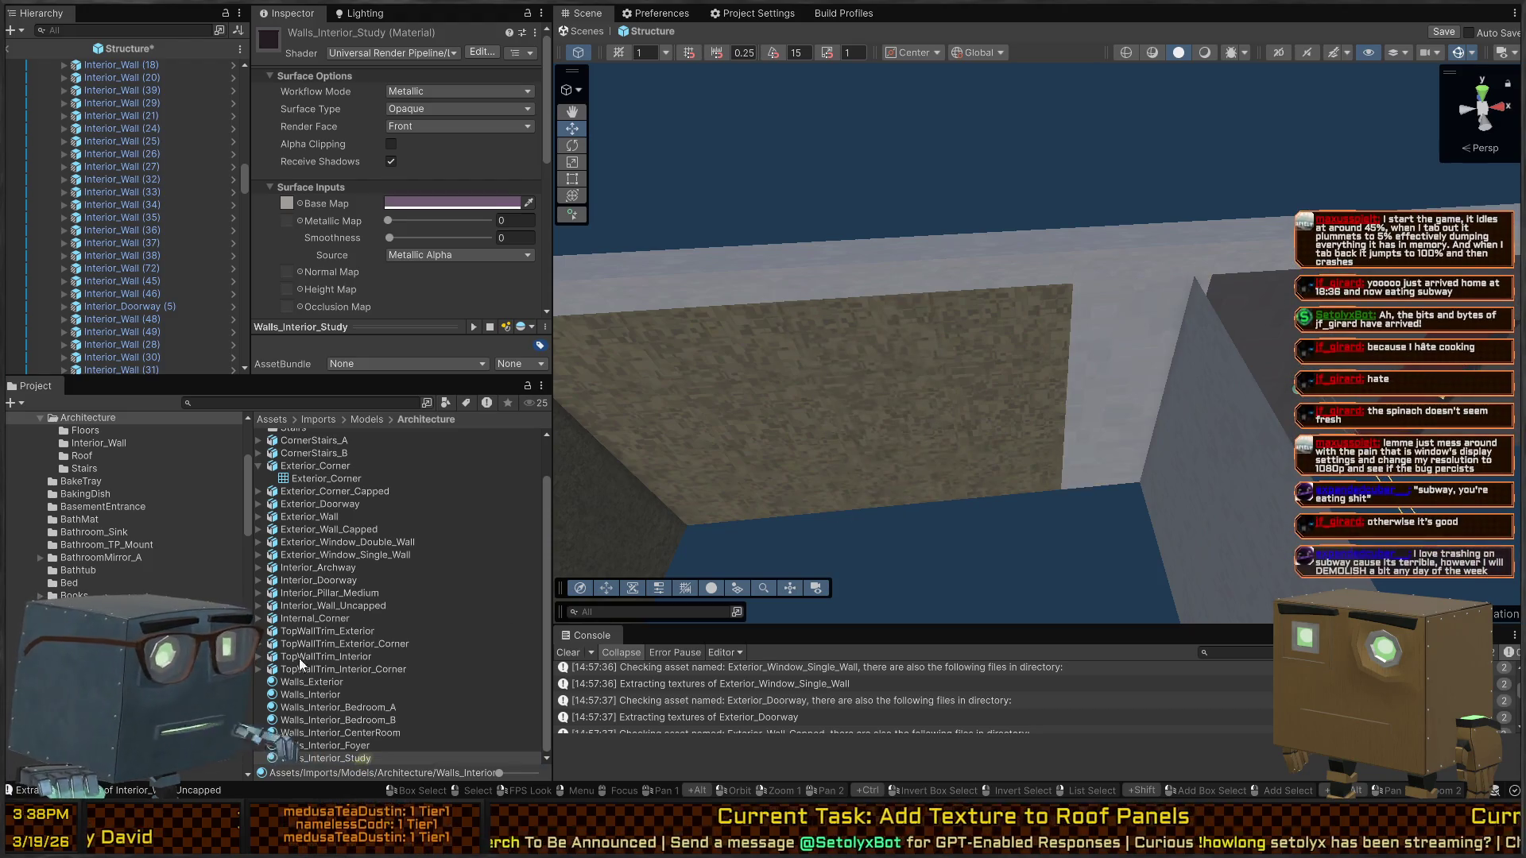
left_click_drag(288, 686, 989, 359)
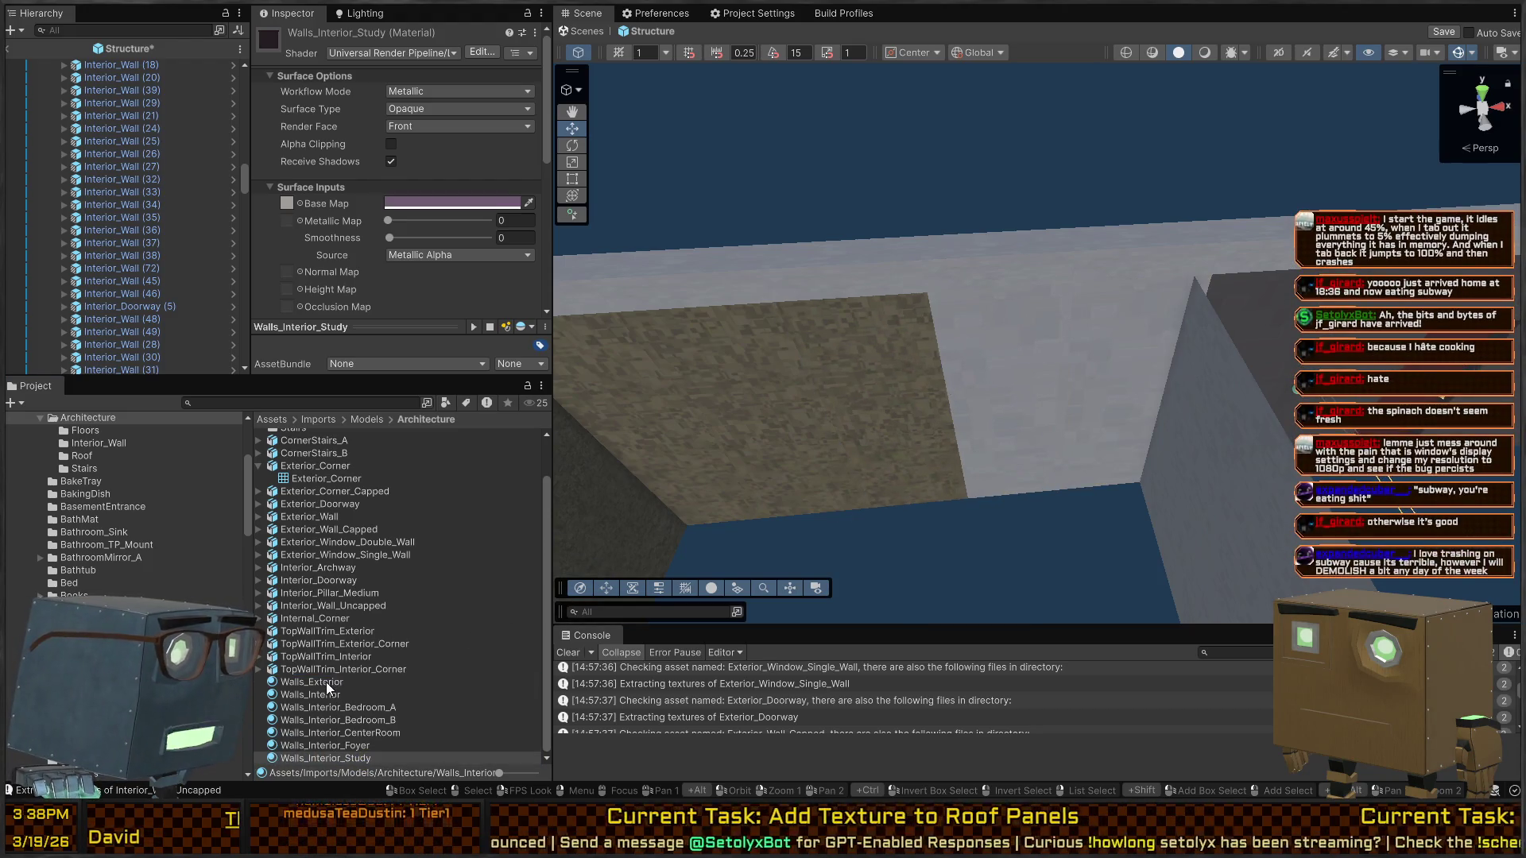
left_click_drag(890, 393, 775, 380)
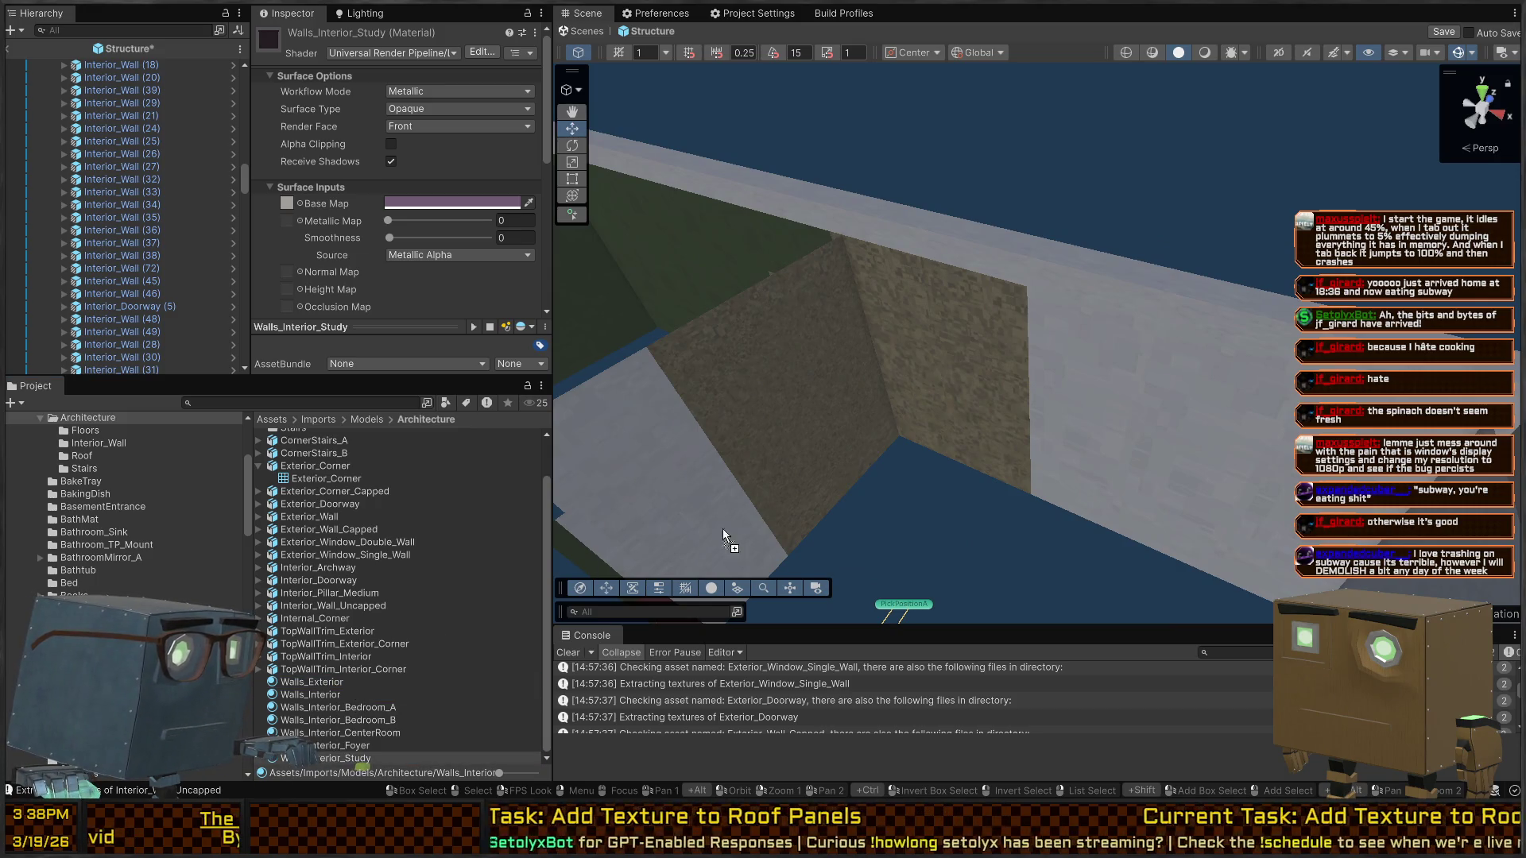
left_click_drag(724, 533, 981, 389)
mouse_move(478, 573)
left_mouse_down()
mouse_move(874, 300)
mouse_move(653, 521)
left_mouse_up()
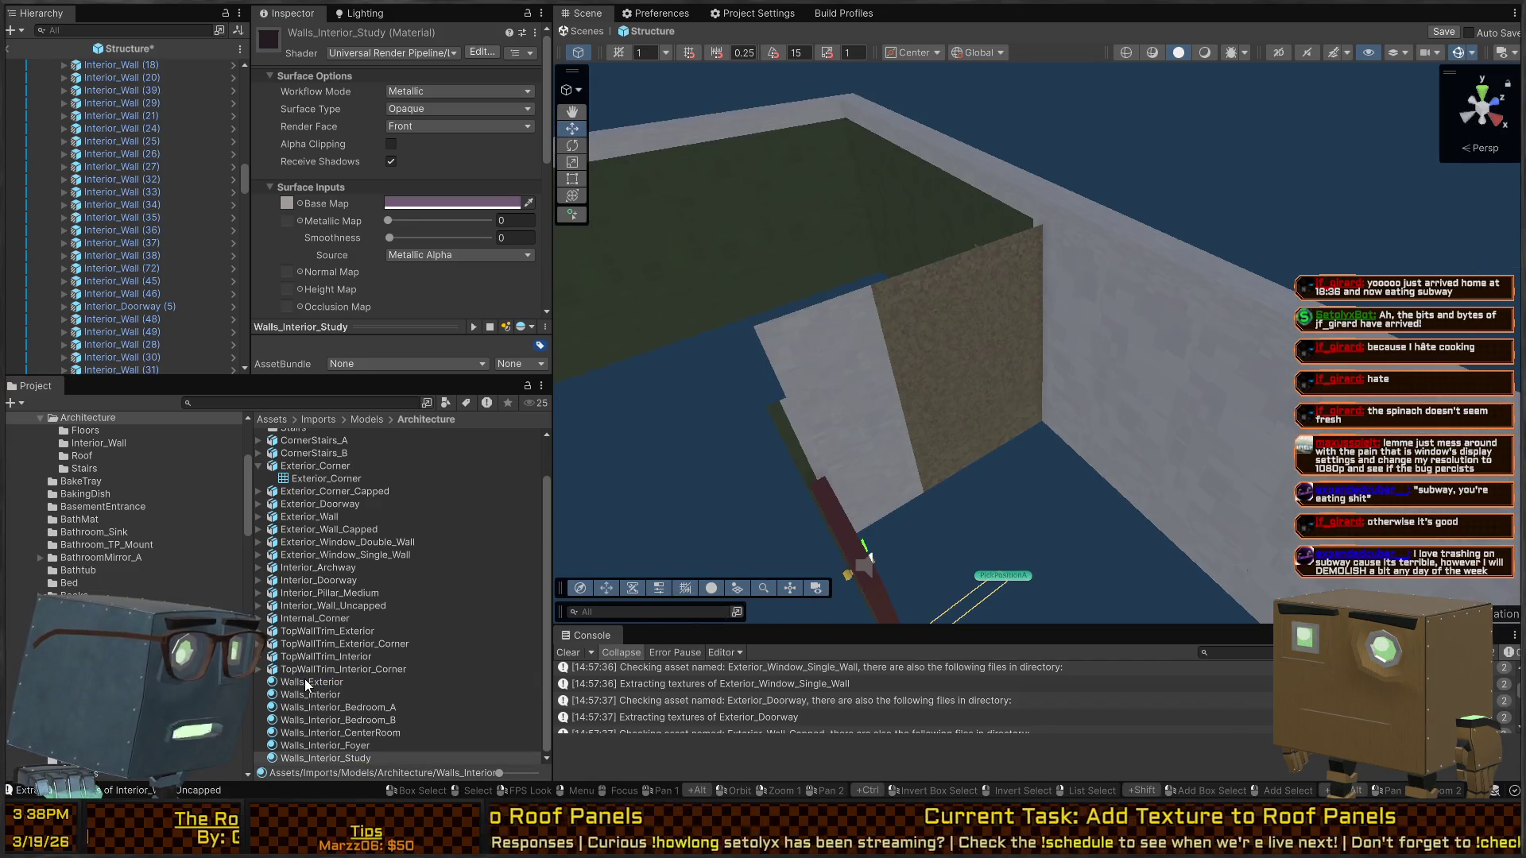
mouse_move(303, 678)
left_mouse_down()
mouse_move(715, 517)
mouse_move(1008, 342)
left_mouse_up()
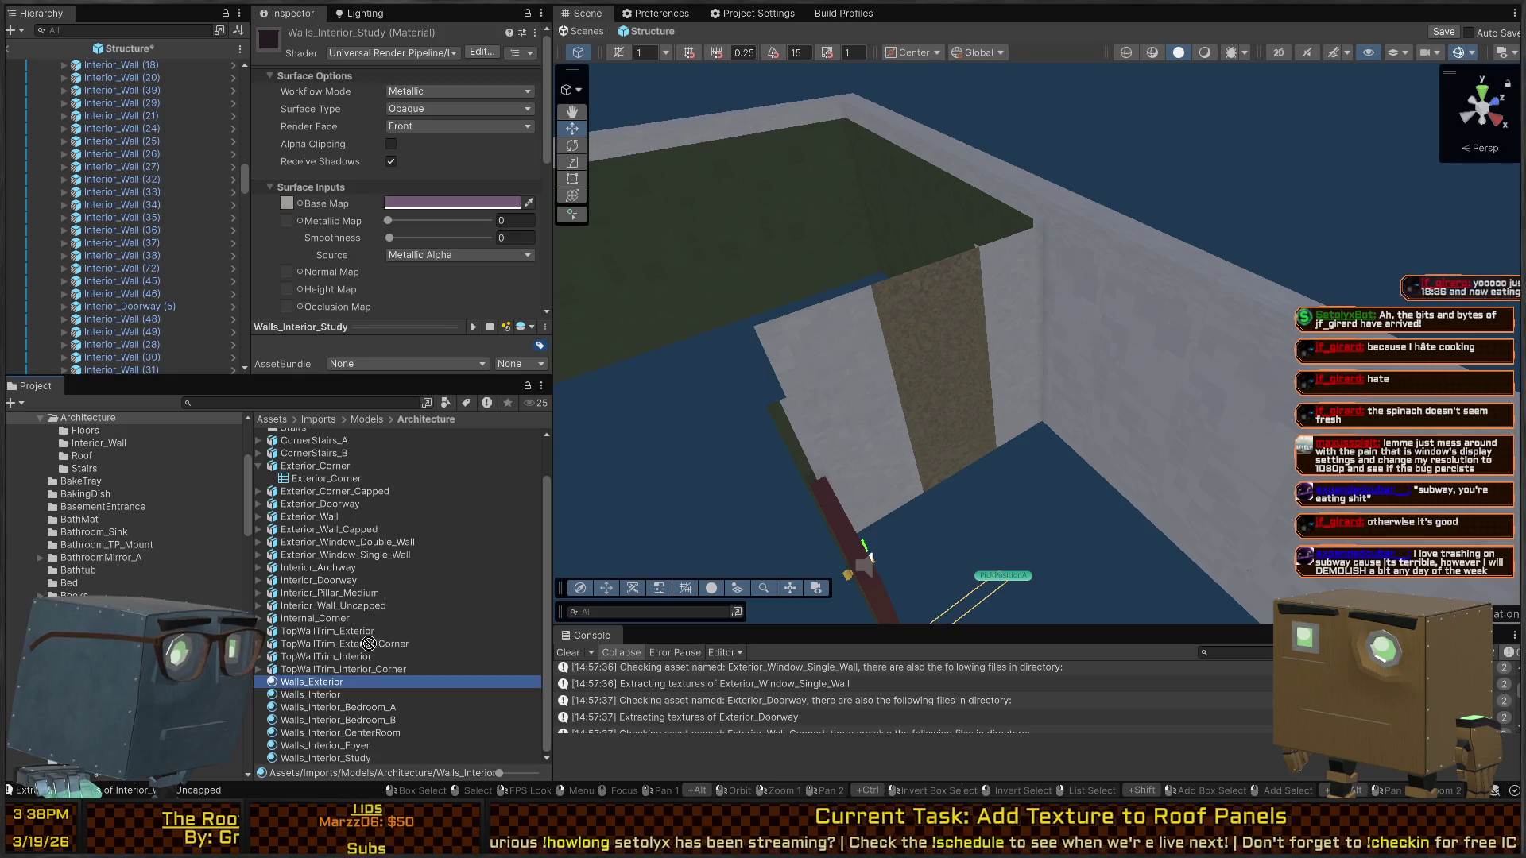
mouse_move(845, 361)
left_mouse_down()
mouse_move(1182, 374)
mouse_move(845, 362)
mouse_move(755, 373)
mouse_move(717, 401)
mouse_move(446, 406)
mouse_move(499, 364)
mouse_move(478, 341)
mouse_move(993, 370)
mouse_move(1061, 410)
left_mouse_up()
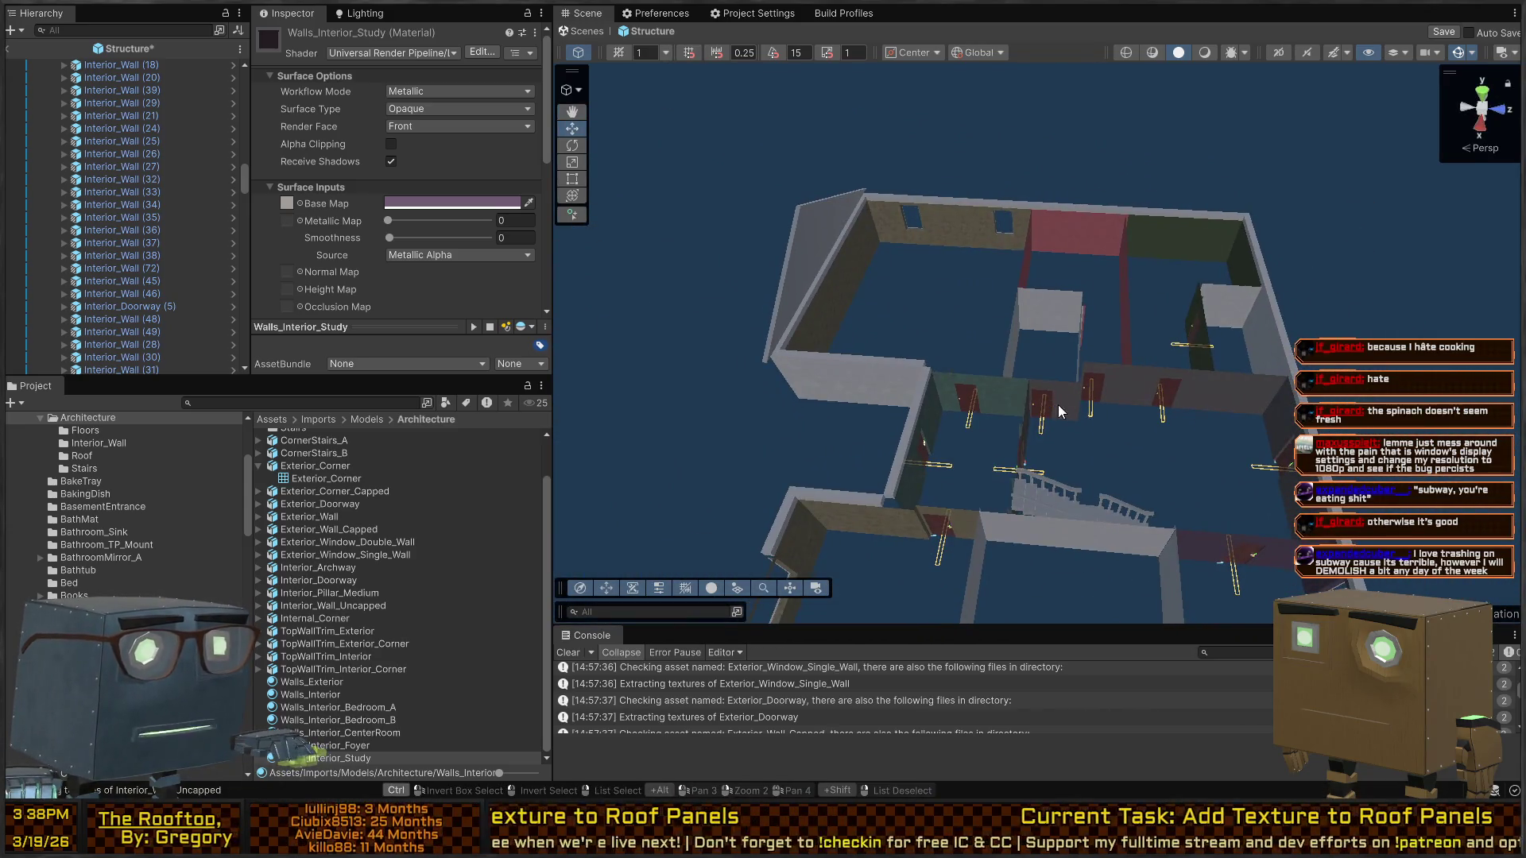
left_click(570, 31)
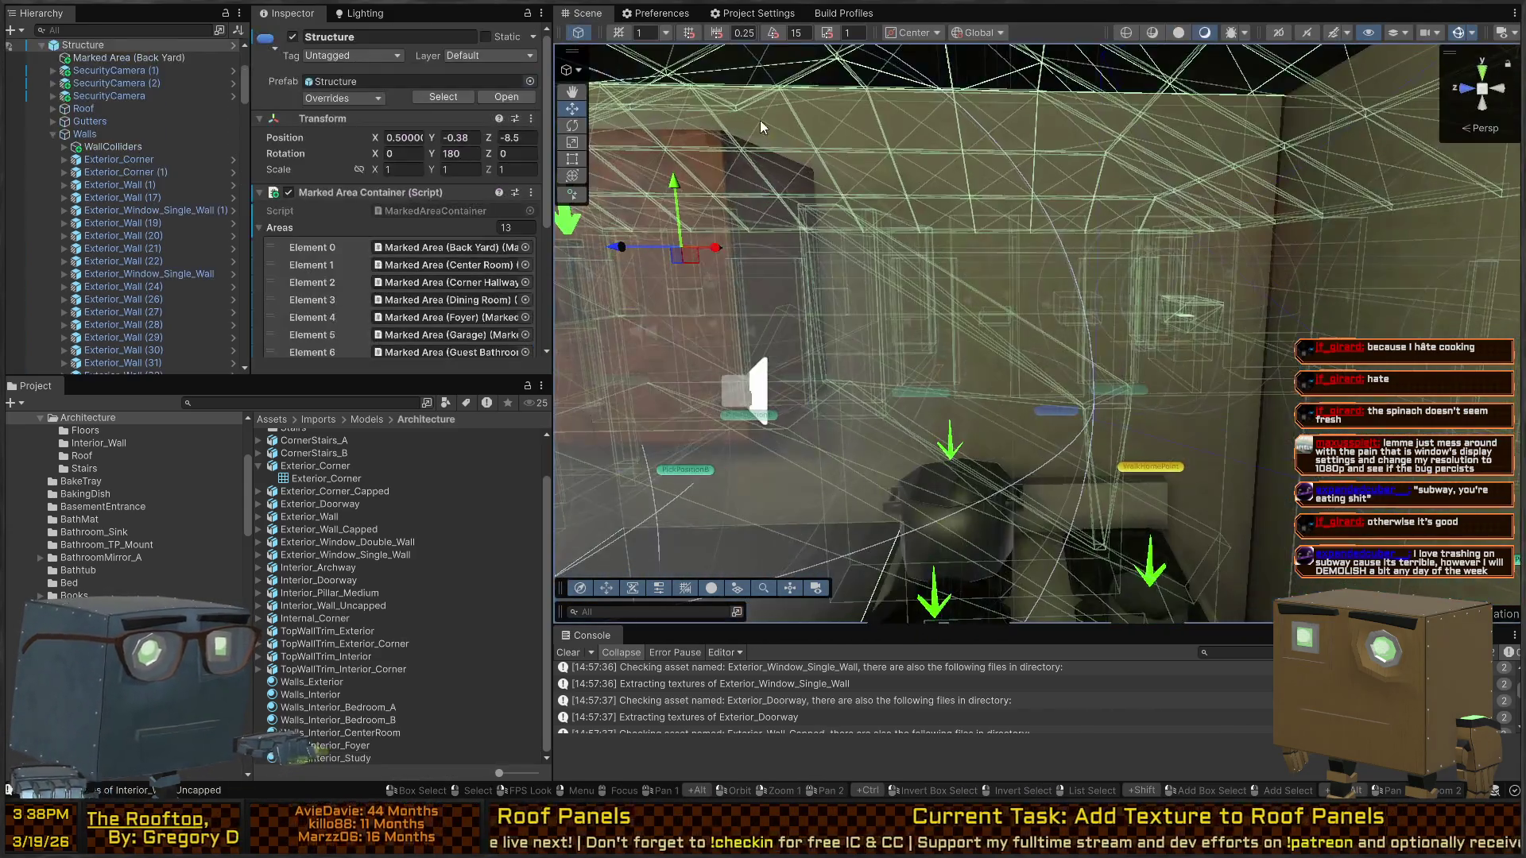
mouse_move(760, 121)
left_mouse_down()
mouse_move(746, 316)
mouse_move(827, 359)
mouse_move(806, 342)
left_mouse_up()
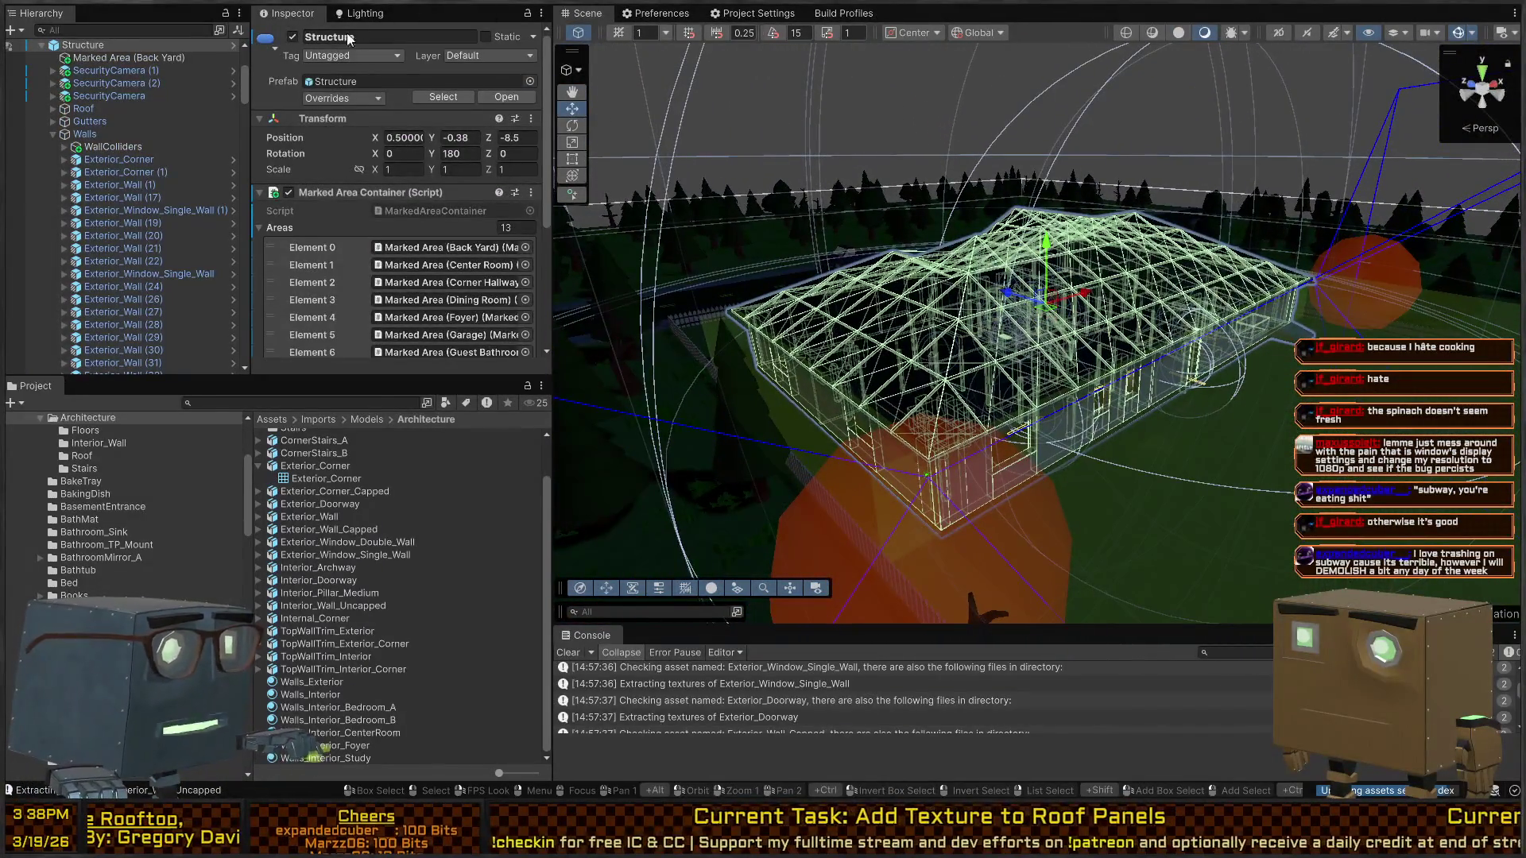
Generate lighting from the Lighting window, baking the house level's 8 realtime lightmaps
left_click(364, 14)
left_click(447, 288)
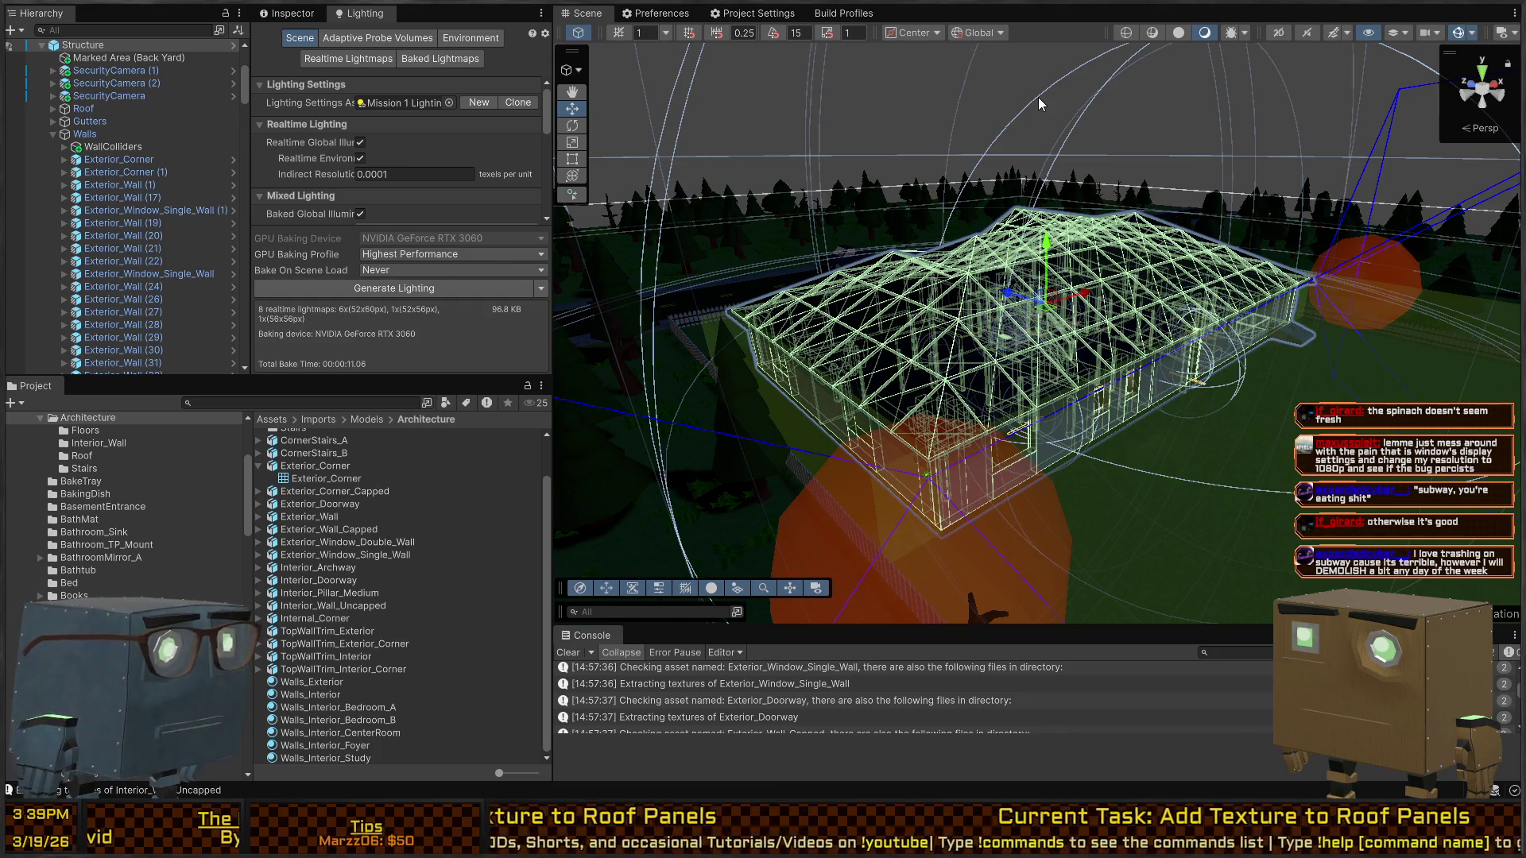
mouse_move(925, 322)
left_mouse_down()
mouse_move(963, 297)
mouse_move(825, 313)
mouse_move(854, 325)
mouse_move(722, 160)
left_mouse_up()
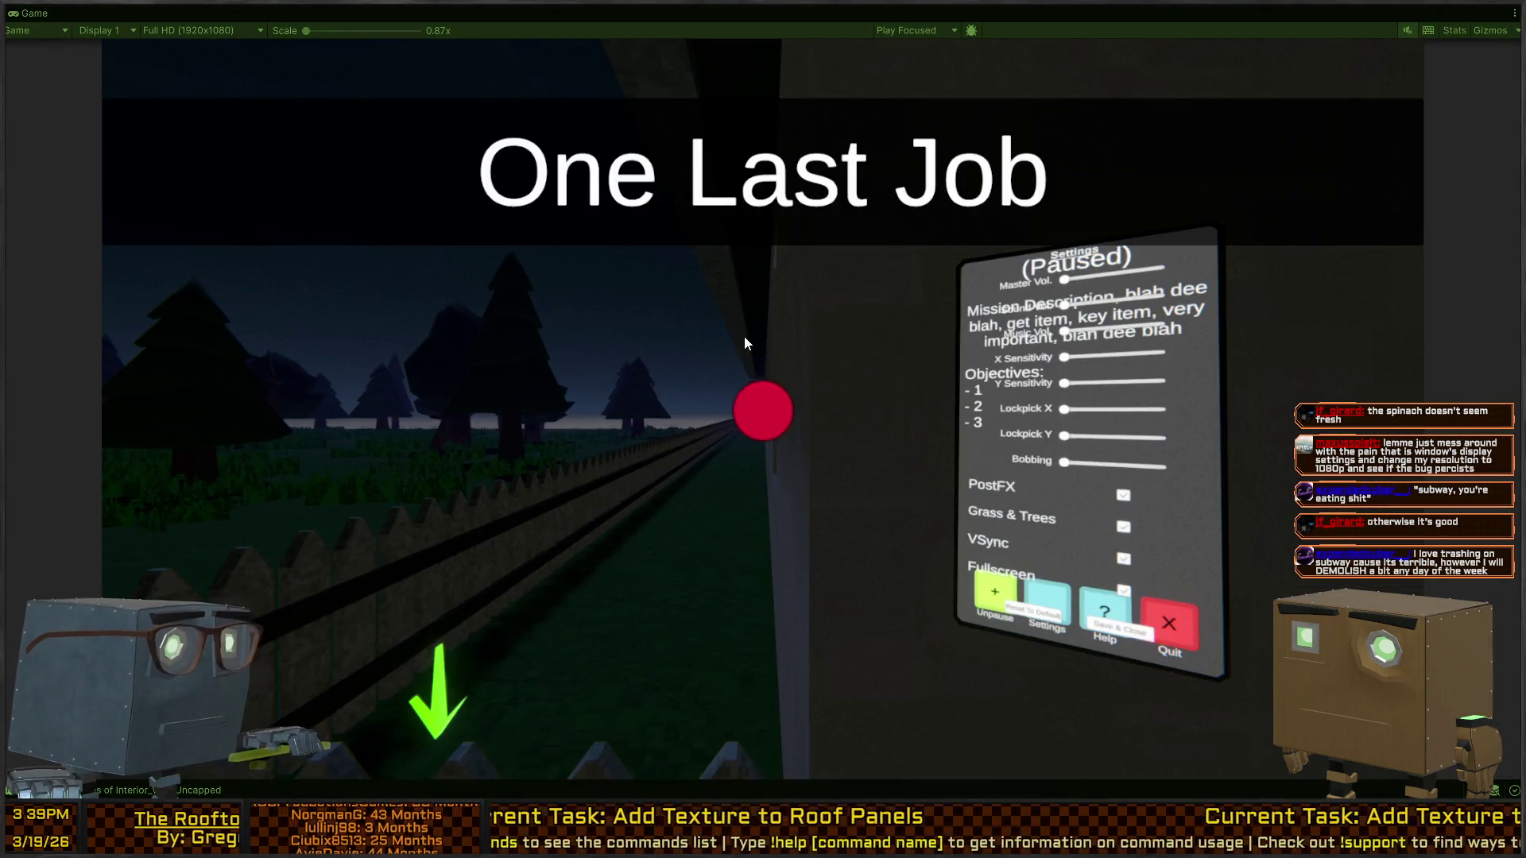
Resume the game and move through the house, opening doors and switching on room lights
left_click(743, 337)
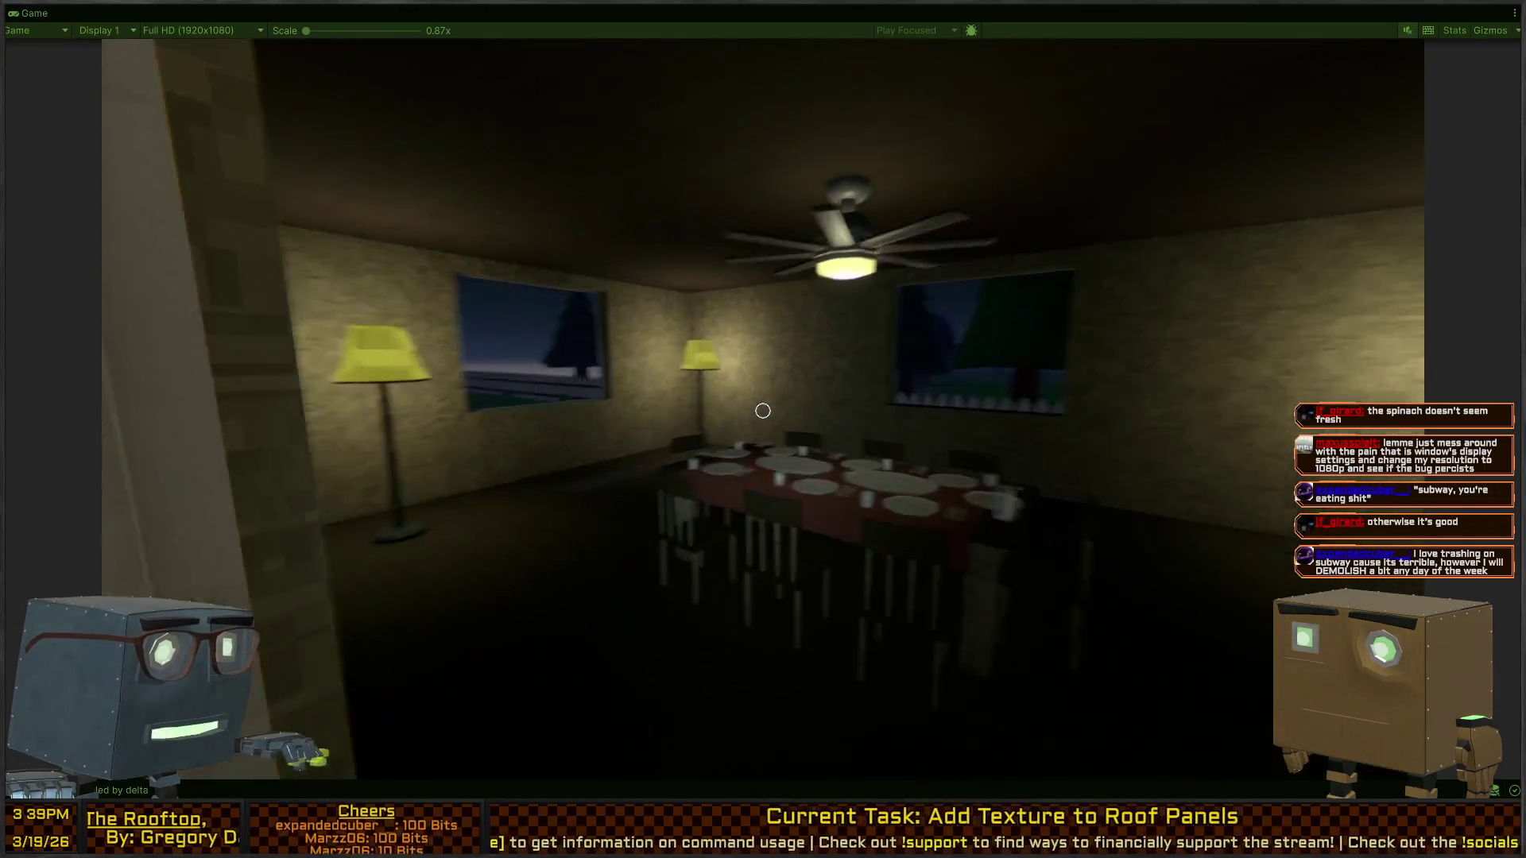
key("f")
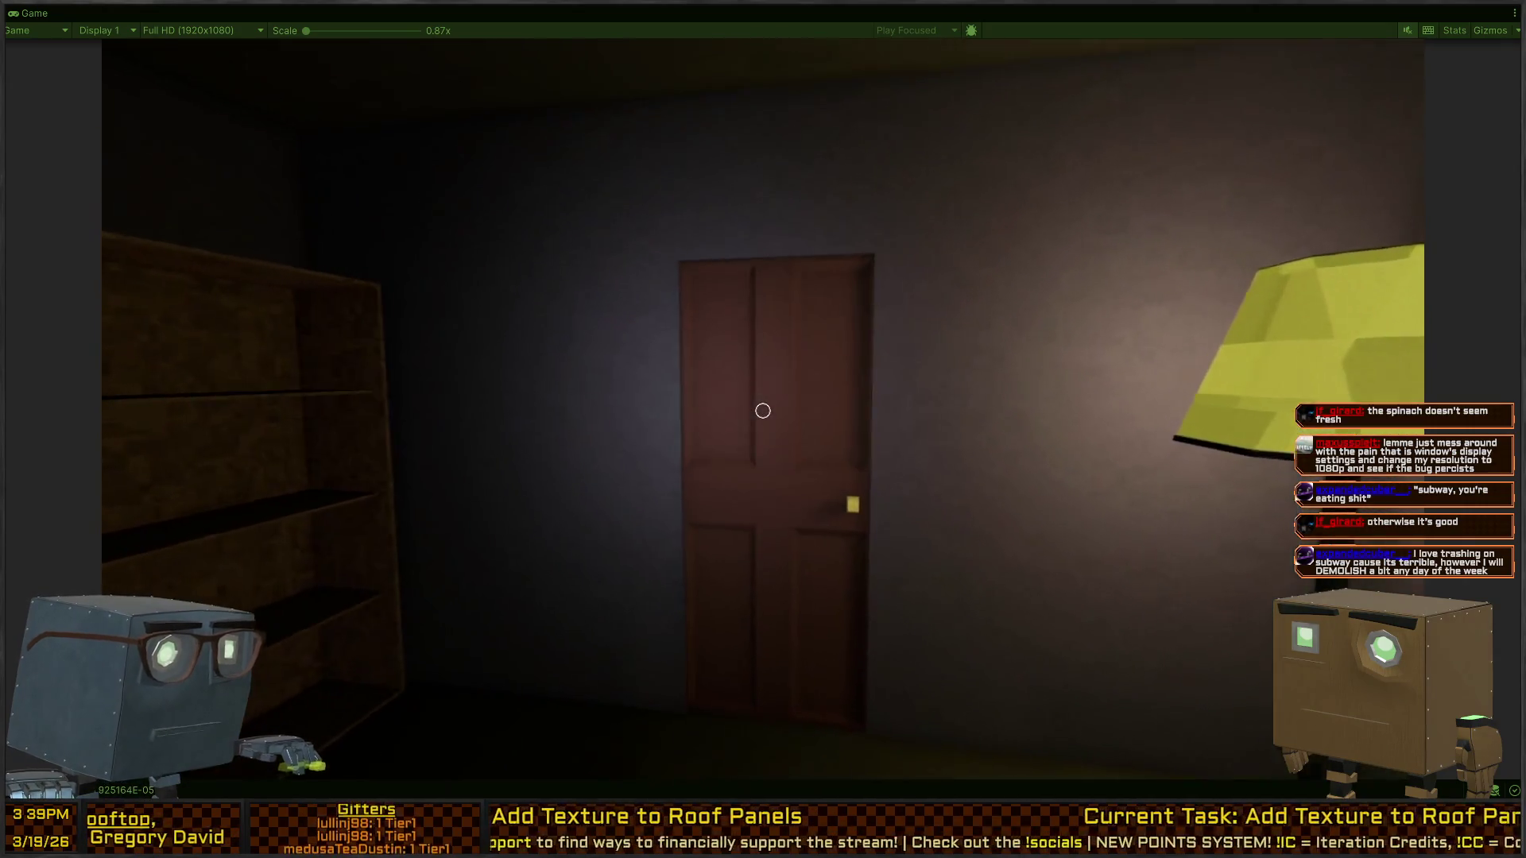
key("f")
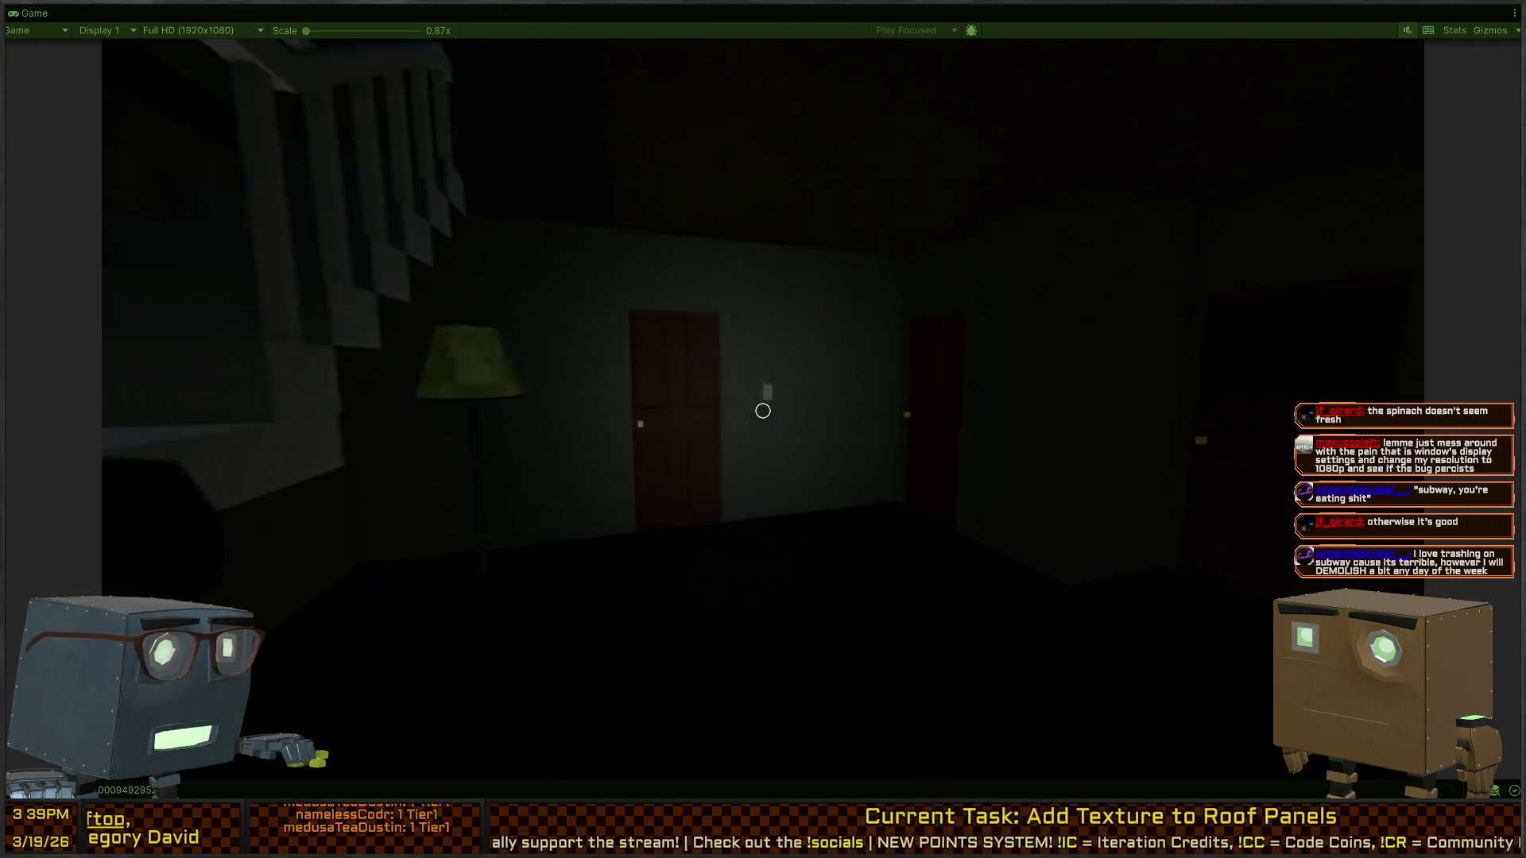
left_click(763, 411)
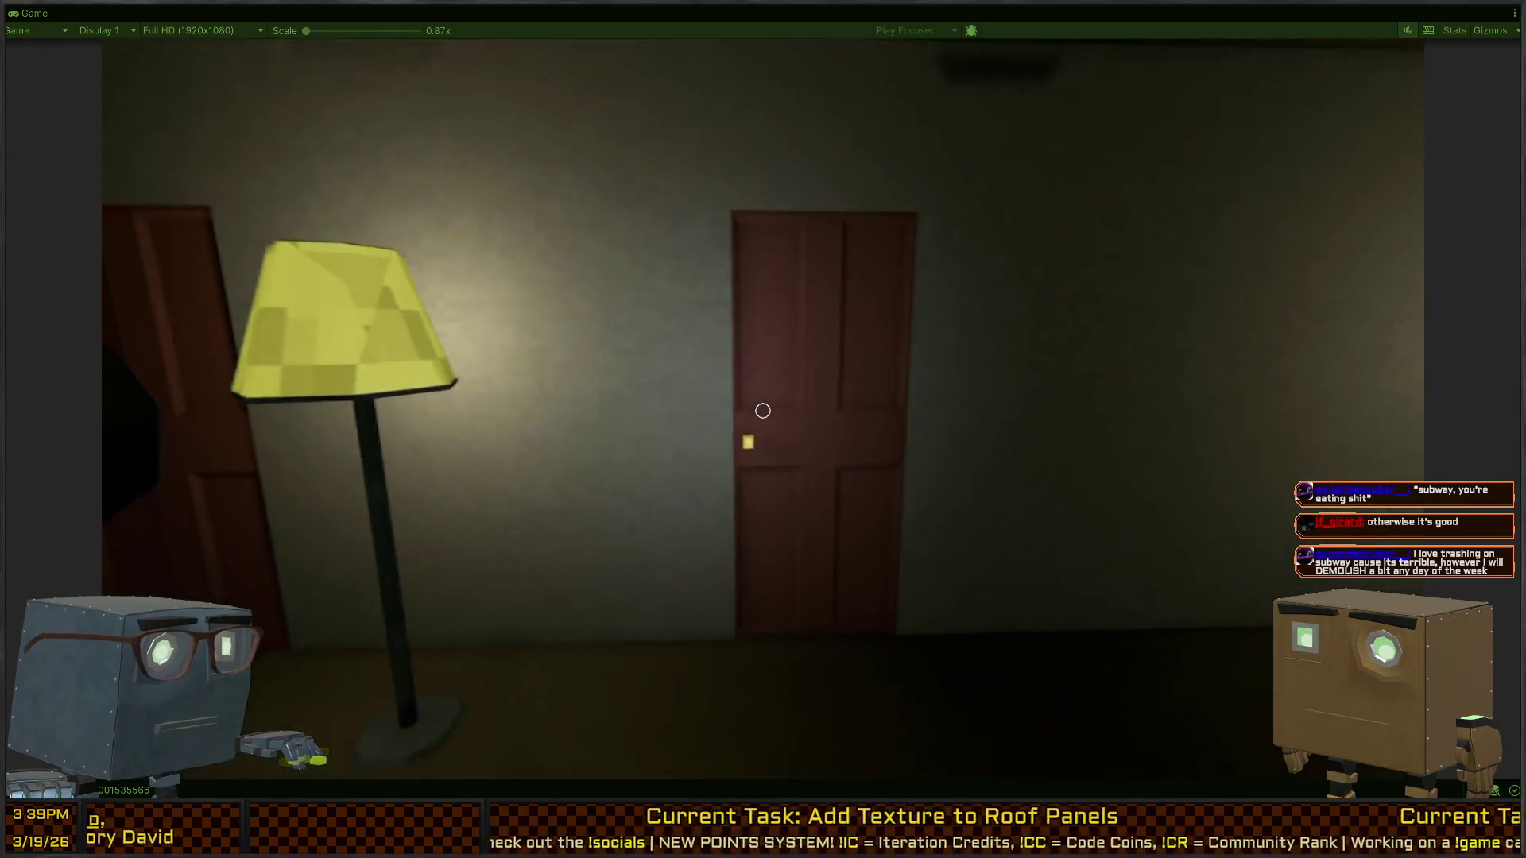
key("f")
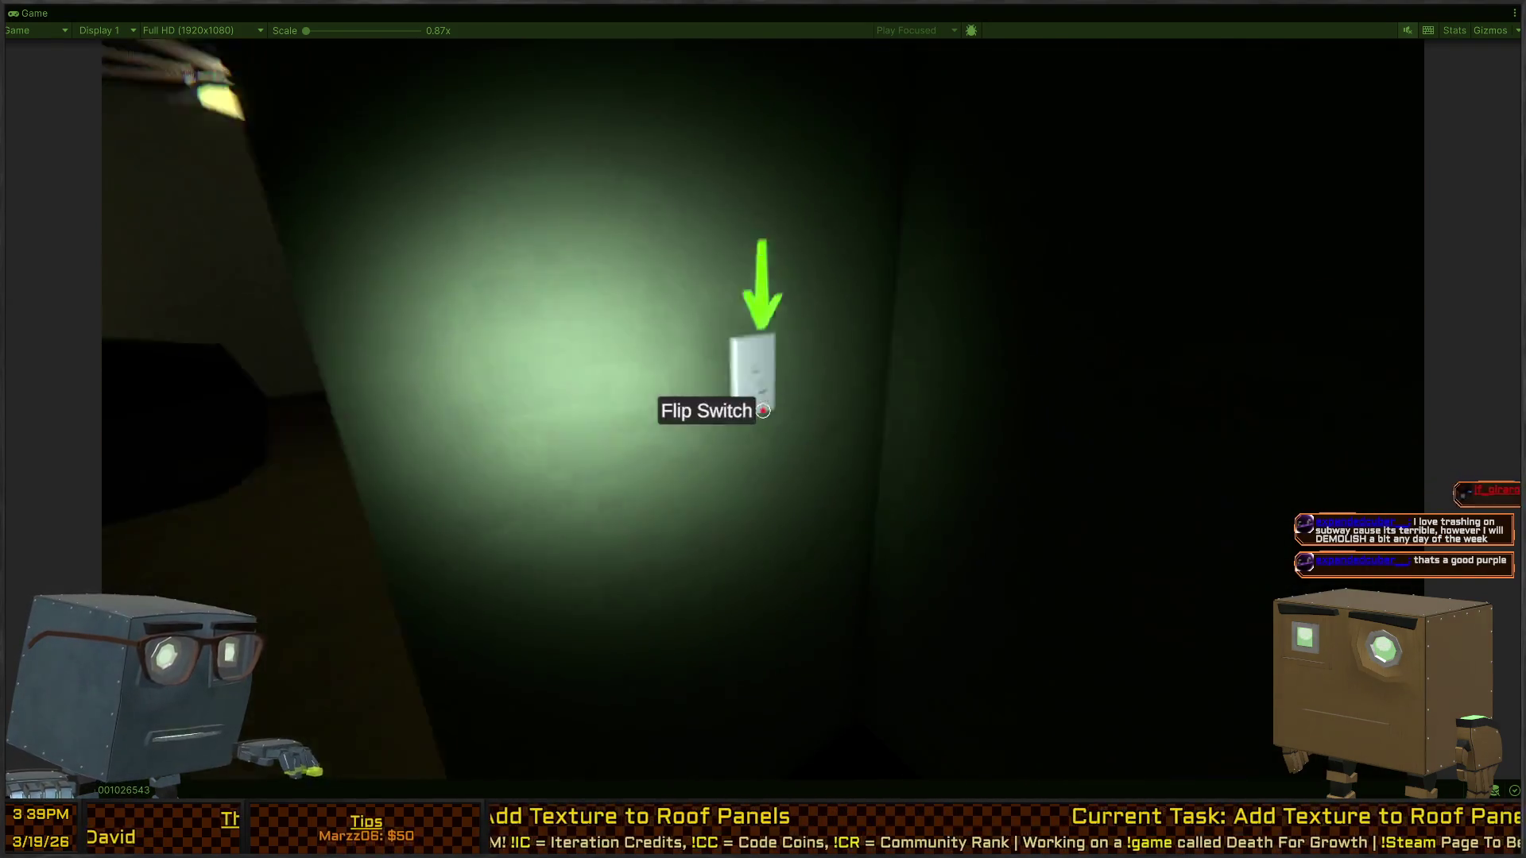
key("f")
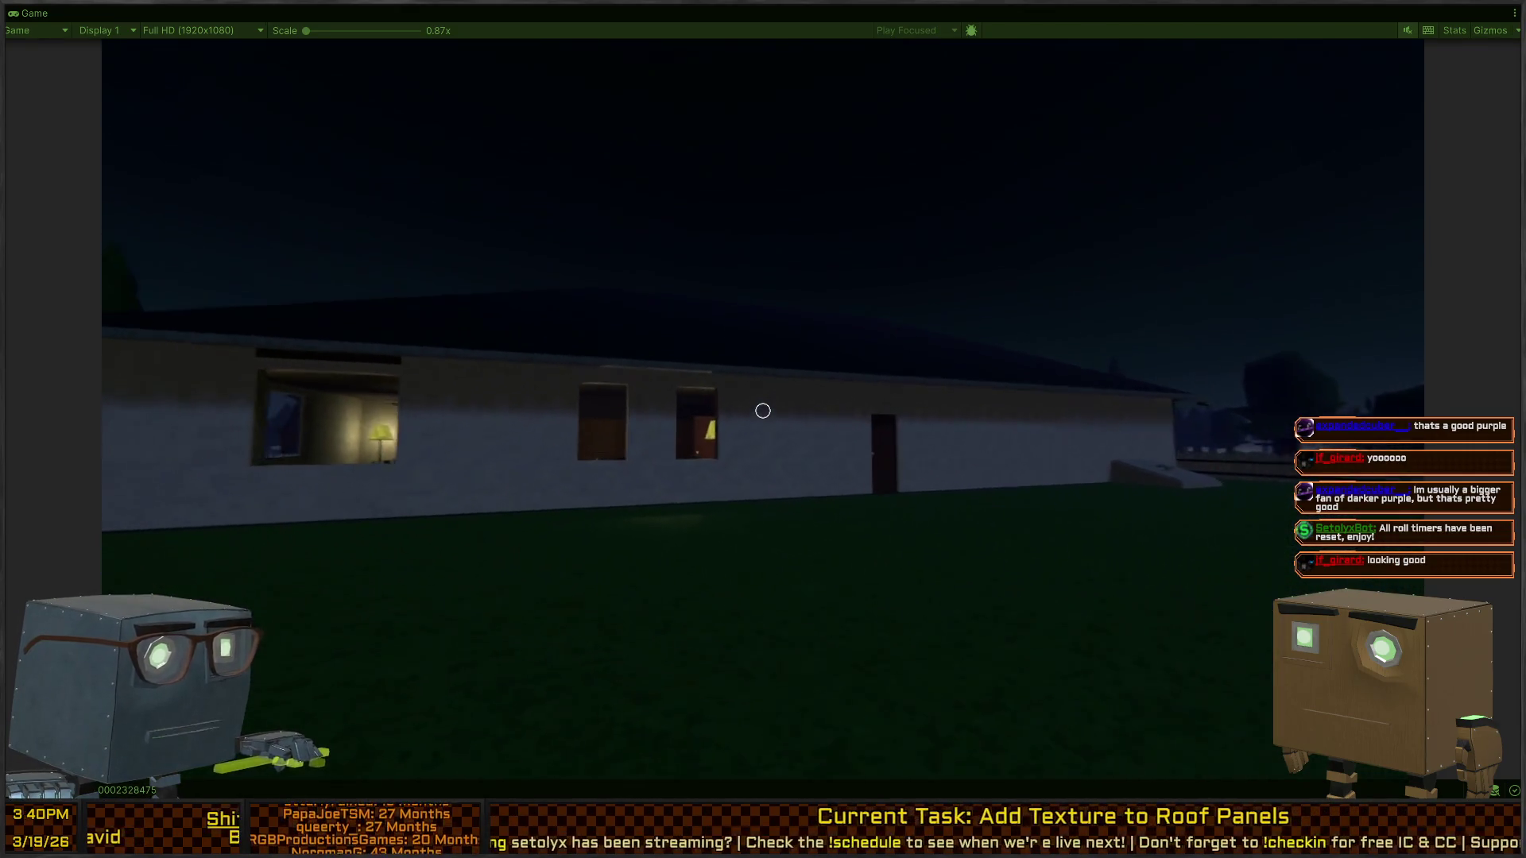
Walk along the house exterior to inspect the wall and its window openings
key("w")
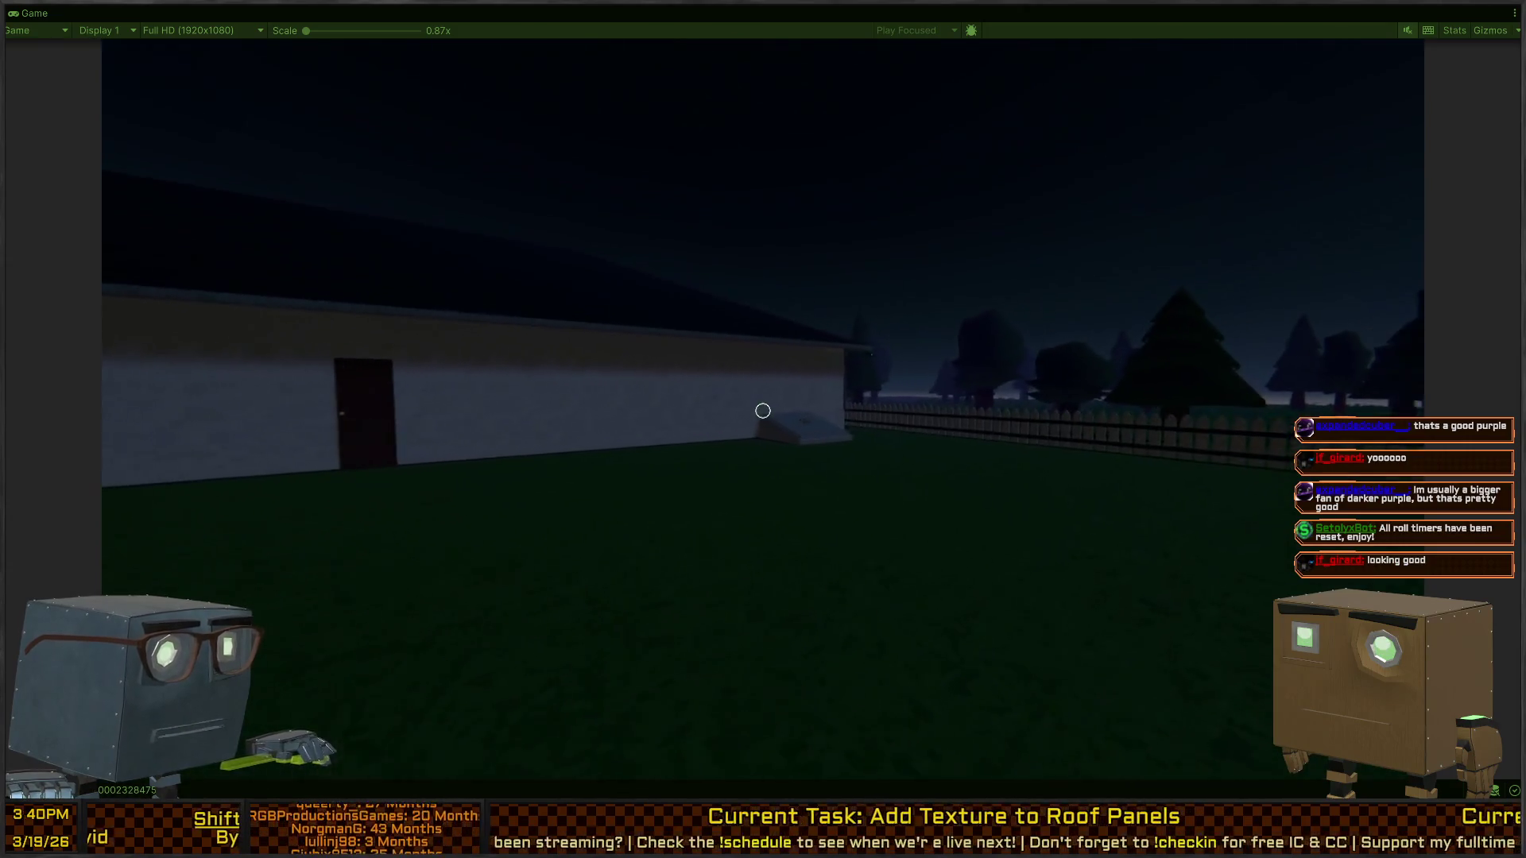
key("w")
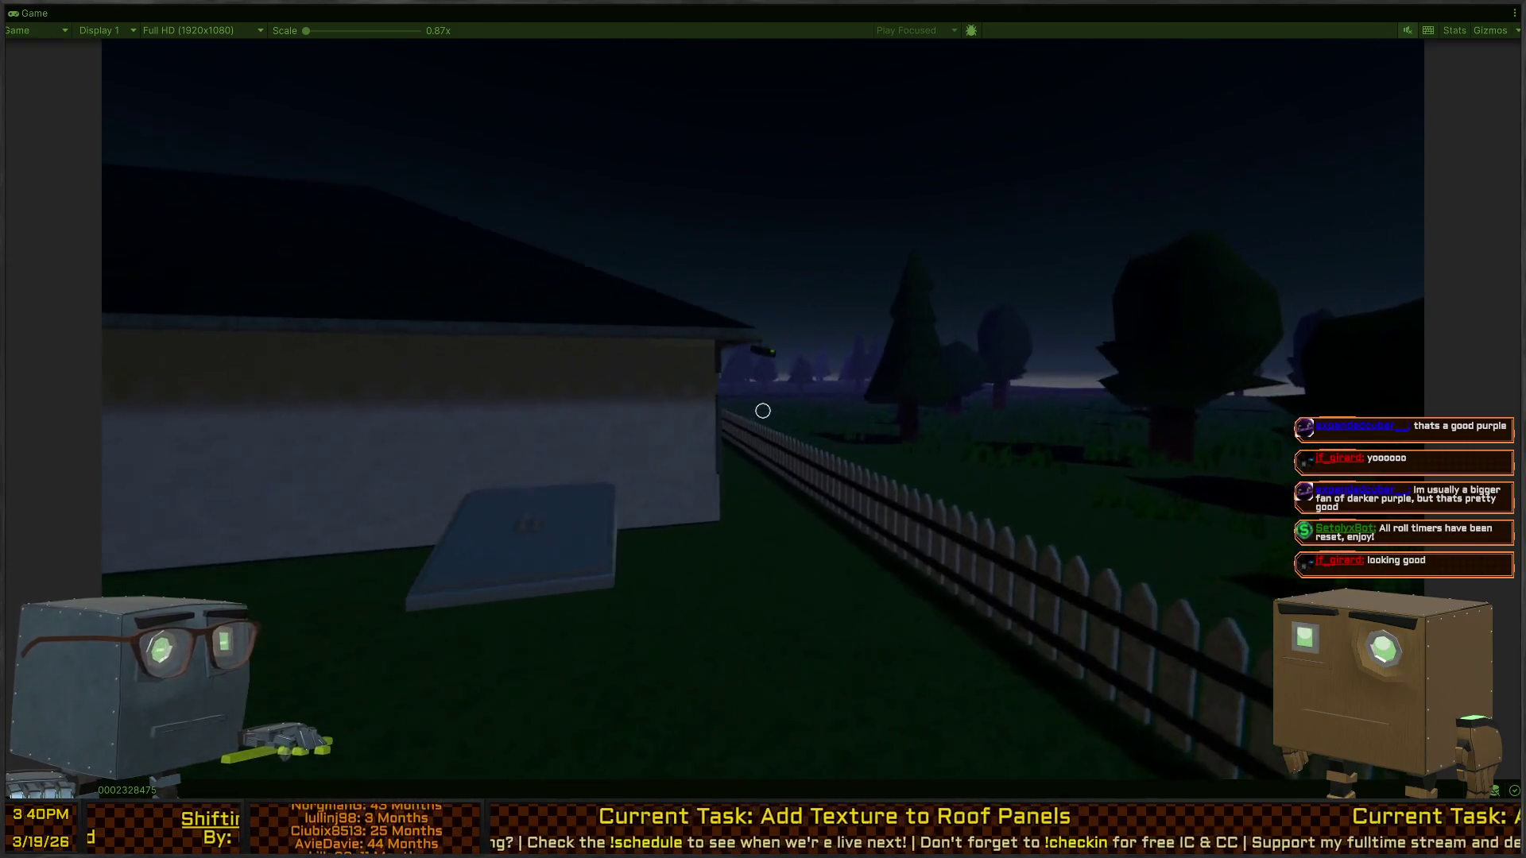
key("w")
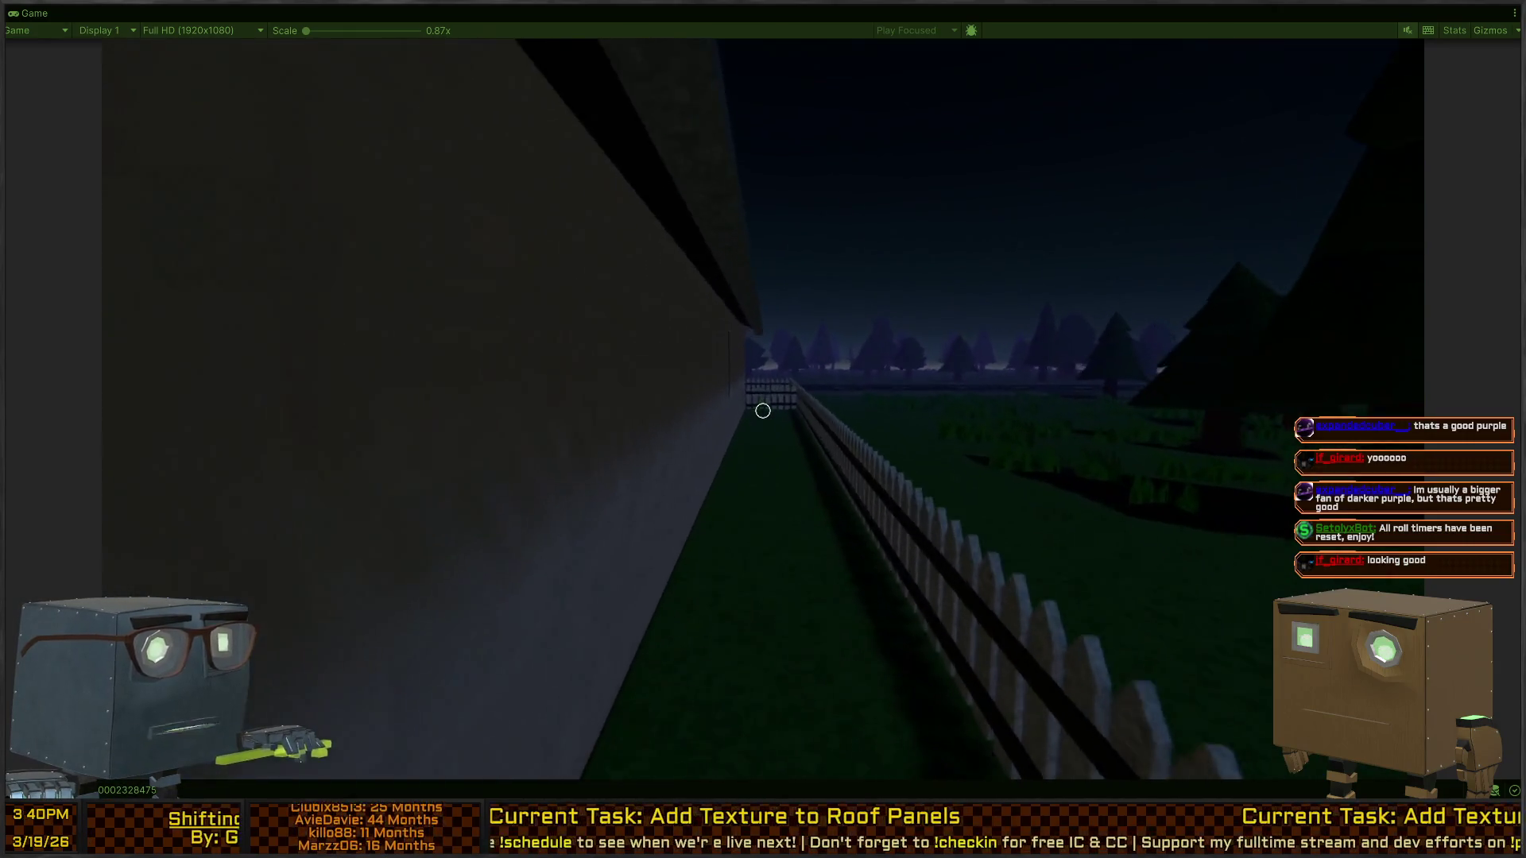
key("w")
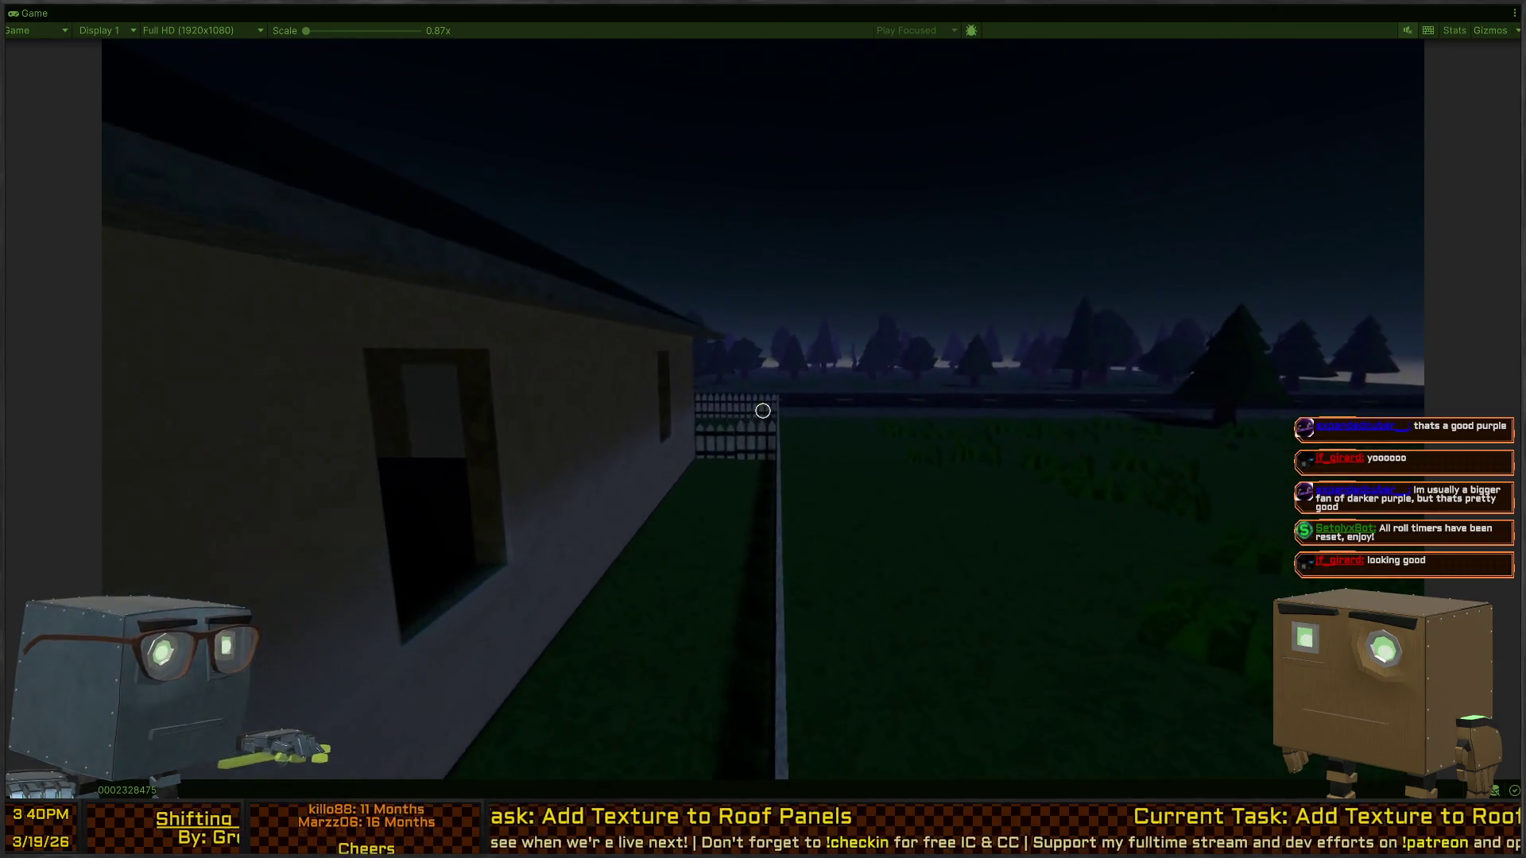
key("w")
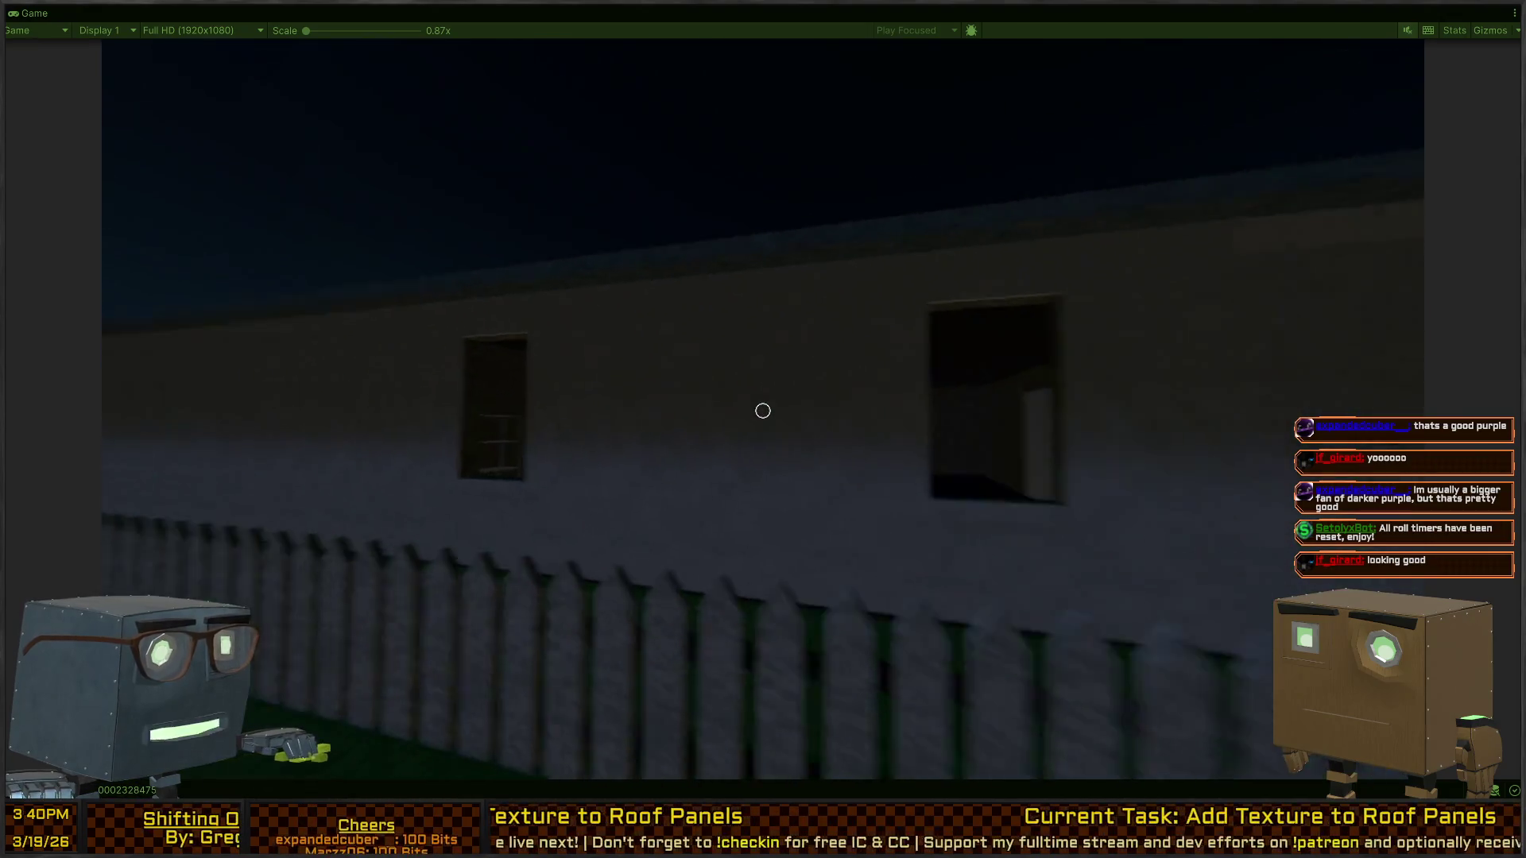
key("s")
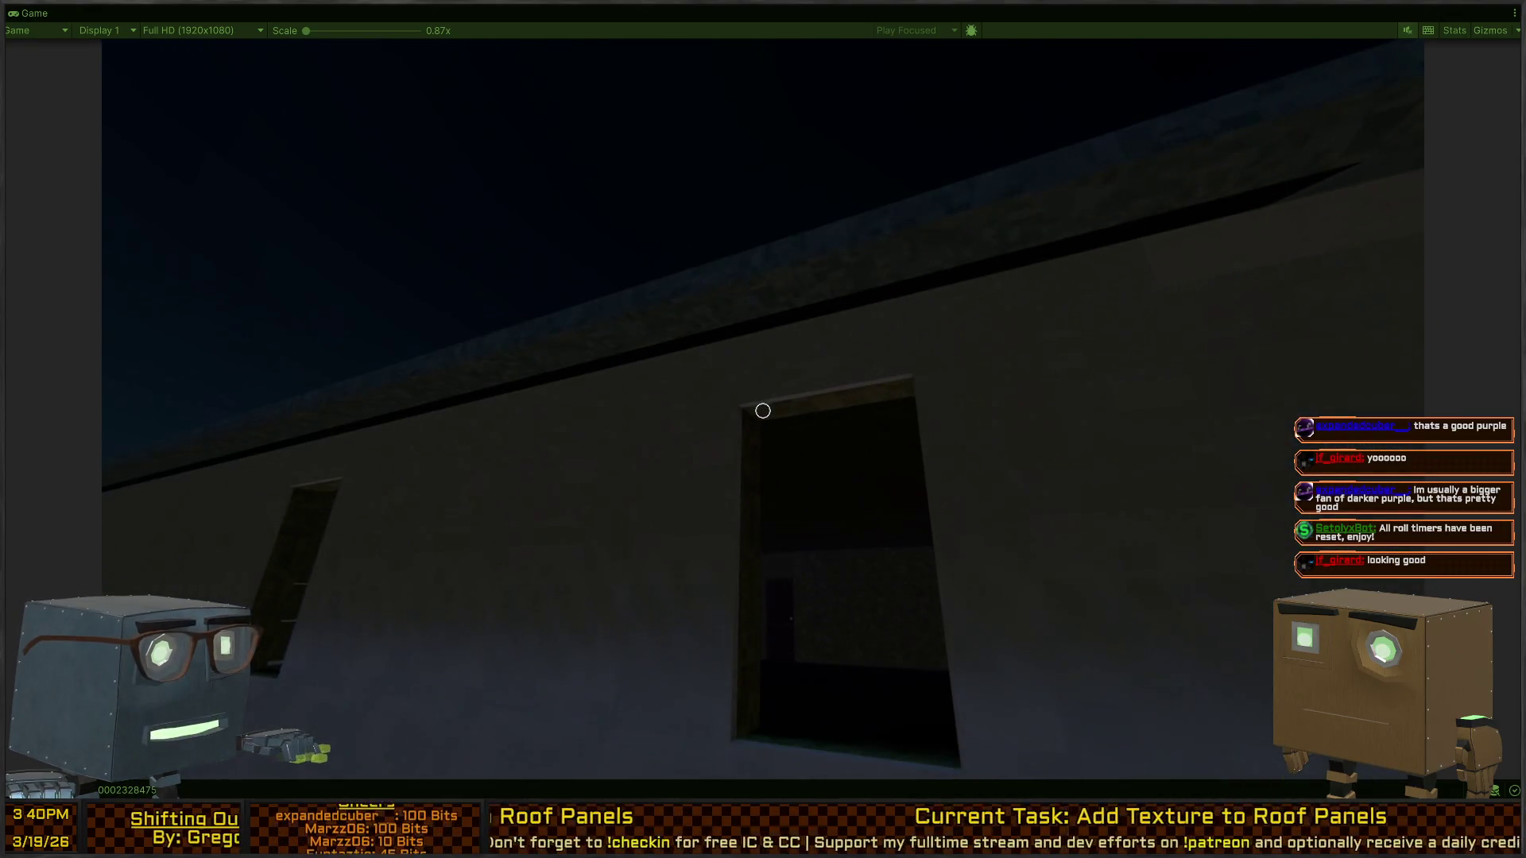
key("s")
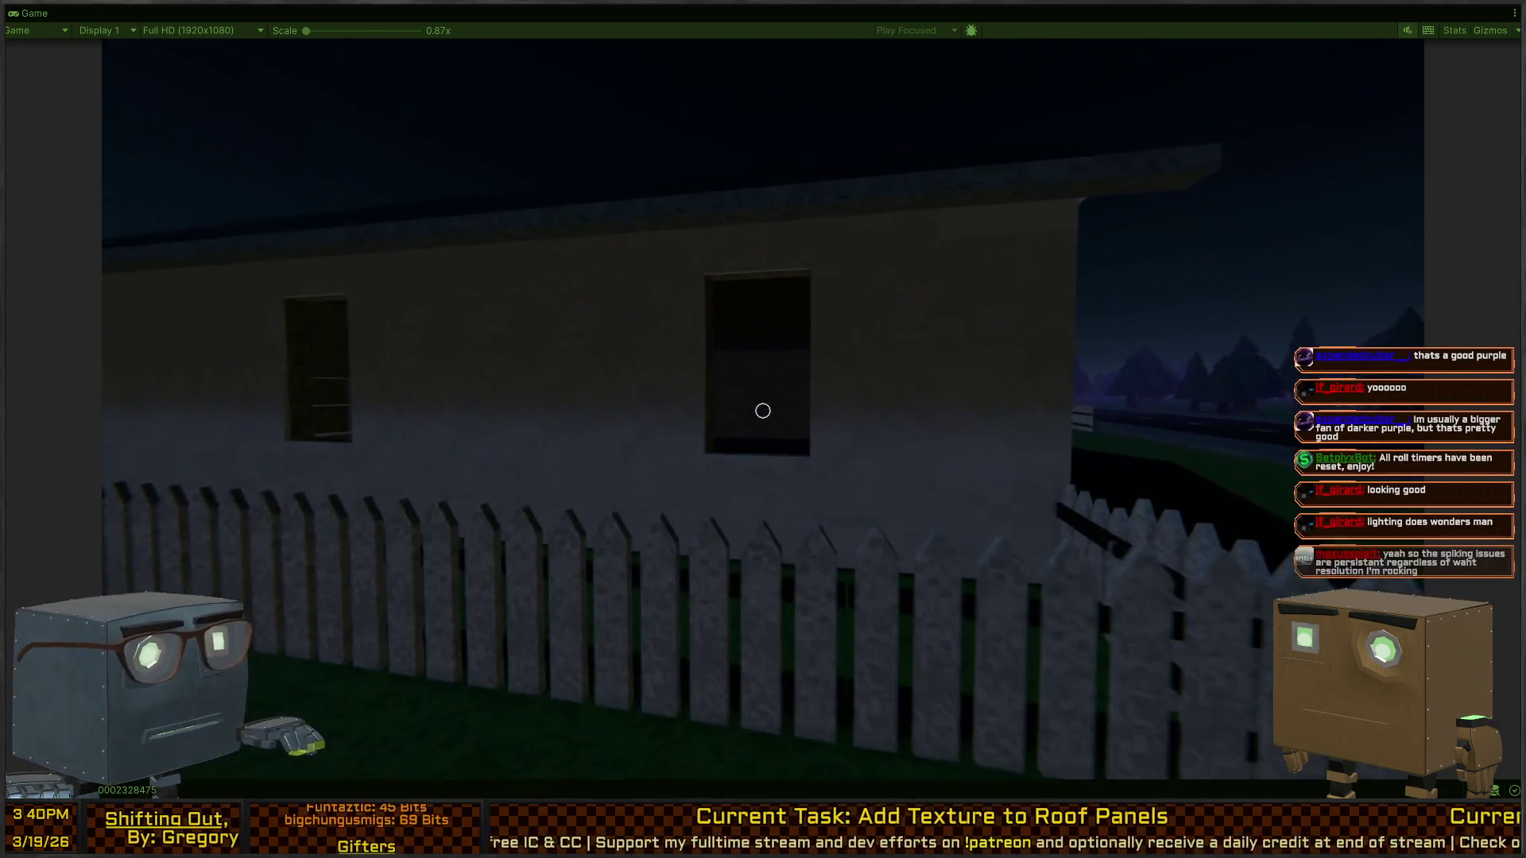
key("w")
key("w")
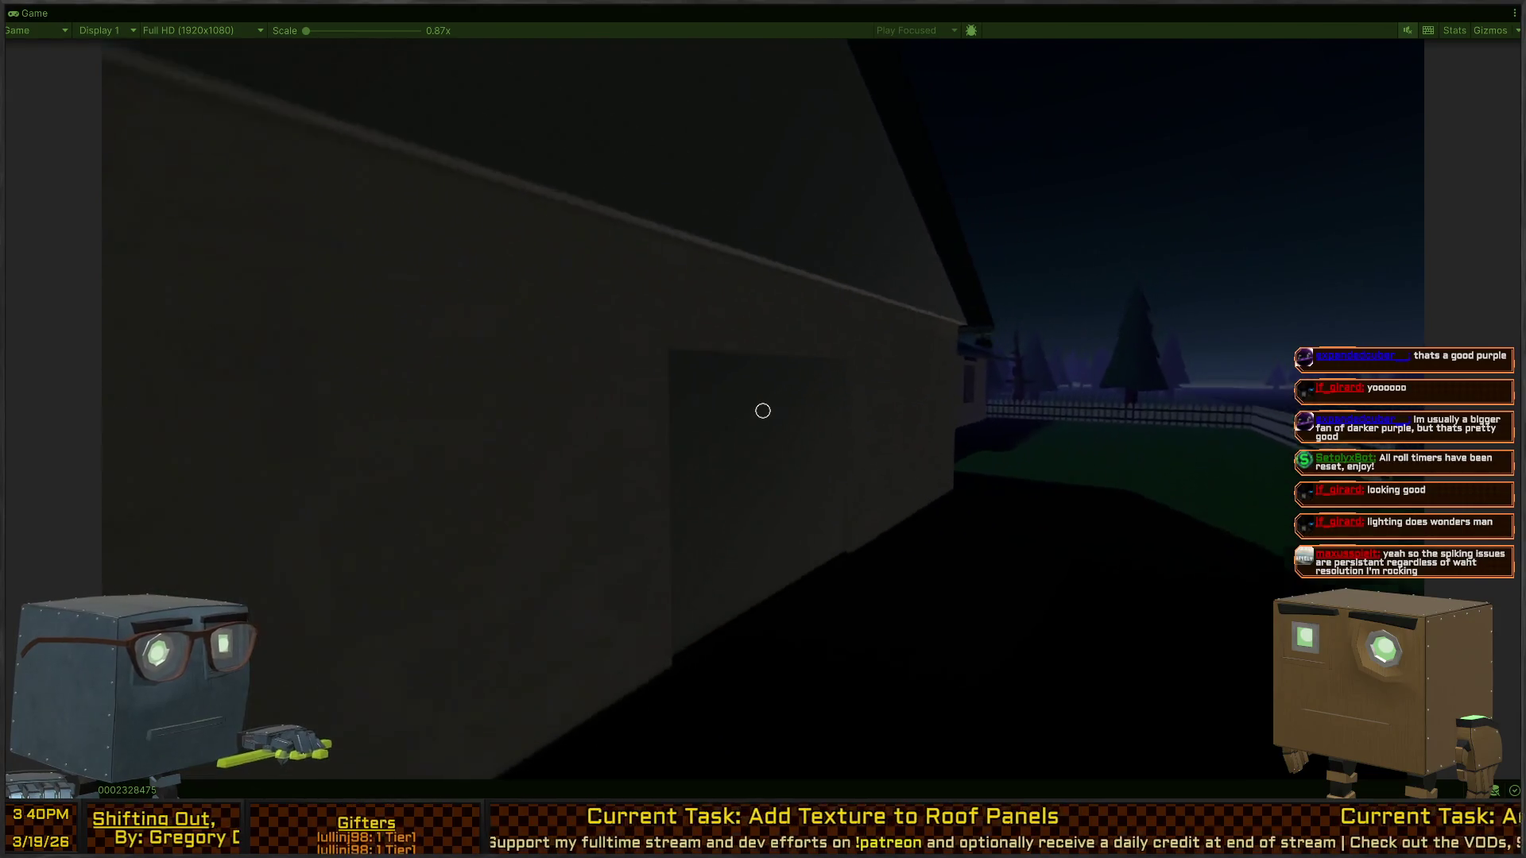
key("w")
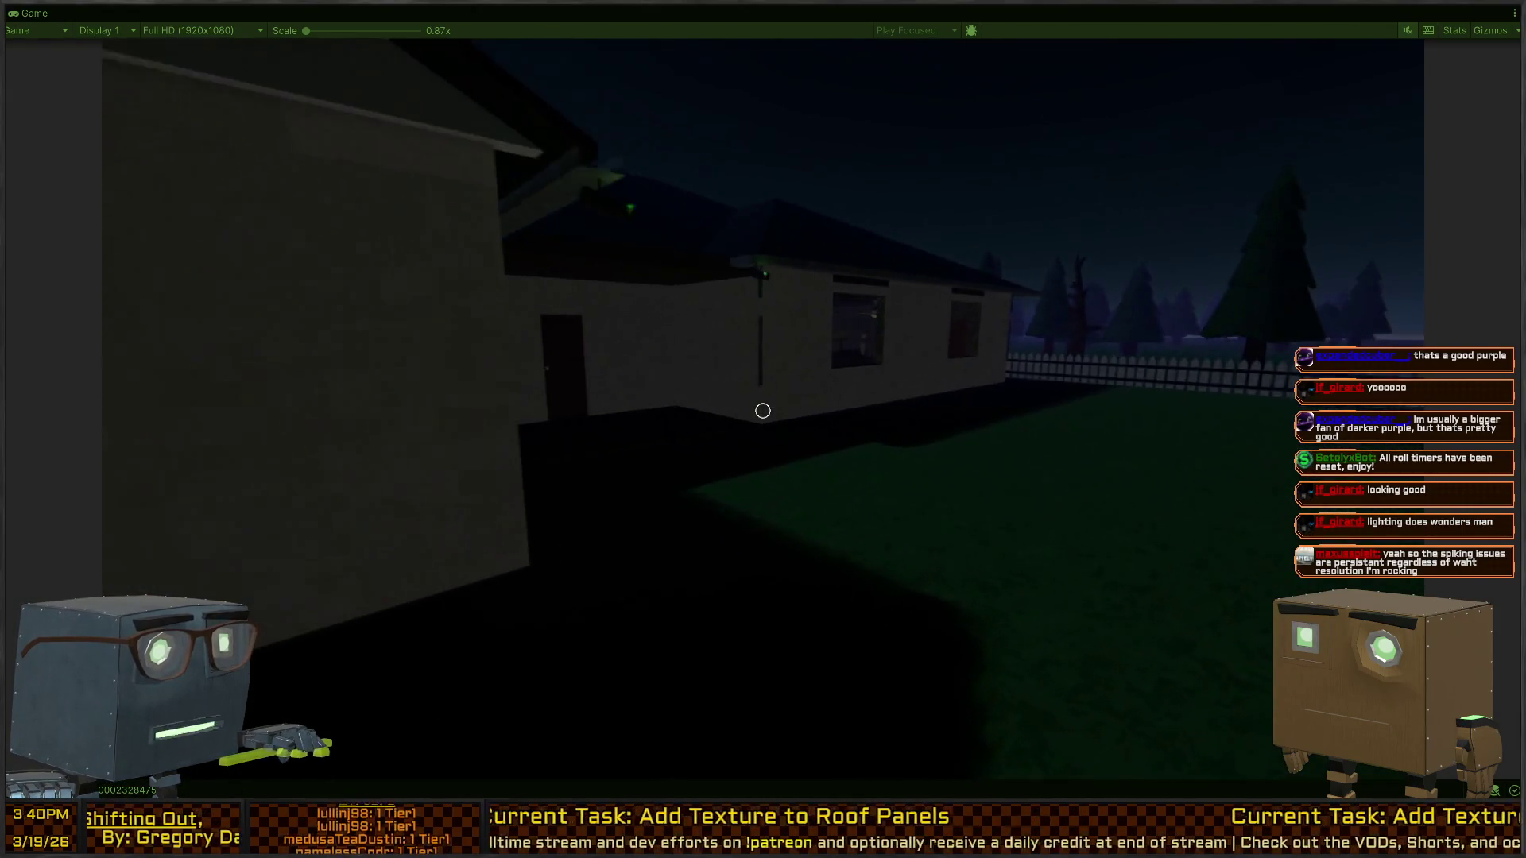
Record the lit window with the in-game camera, climb through it, and bring up the pause menu
left_click(763, 411)
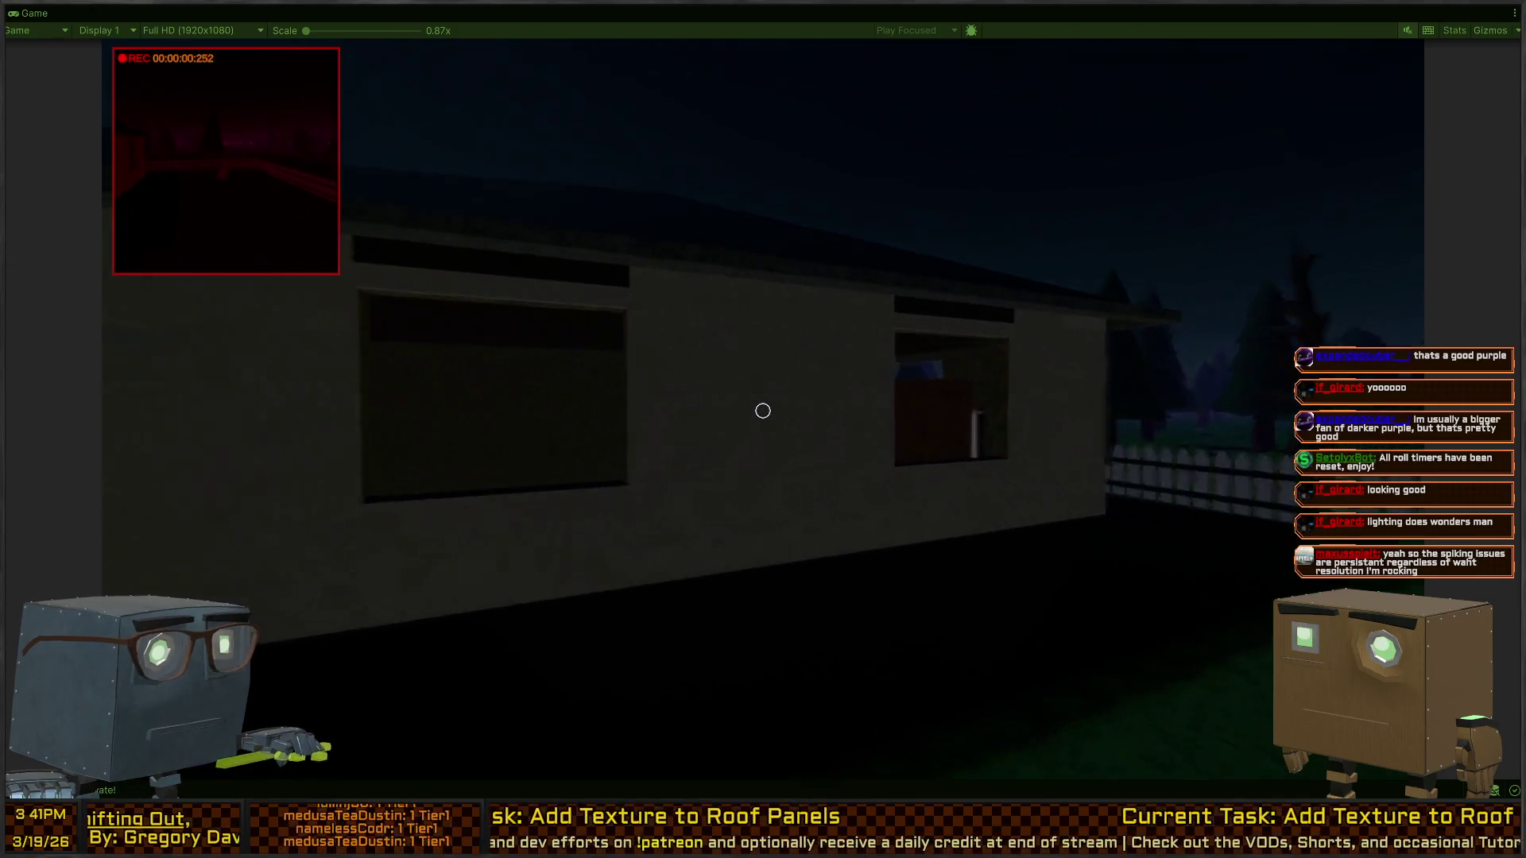
key("w")
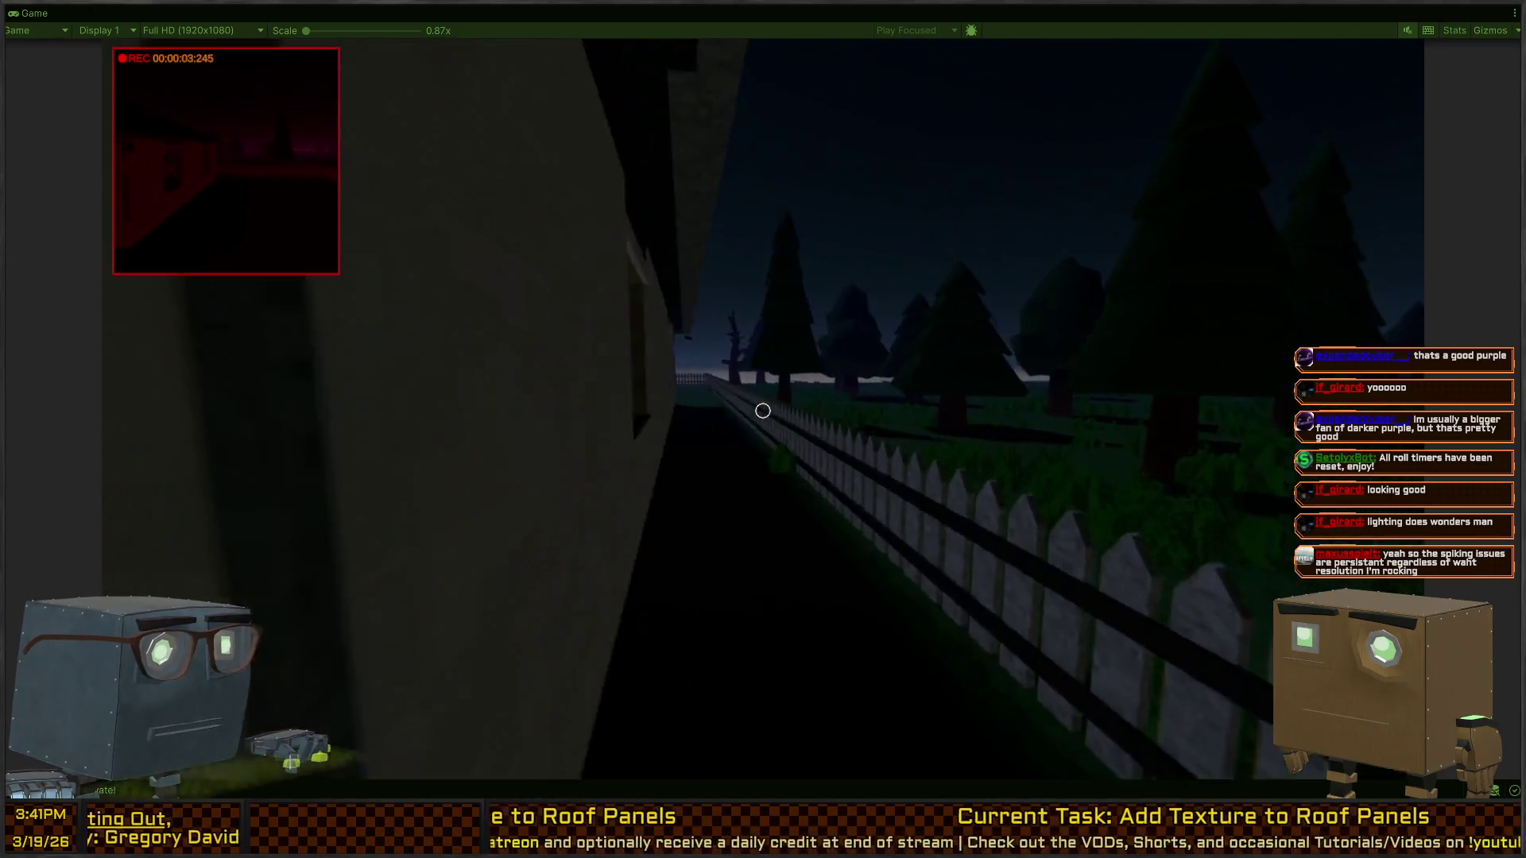
left_click(763, 411)
key("w")
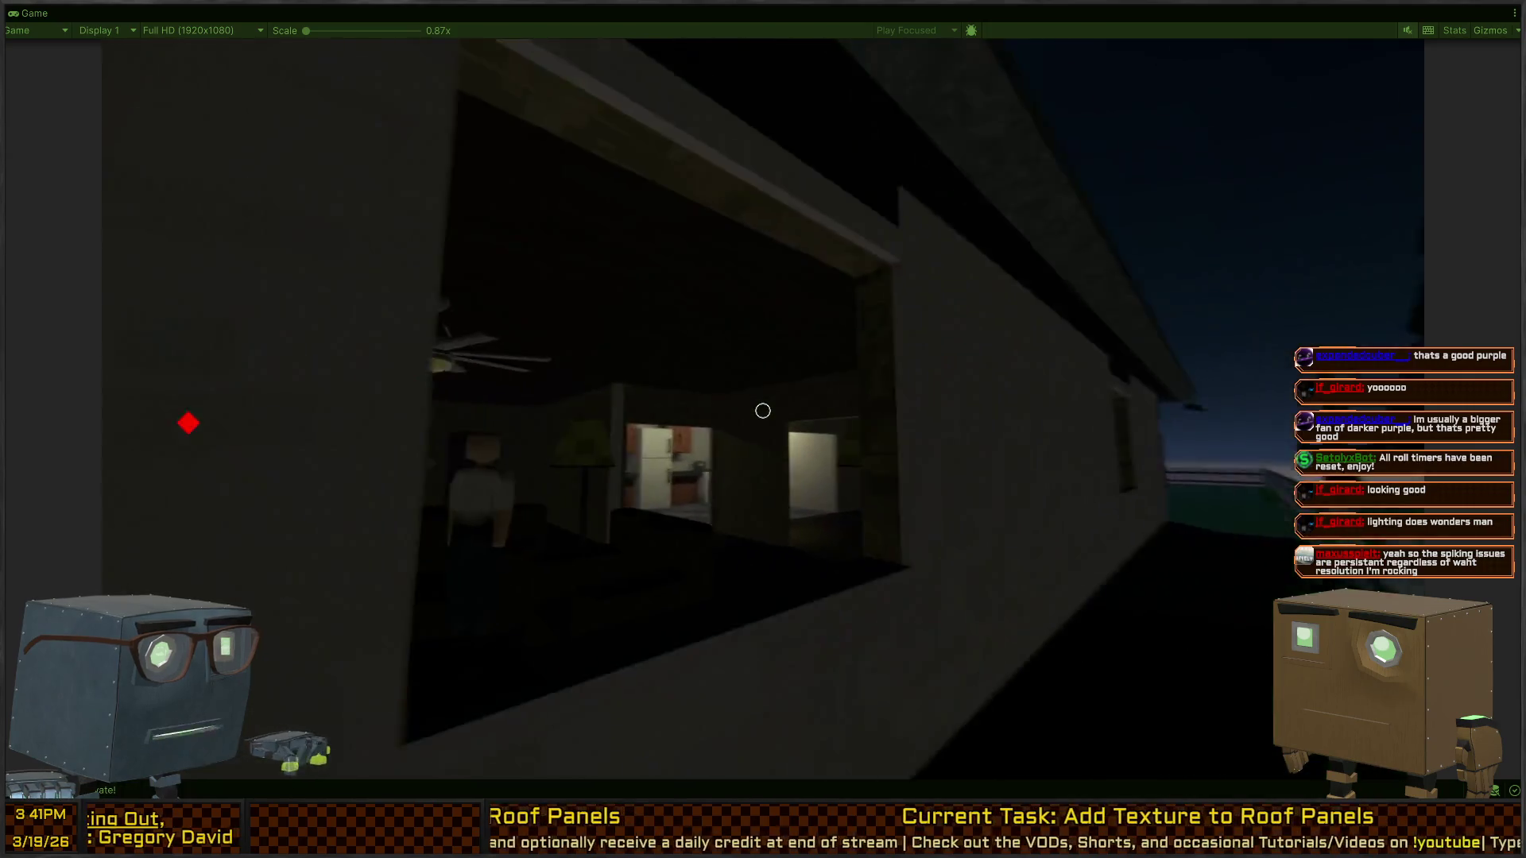
key("w")
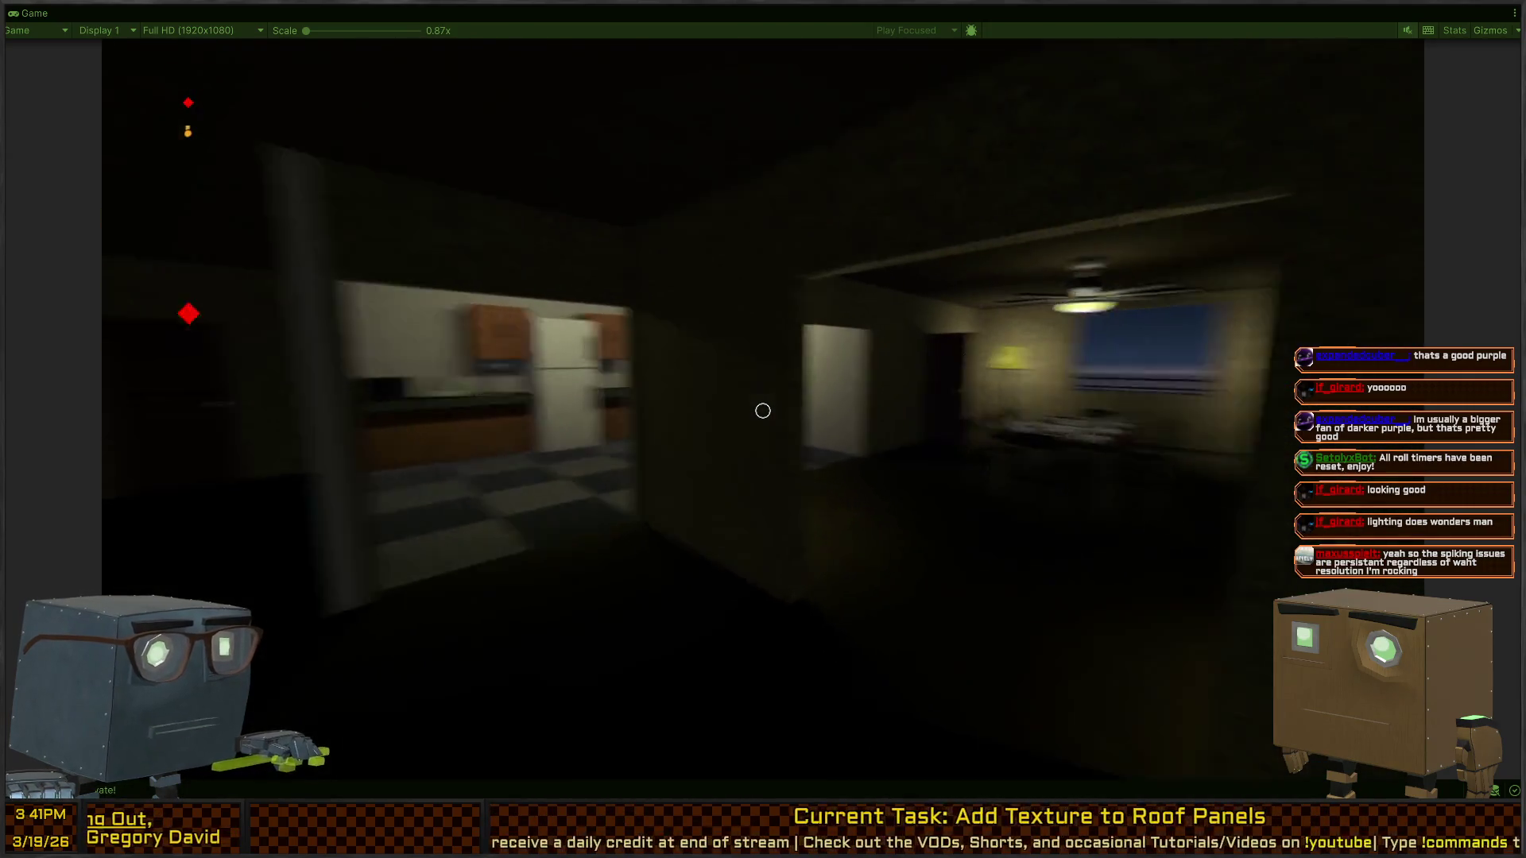
key("w")
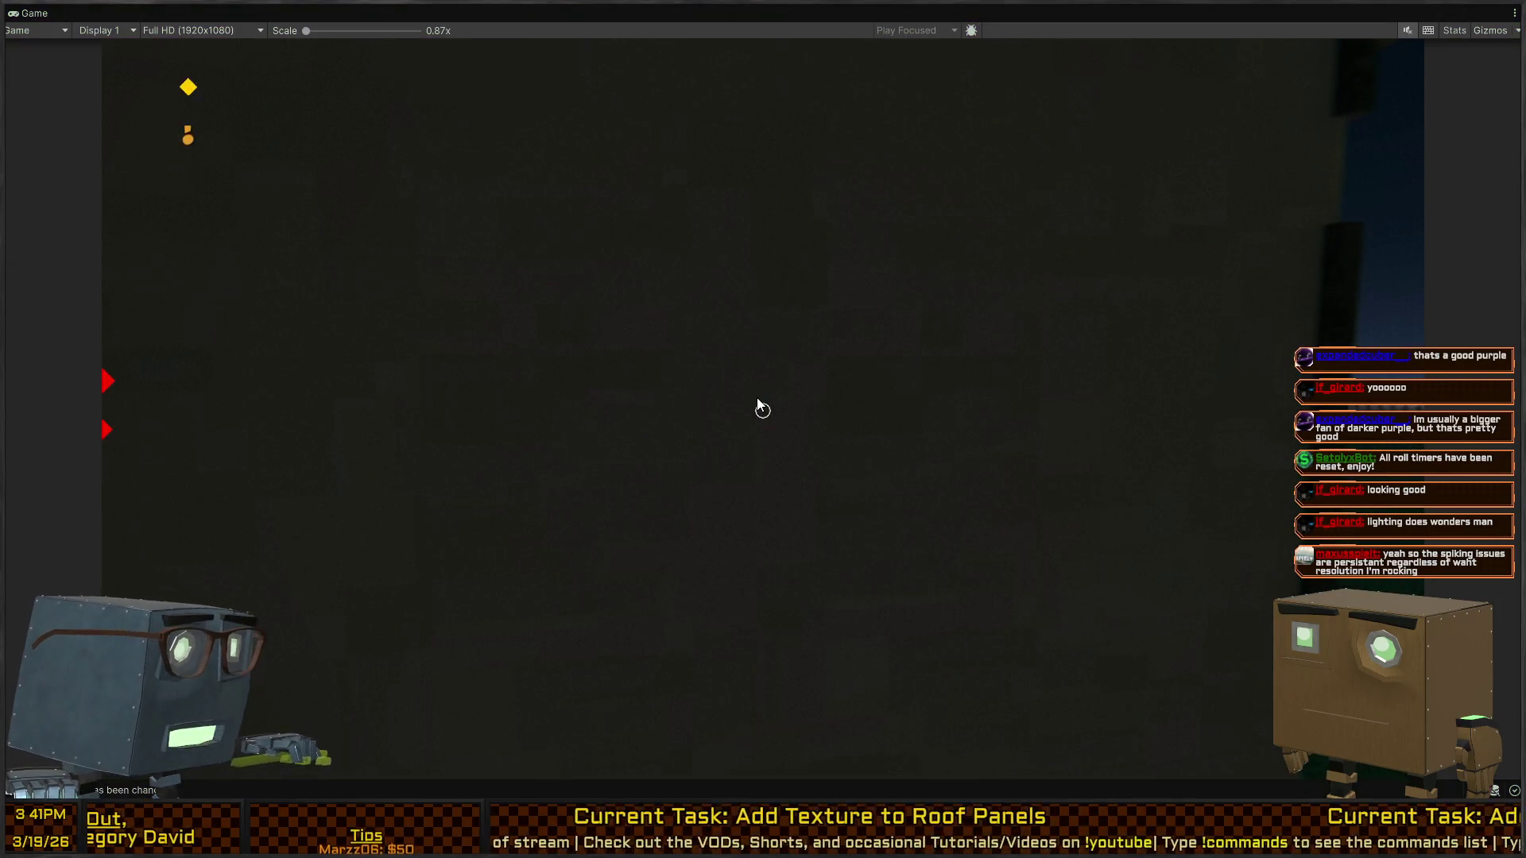
left_click(759, 407)
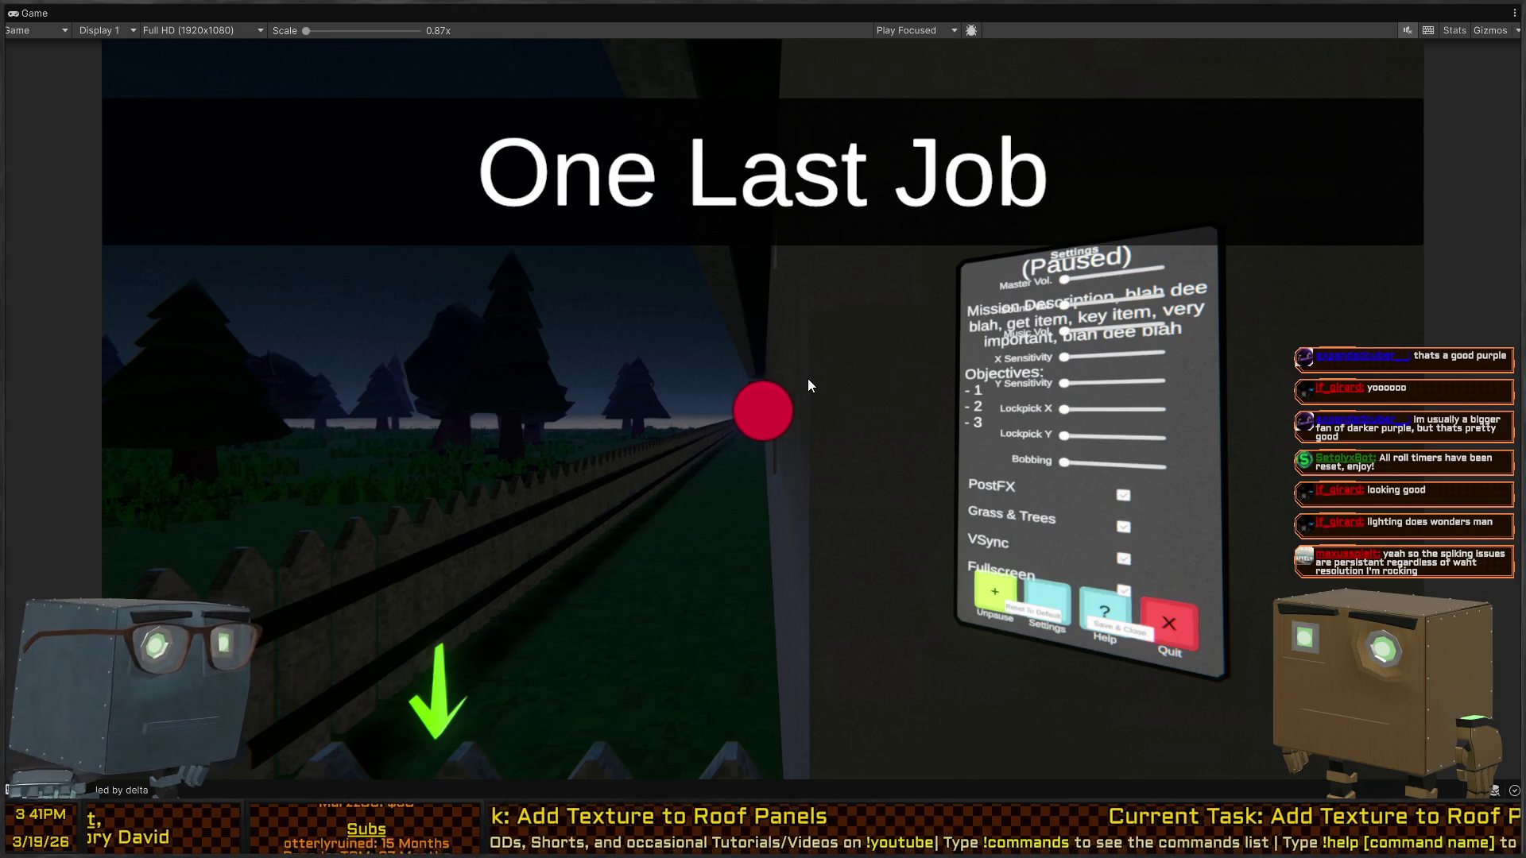
Restore the normal editor layout, bring back the Scene view, and orbit the camera around the house
key("shift+space")
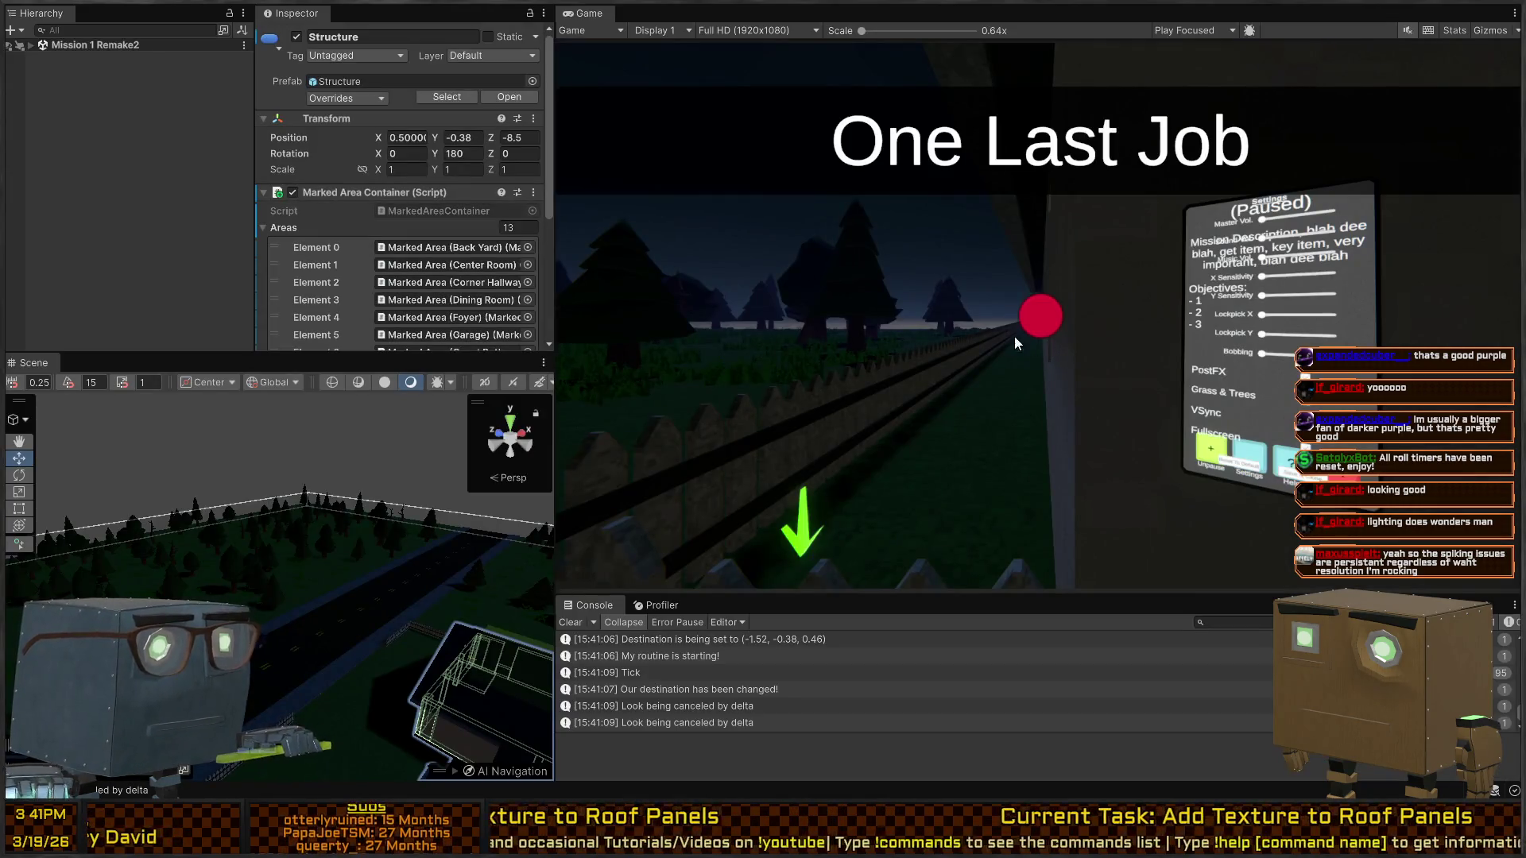
key("shift+space")
key("shift+space")
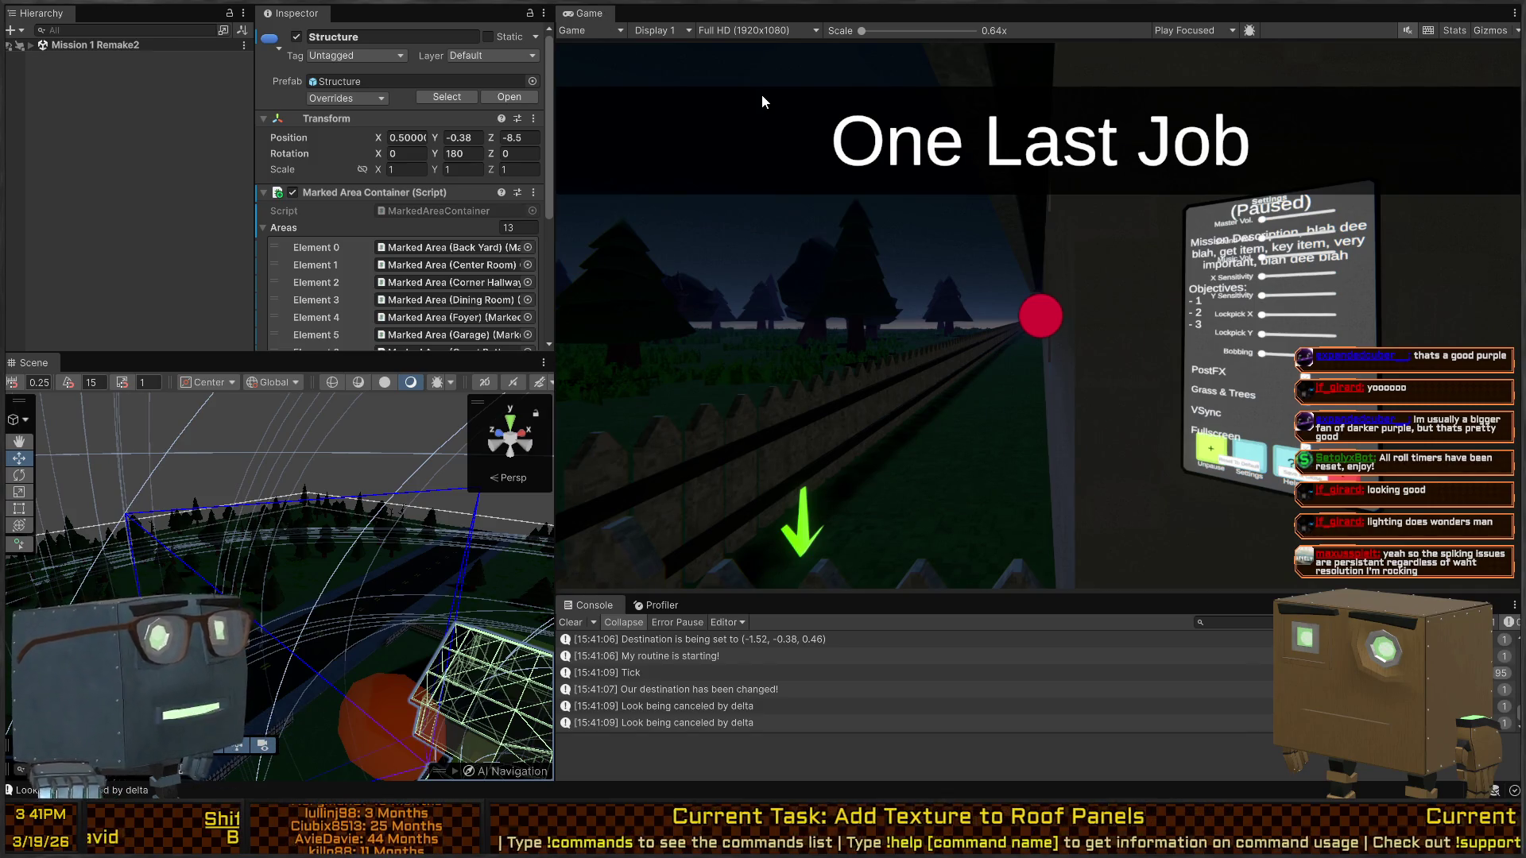
key("ctrl+p")
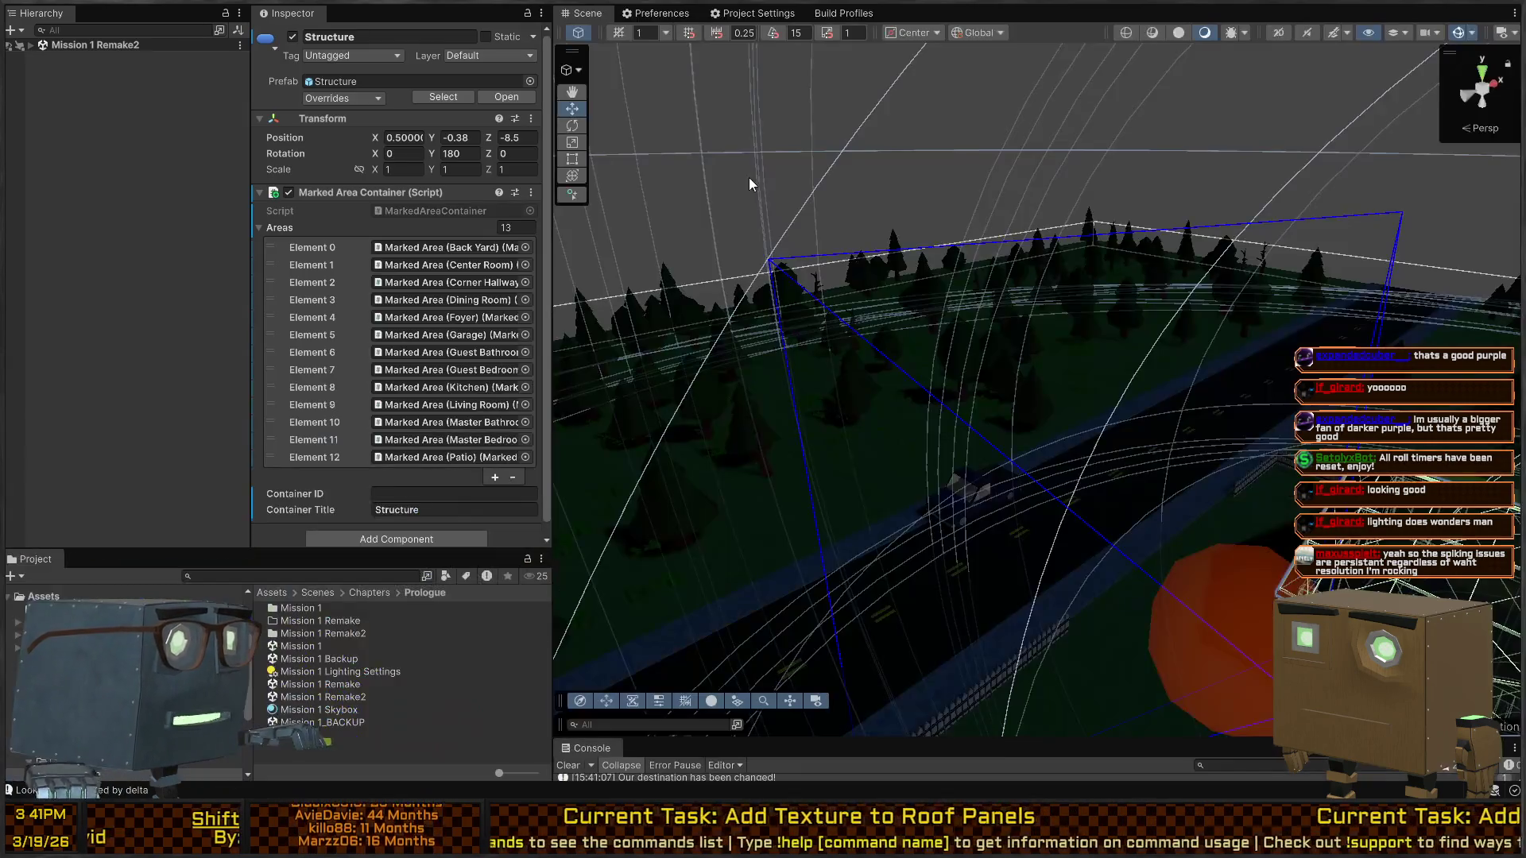
mouse_move(748, 178)
left_mouse_down()
mouse_move(1015, 274)
mouse_move(756, 60)
left_mouse_up()
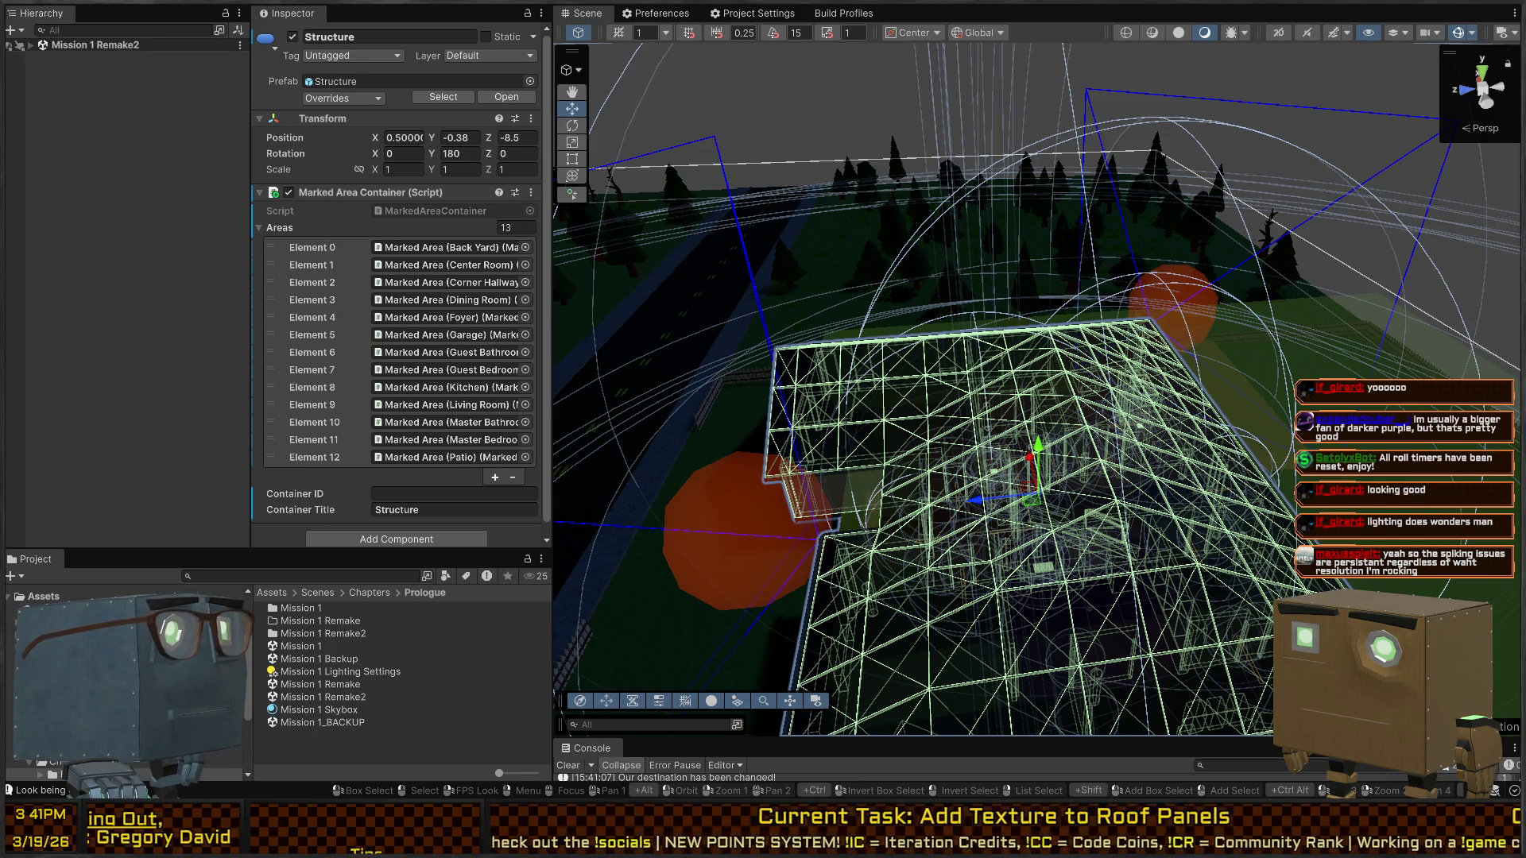
mouse_move(994, 358)
left_mouse_down()
mouse_move(822, 204)
mouse_move(1096, 100)
mouse_move(993, 32)
mouse_move(946, 83)
mouse_move(1051, 150)
left_mouse_up()
Give Interior_Pillar_Medium the Walls_Interior material, then select Structure and focus the Hierarchy search
left_click(1008, 167)
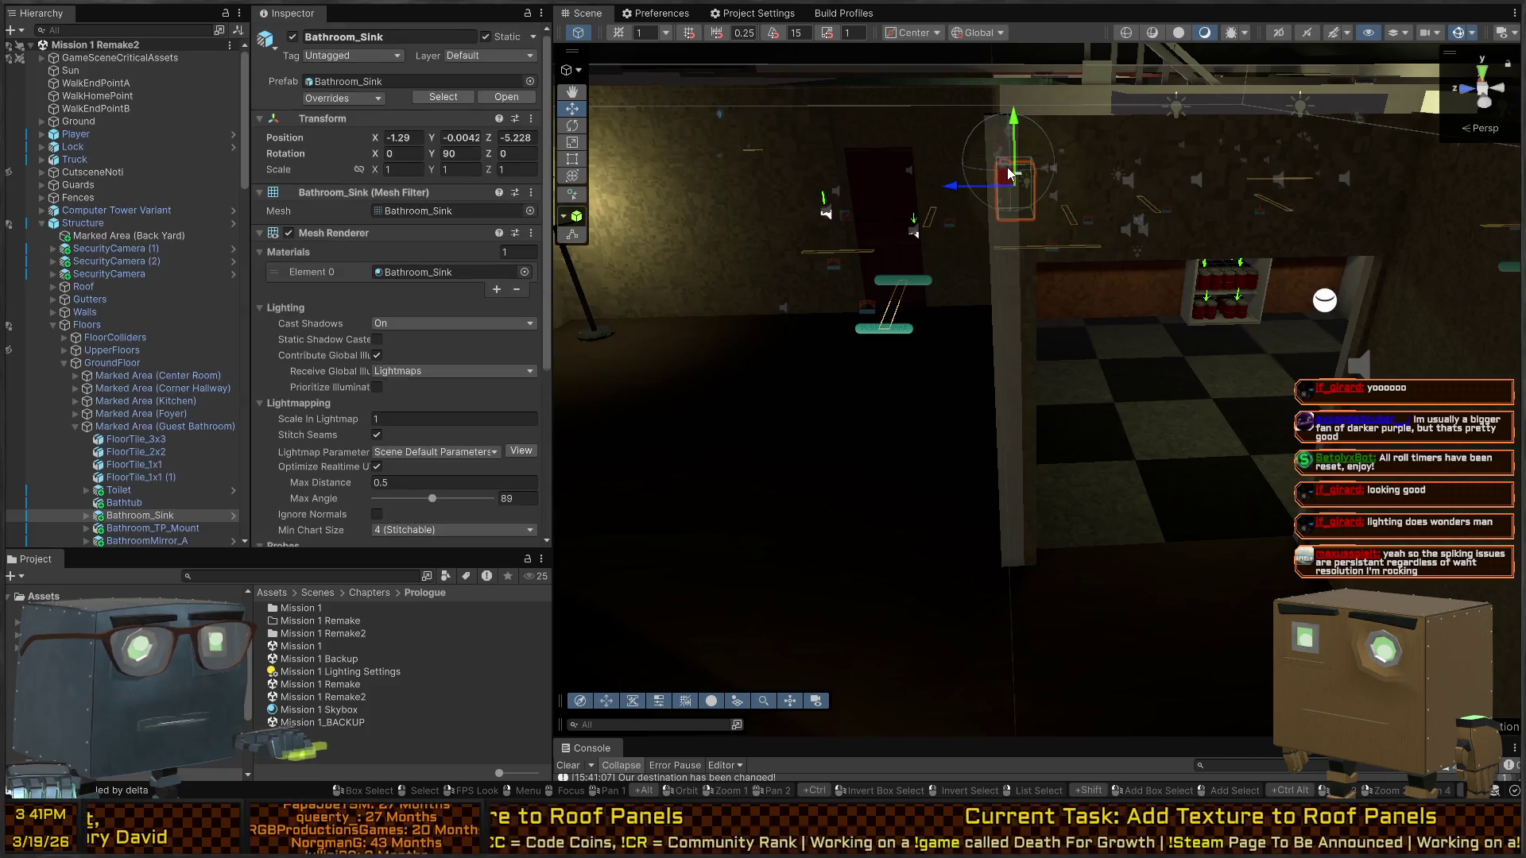
left_click(1011, 243)
left_click(1015, 321)
key("t")
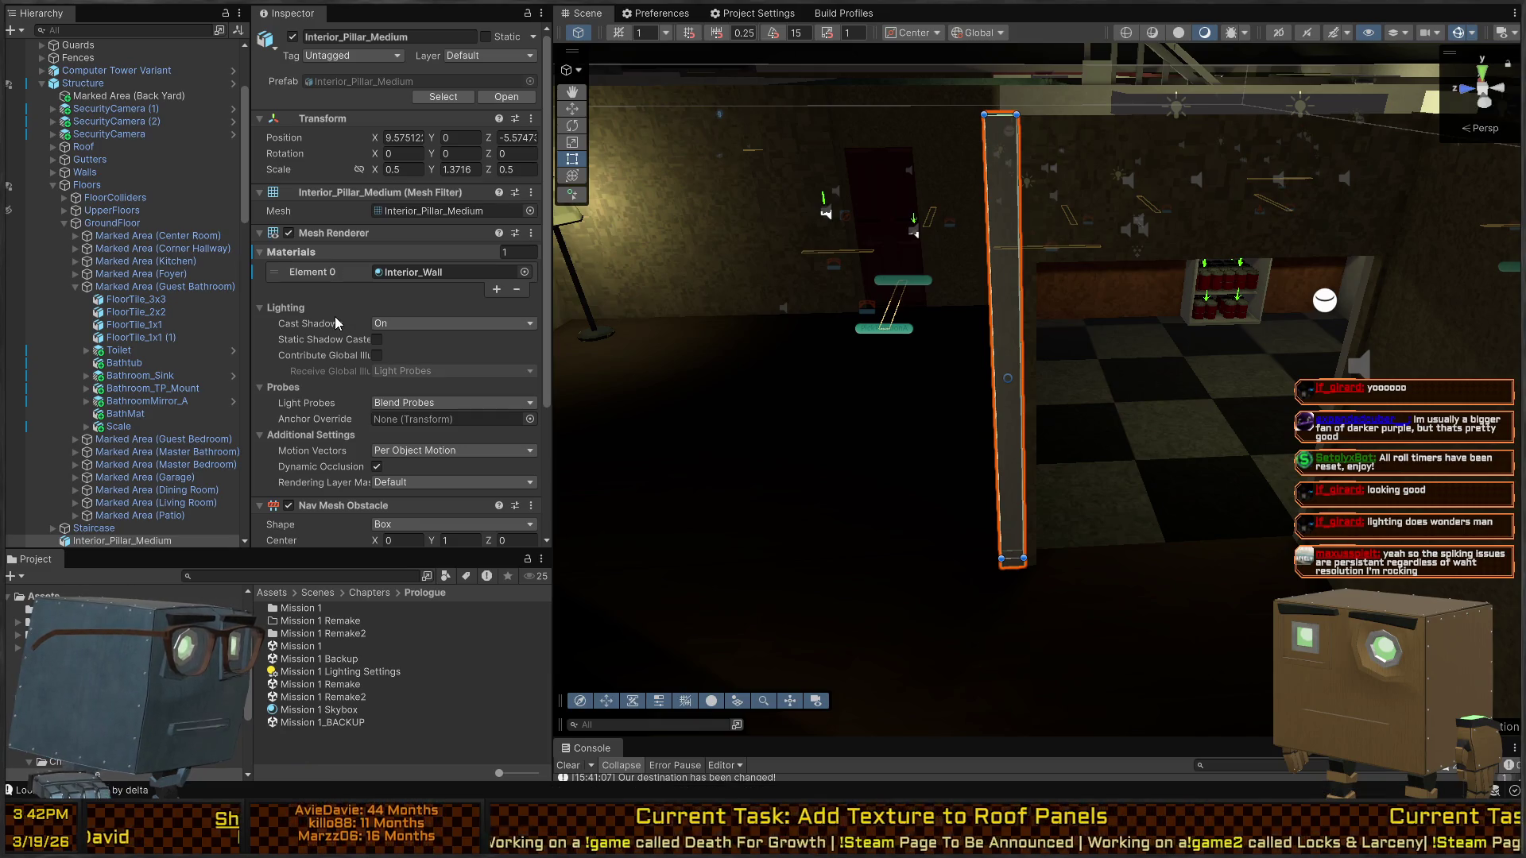
key("ctrl+v")
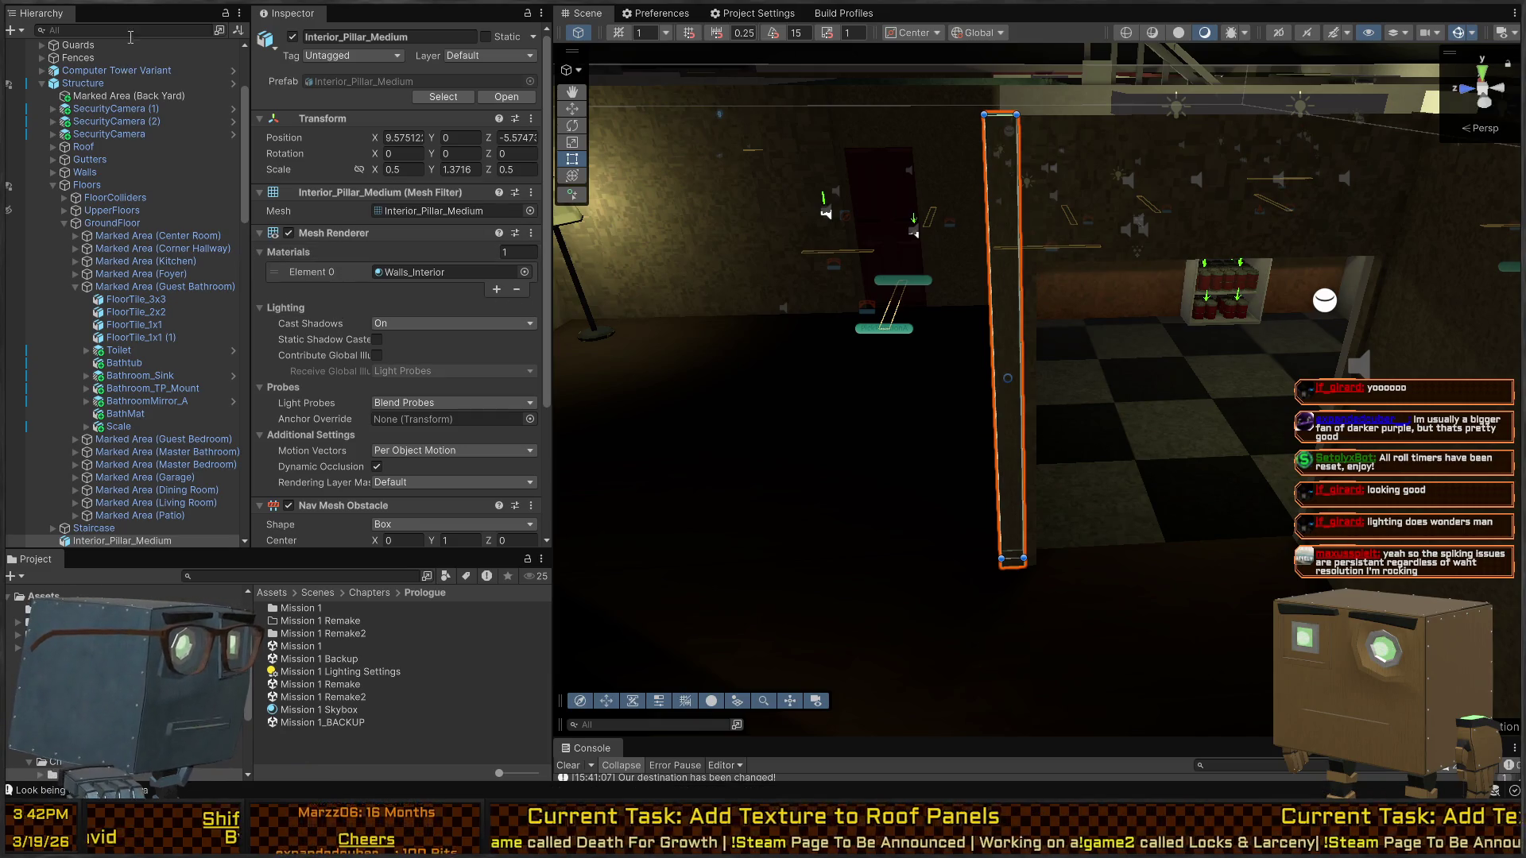
left_click(73, 83)
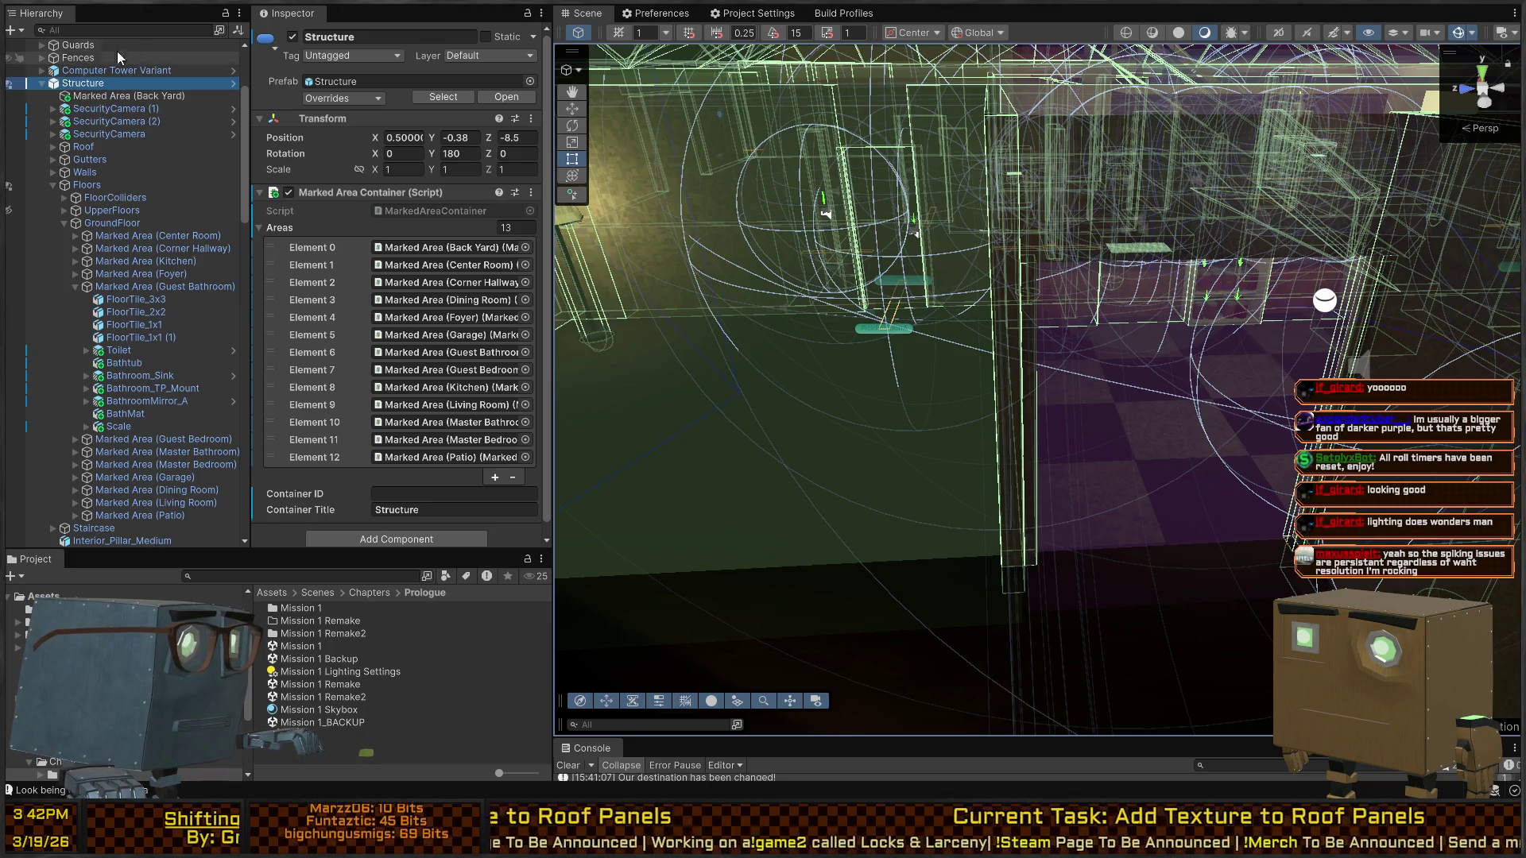
left_click(117, 29)
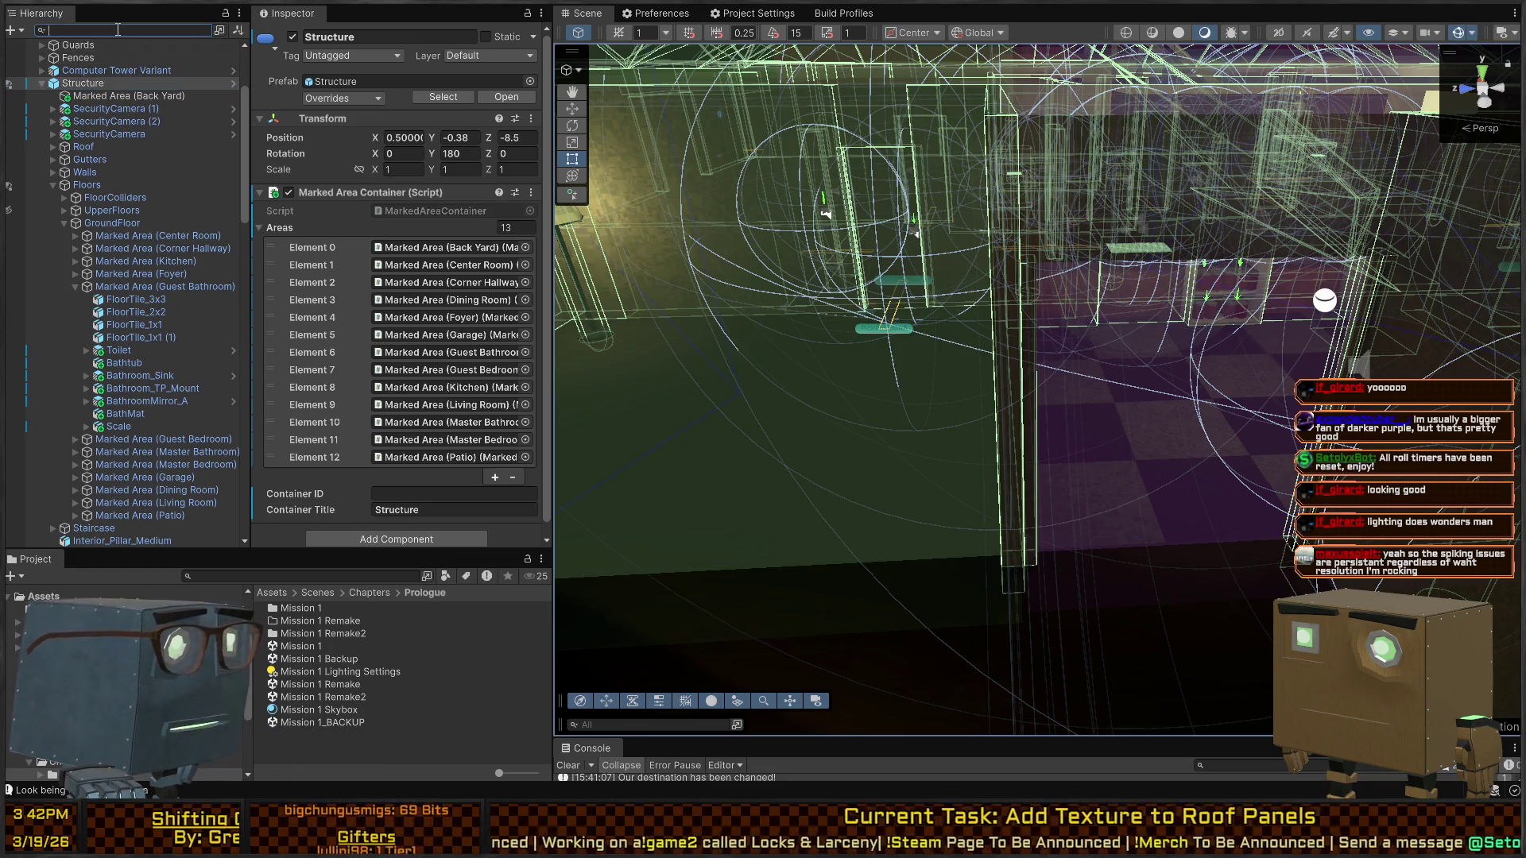
Filter the Hierarchy with t=MeshRenderer to list objects having a Mesh Renderer
type("t=M")
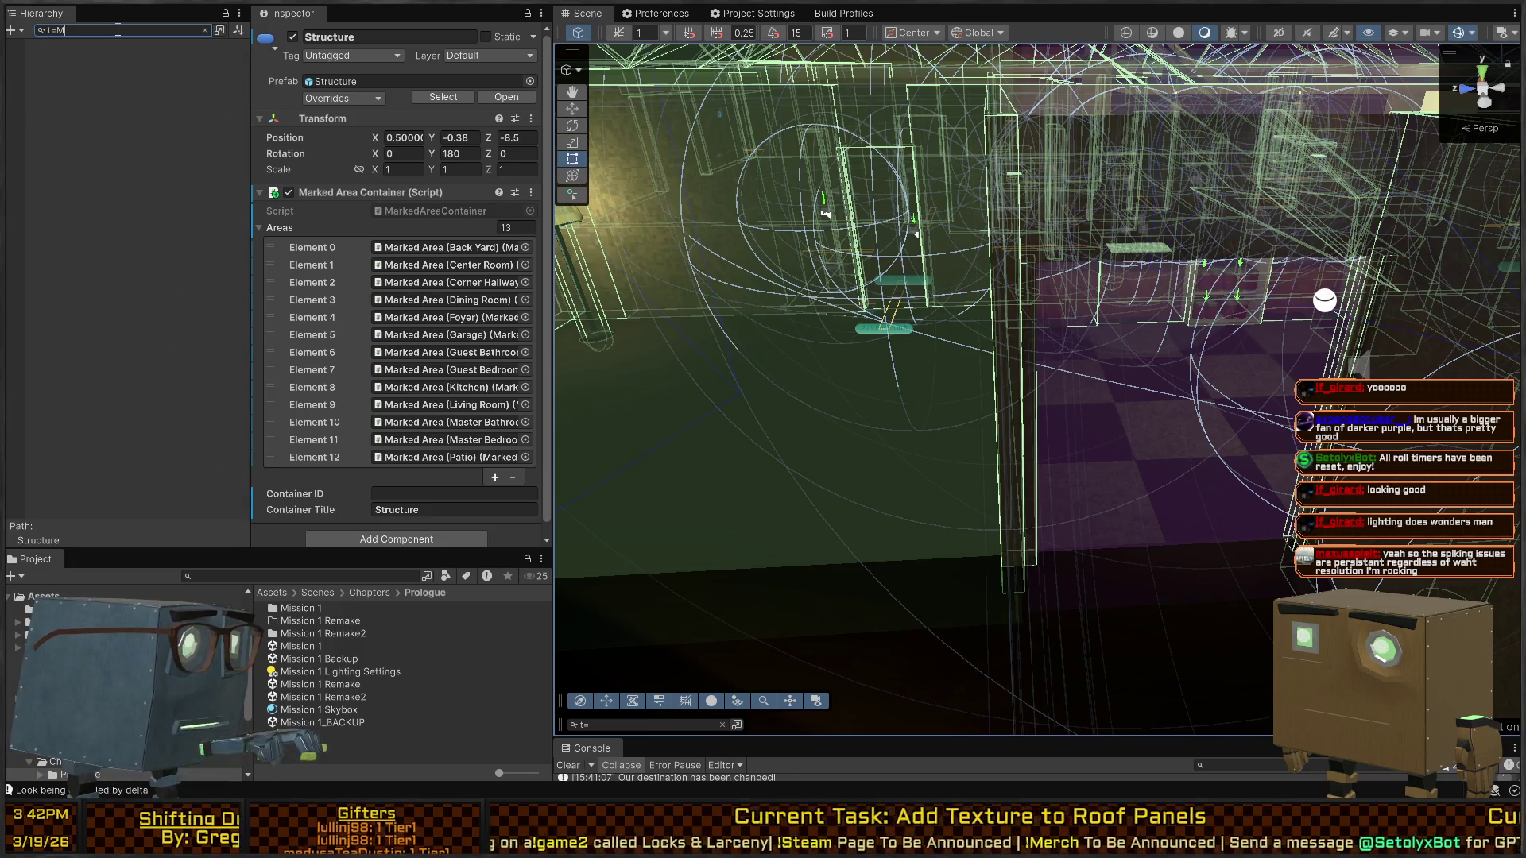
type("eshRenderer")
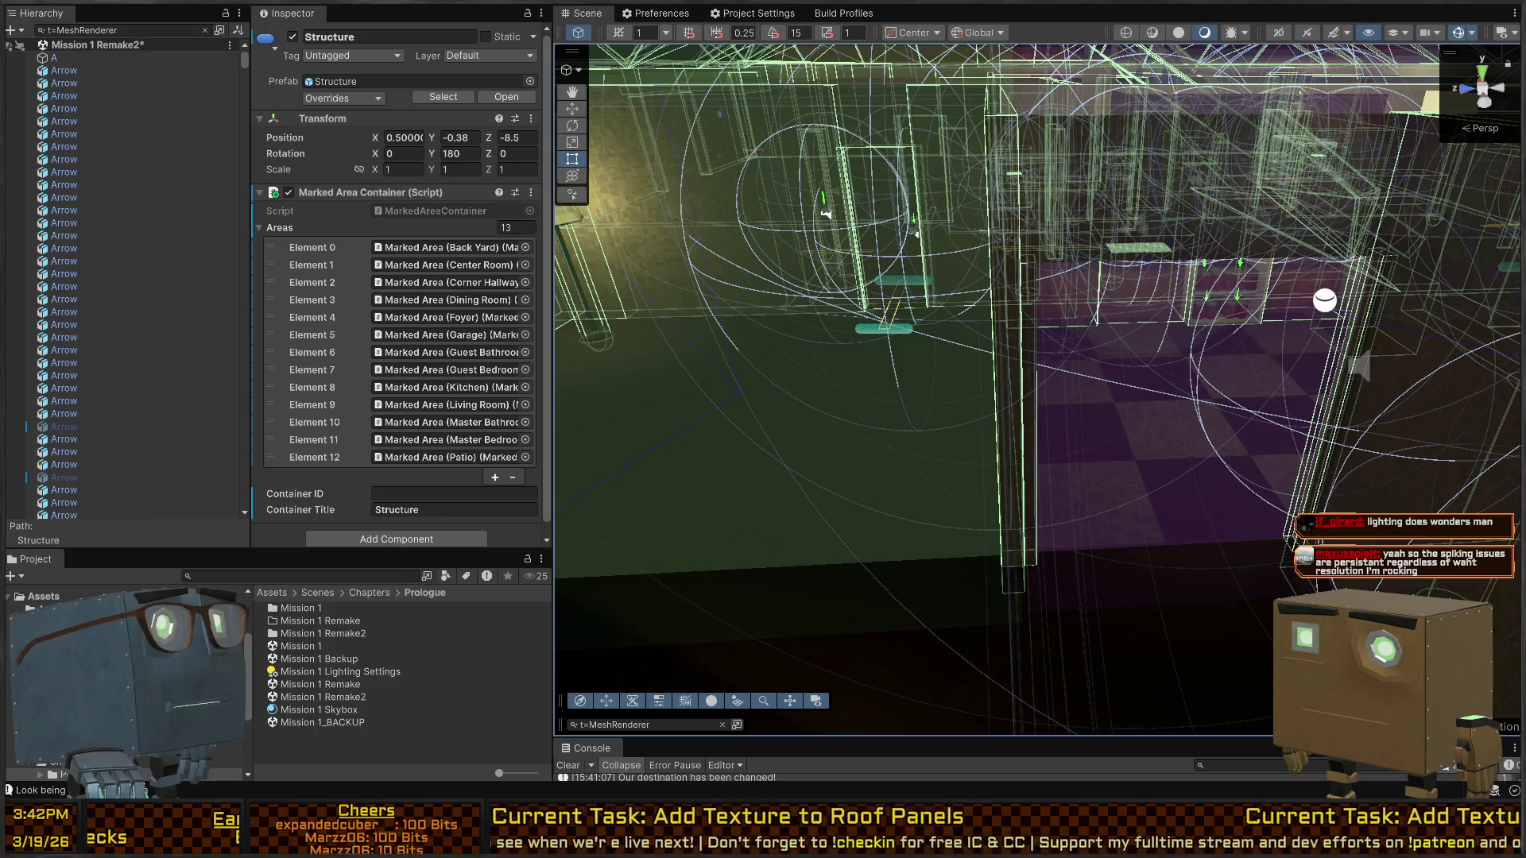
Open the Mesh Renderer results in the Search window, enlarge it, and clear the Hierarchy and query filters
left_click(736, 725)
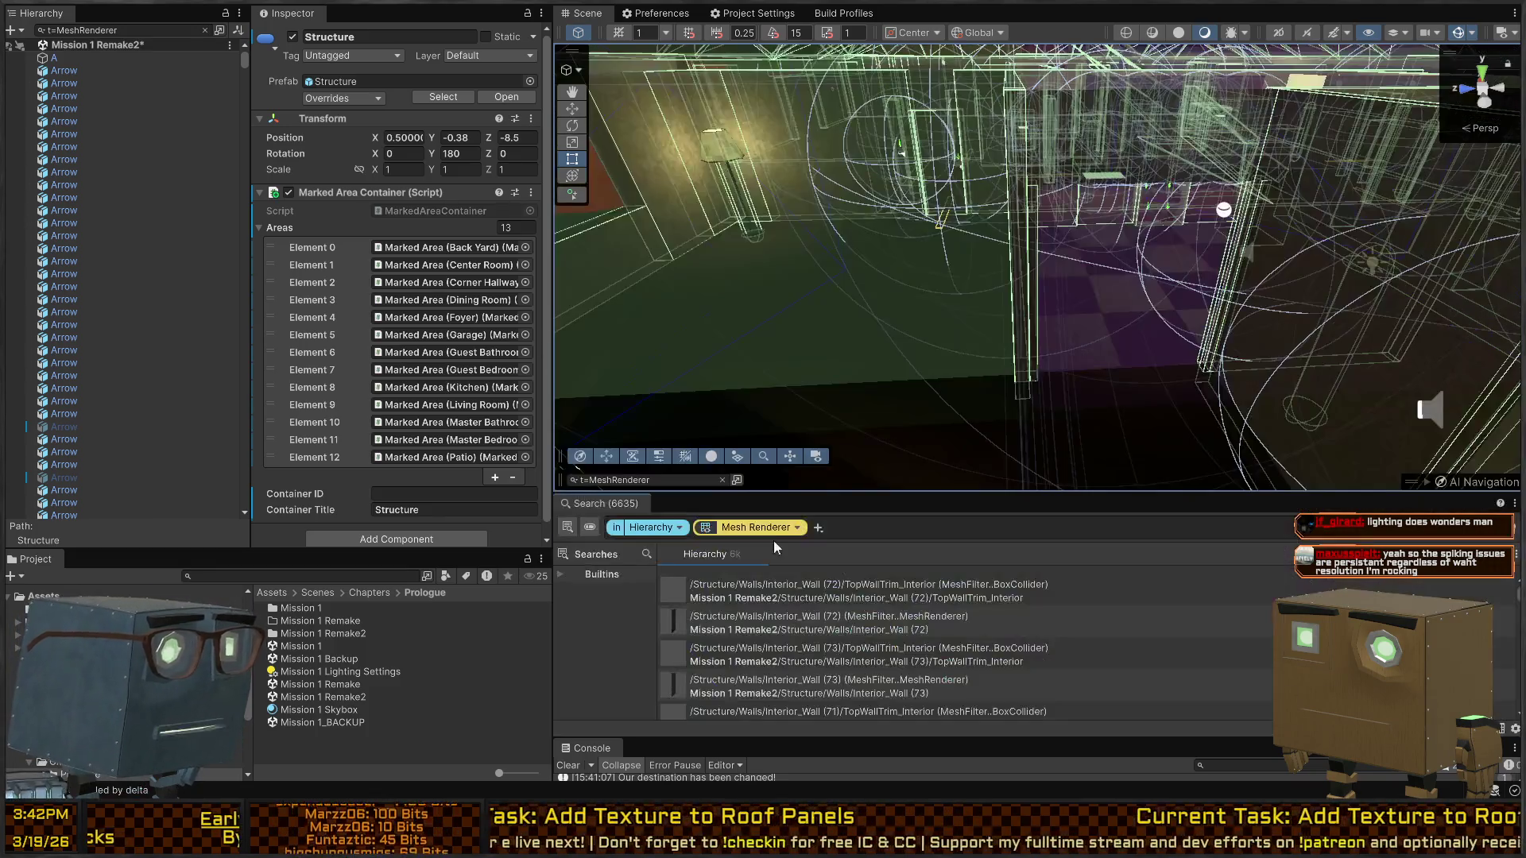
left_click_drag(896, 492, 899, 337)
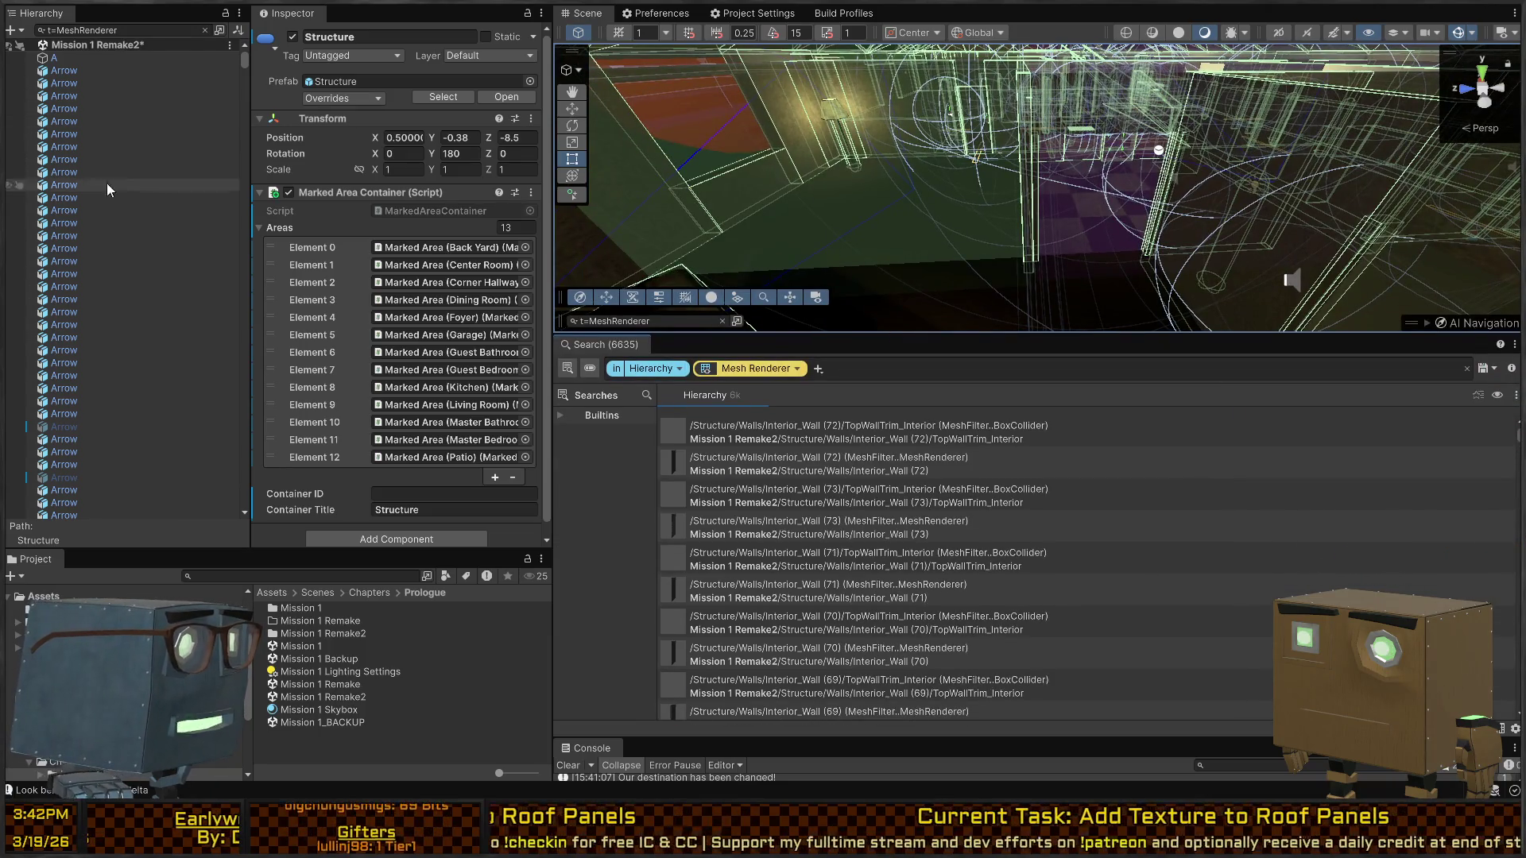
left_click(204, 30)
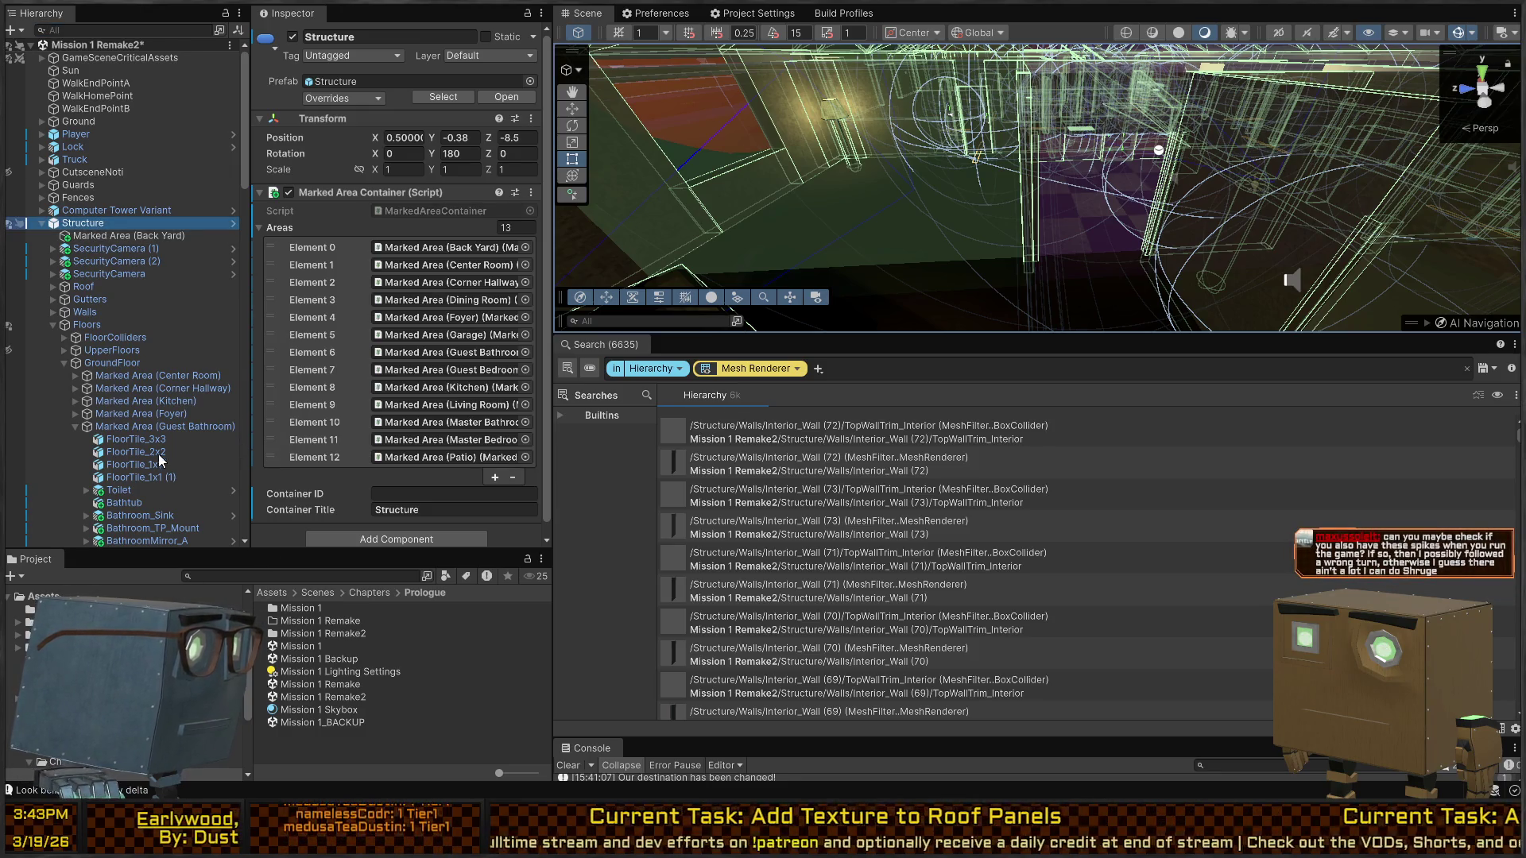
left_click(873, 376)
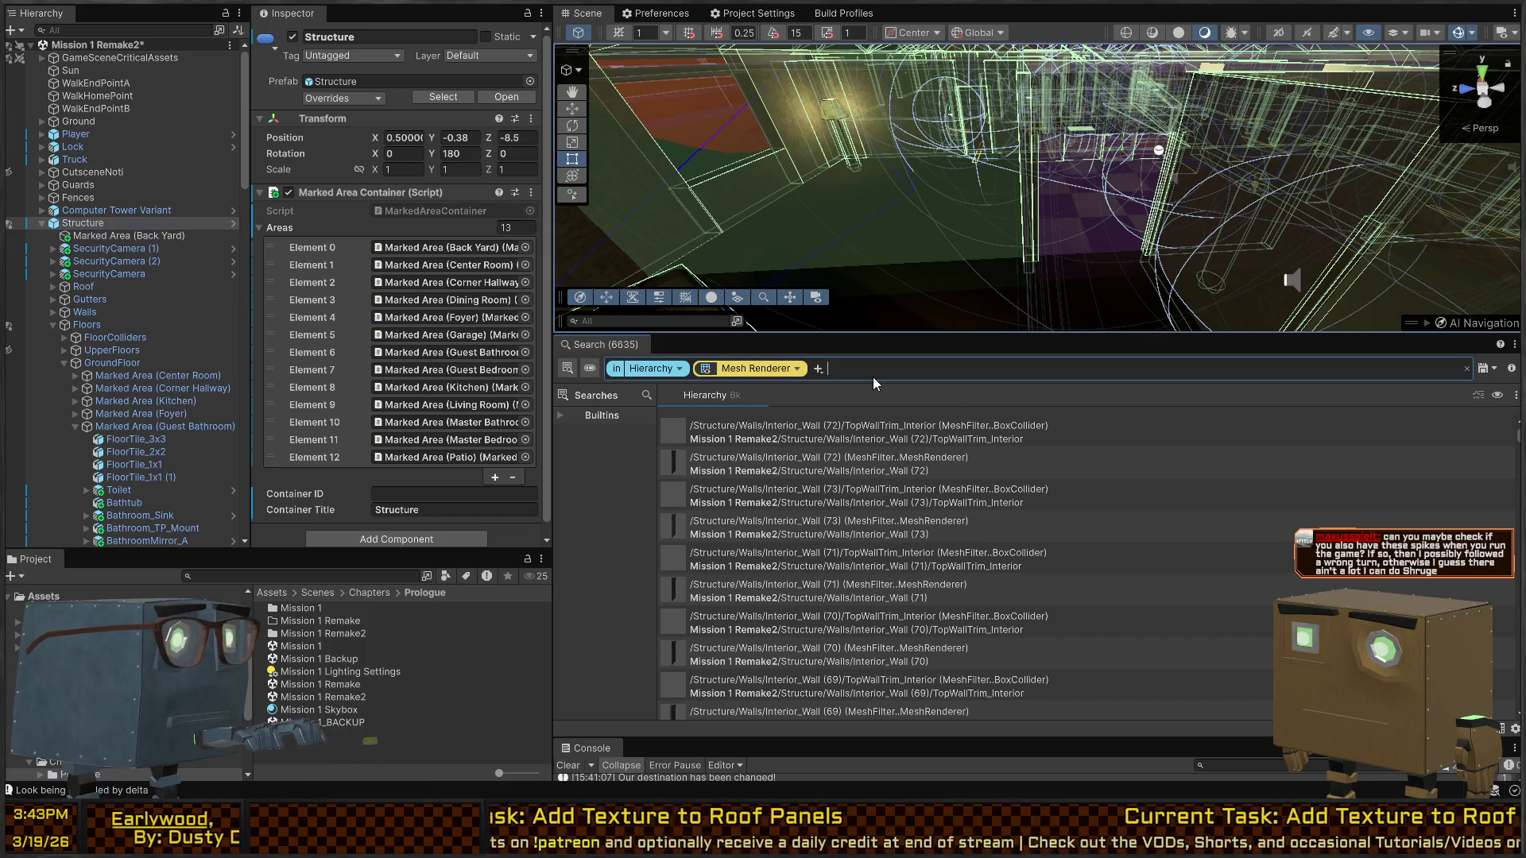
key("BackSpace")
key("BackSpace")
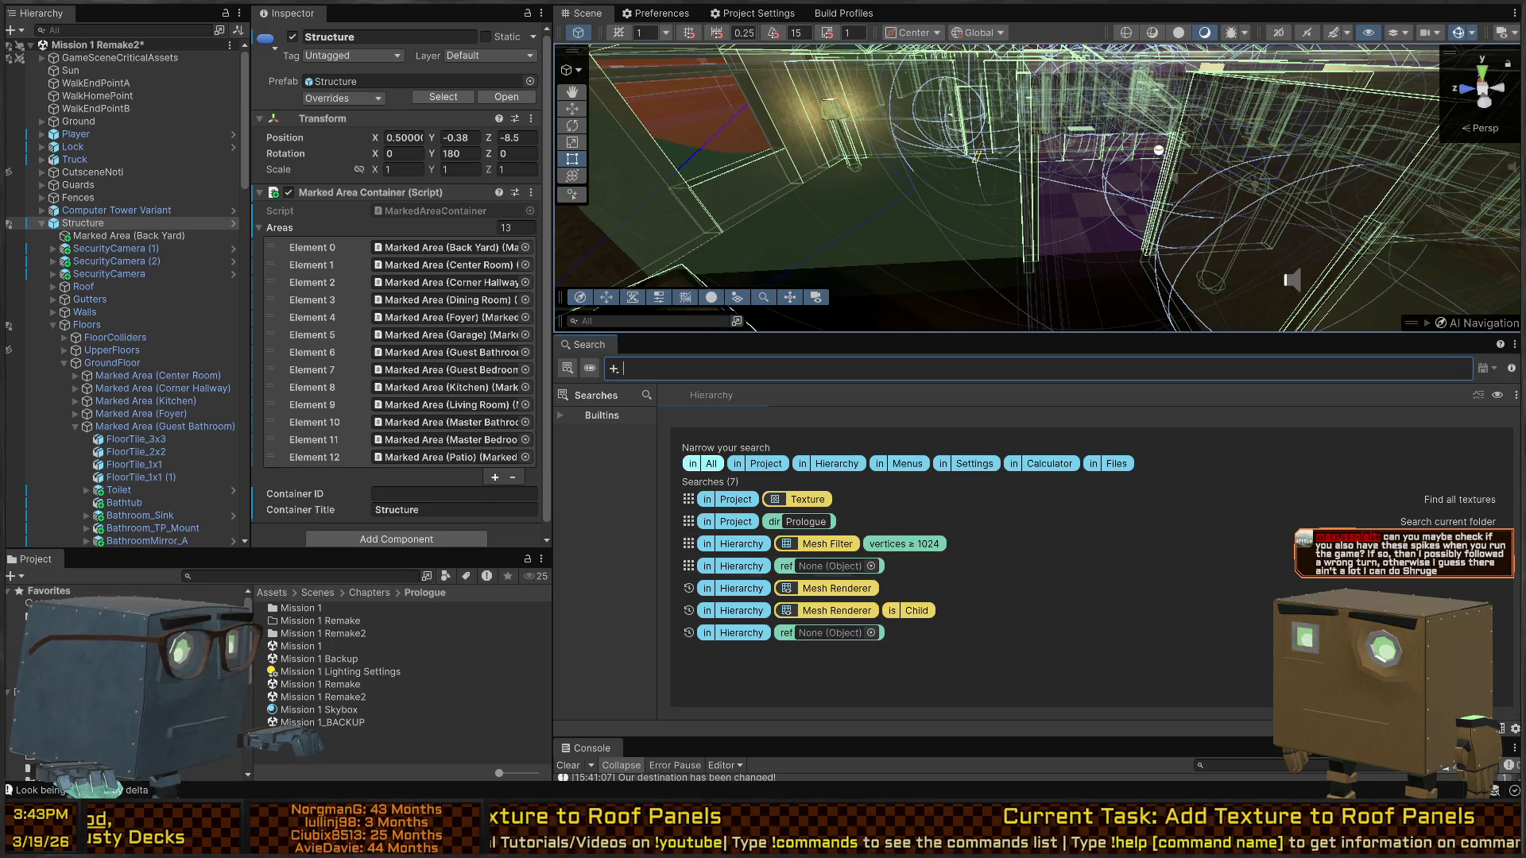
Show the top-level Assets folders, add then discard an is:child search filter, and close Search
left_click(271, 592)
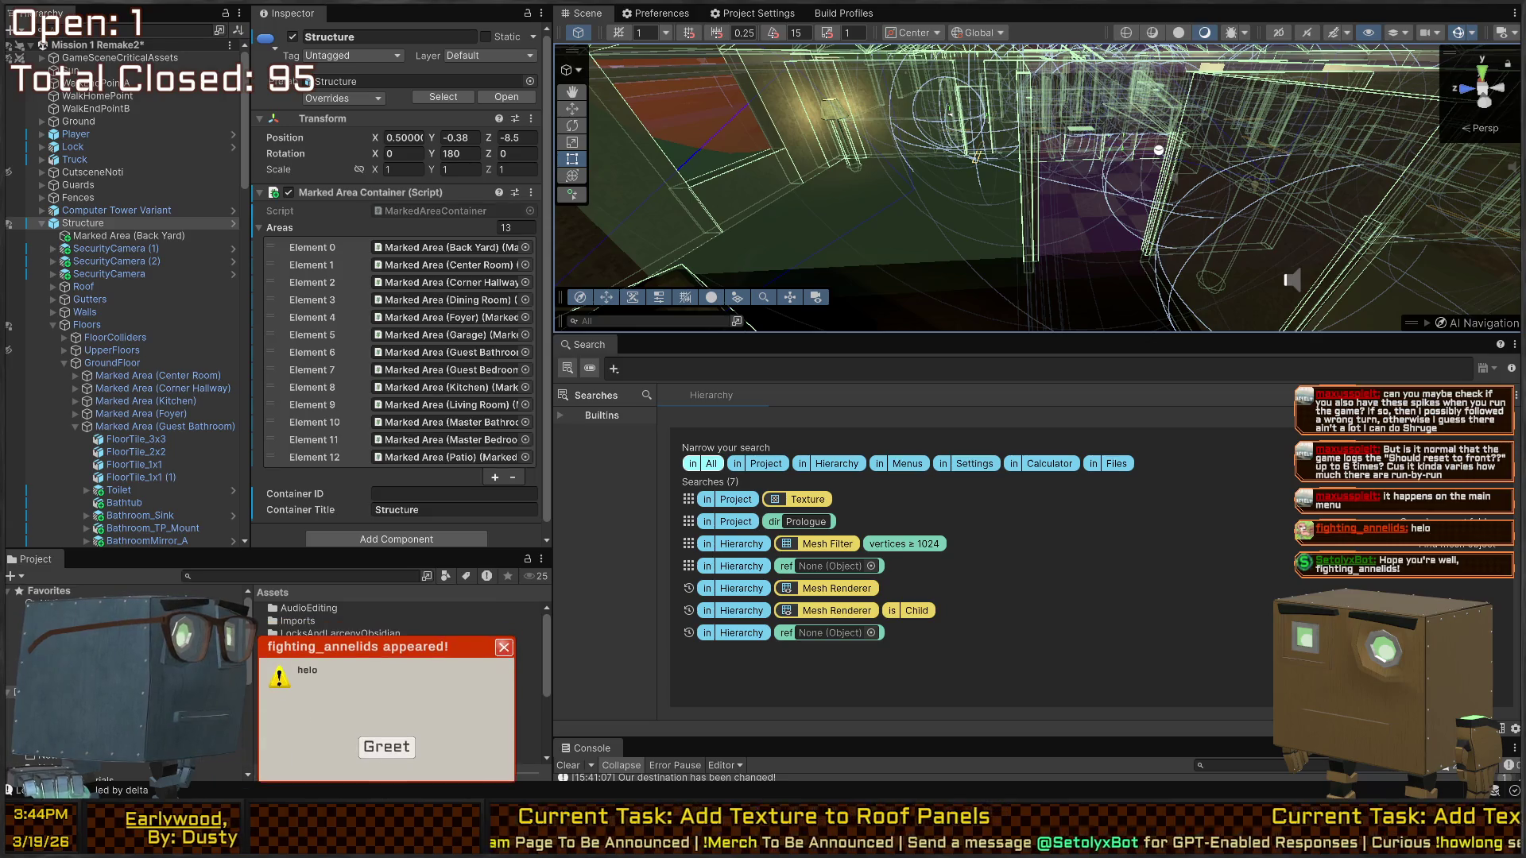
left_click(504, 647)
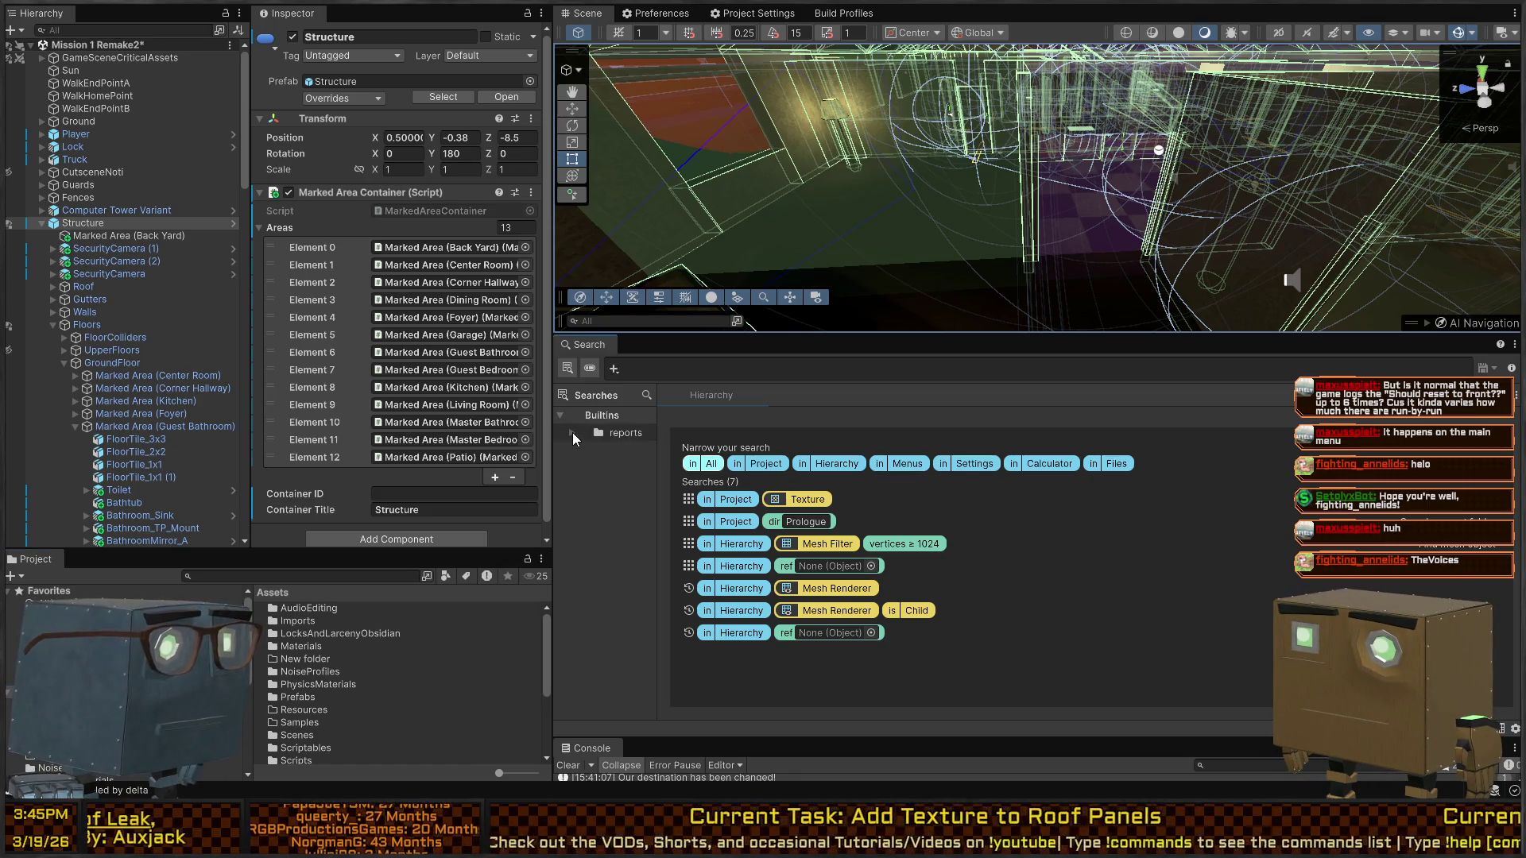
left_click(721, 362)
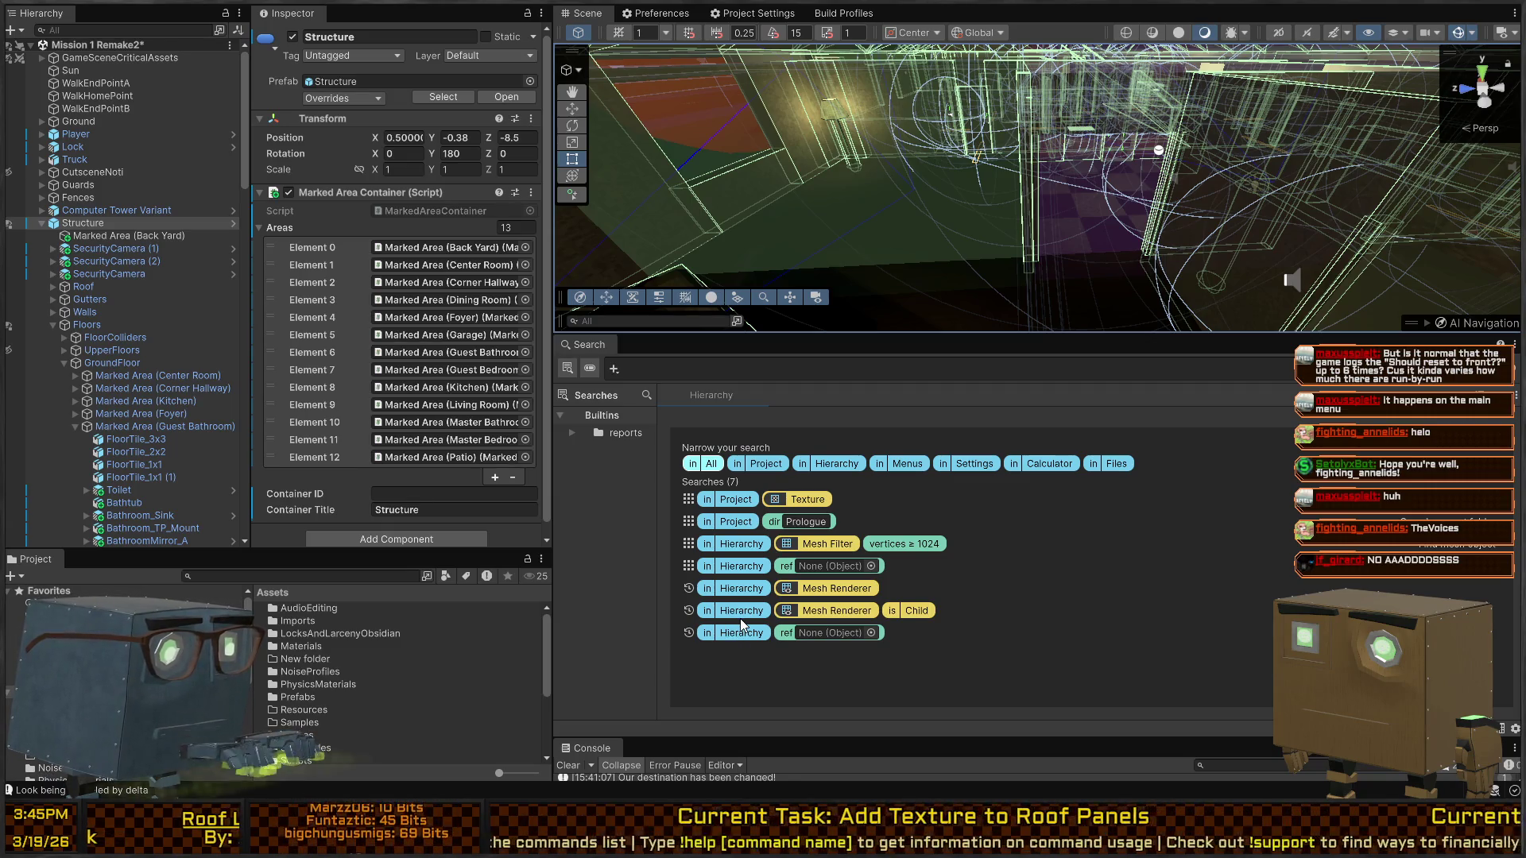
type("is:child")
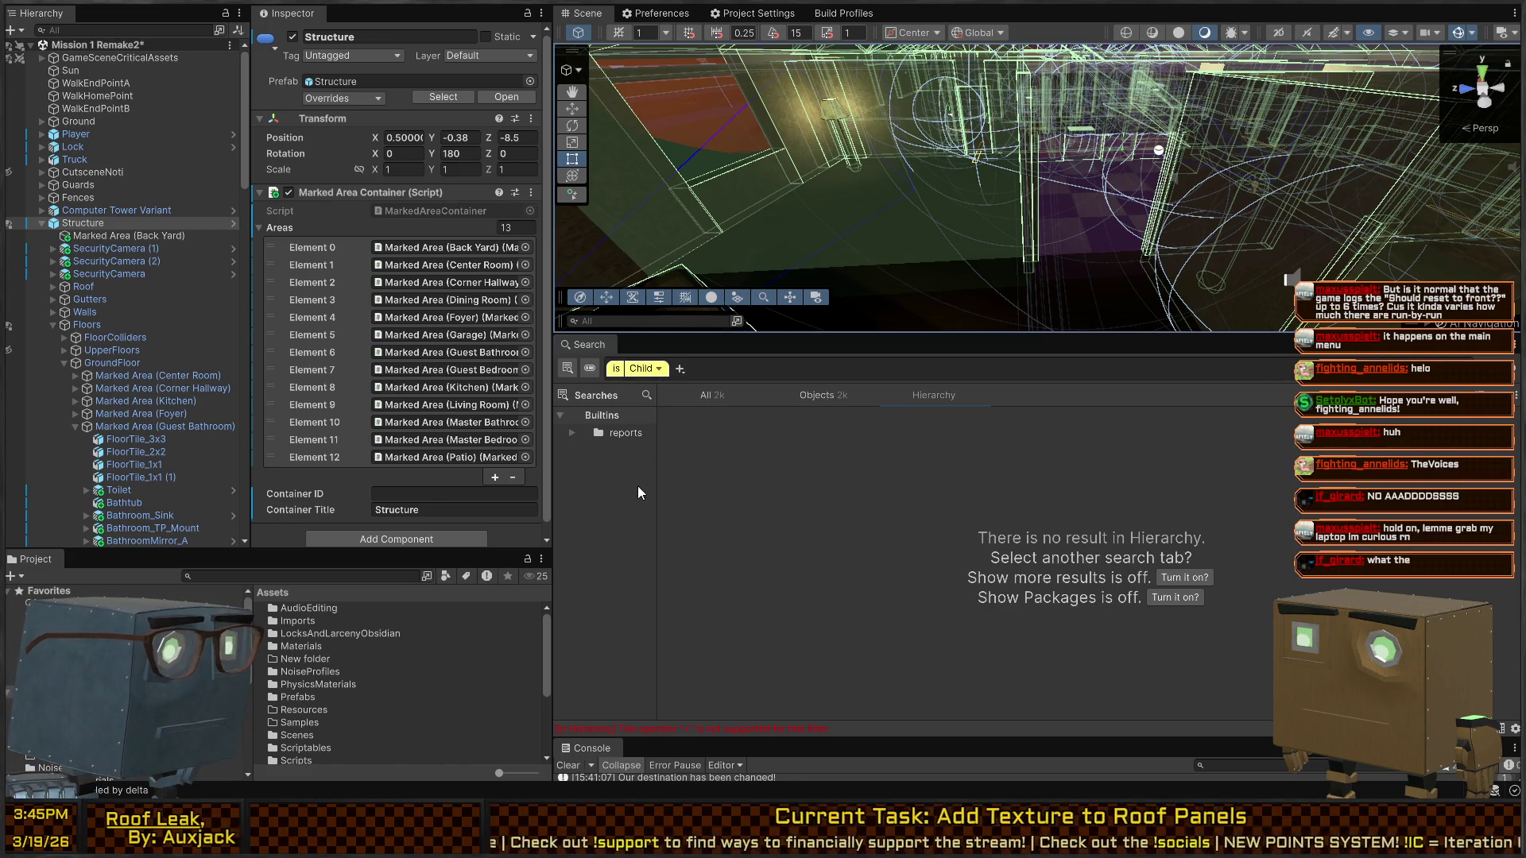
left_click(637, 430)
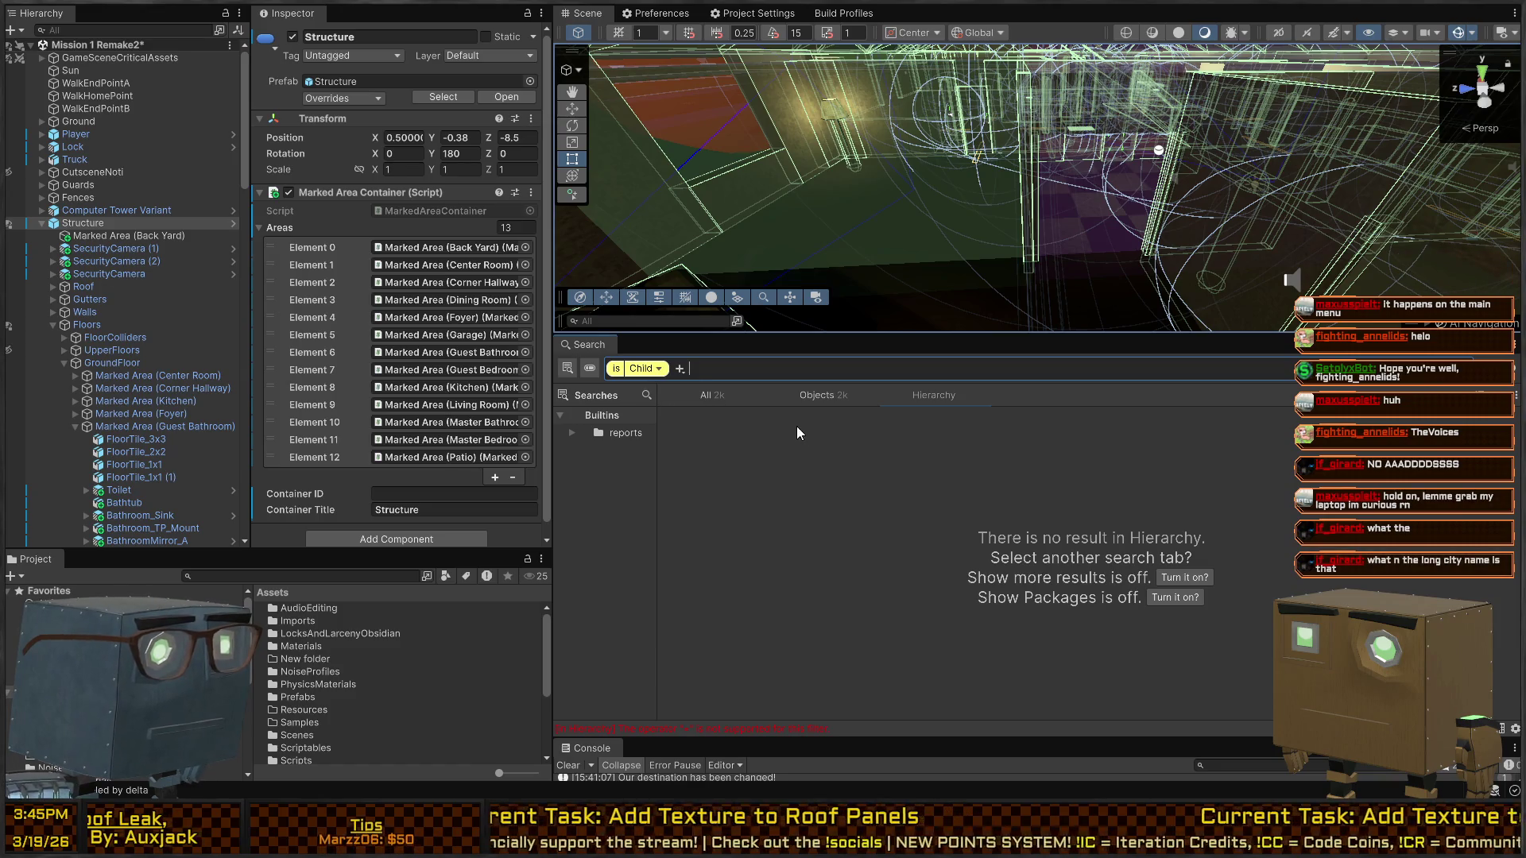
left_click(639, 370)
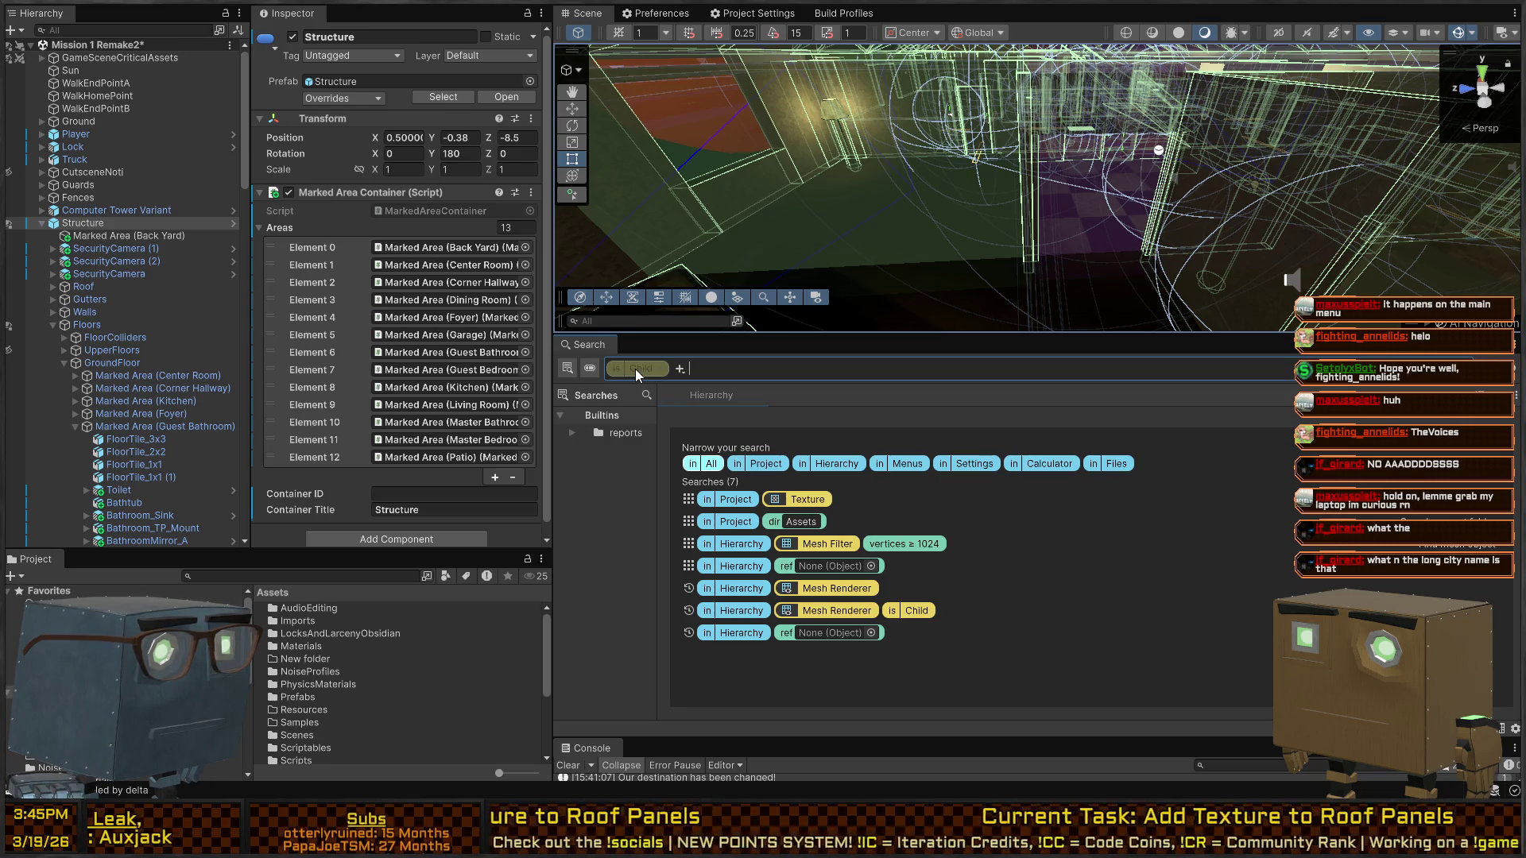
key("BackSpace")
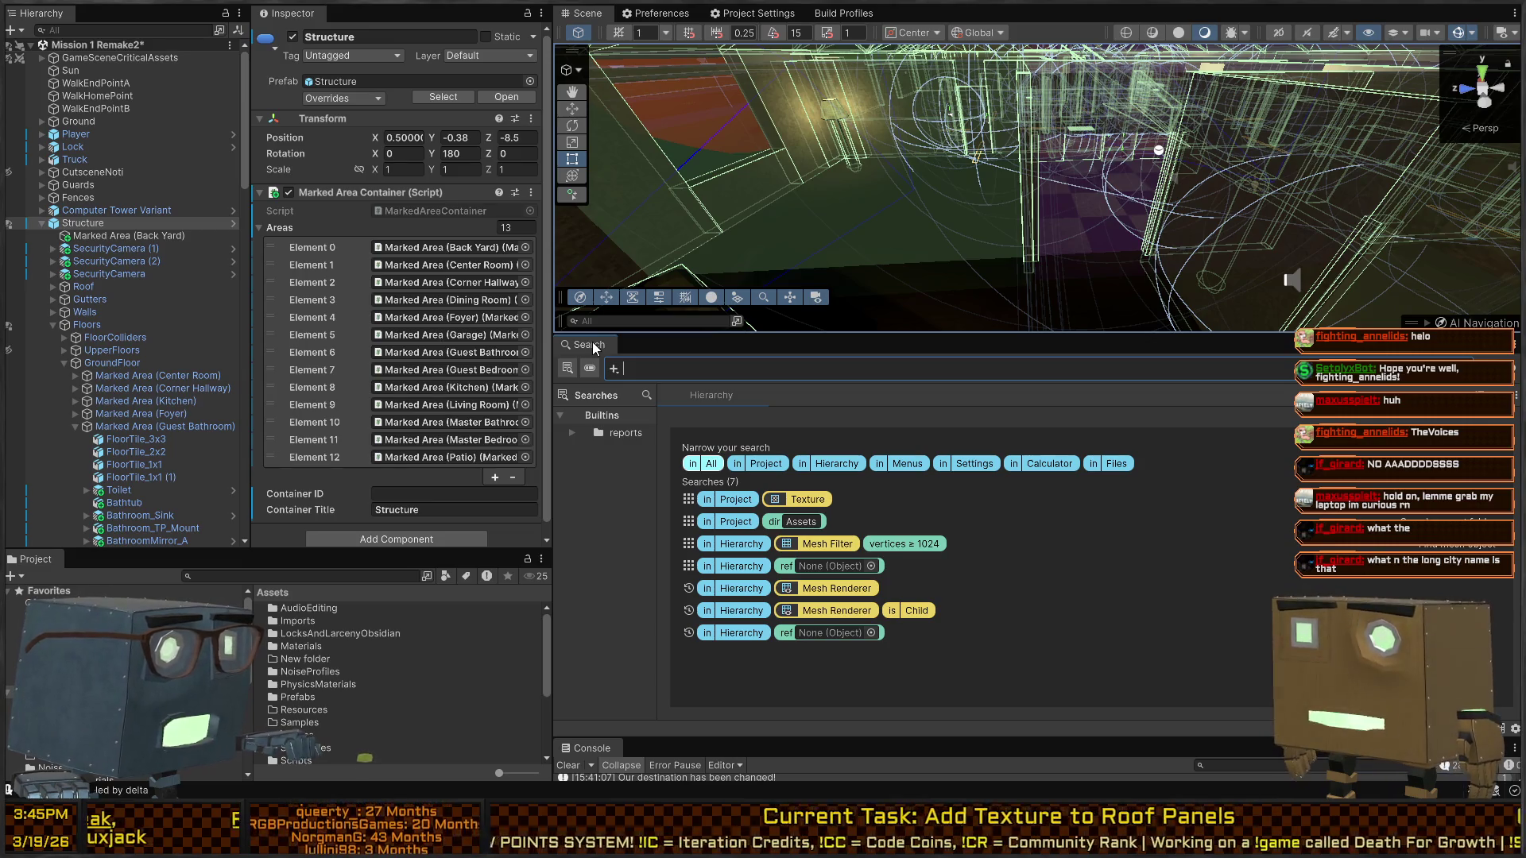
middle_click(592, 341)
Fly the Scene camera around the house, then frame the Structure object up close
mouse_move(875, 270)
left_mouse_down()
mouse_move(891, 210)
mouse_move(553, 180)
left_mouse_up()
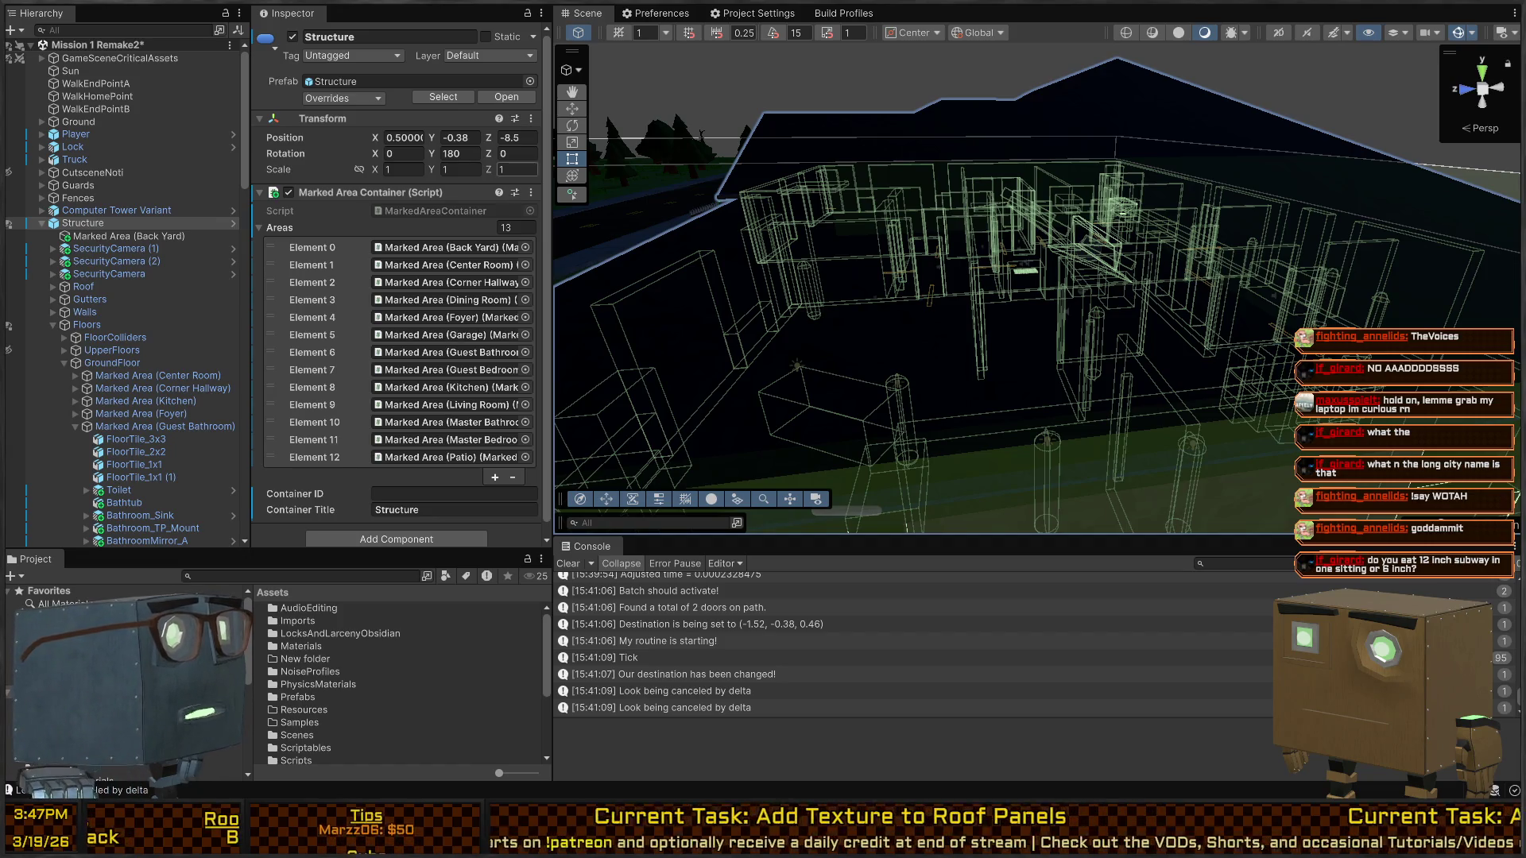
right_click(795, 244)
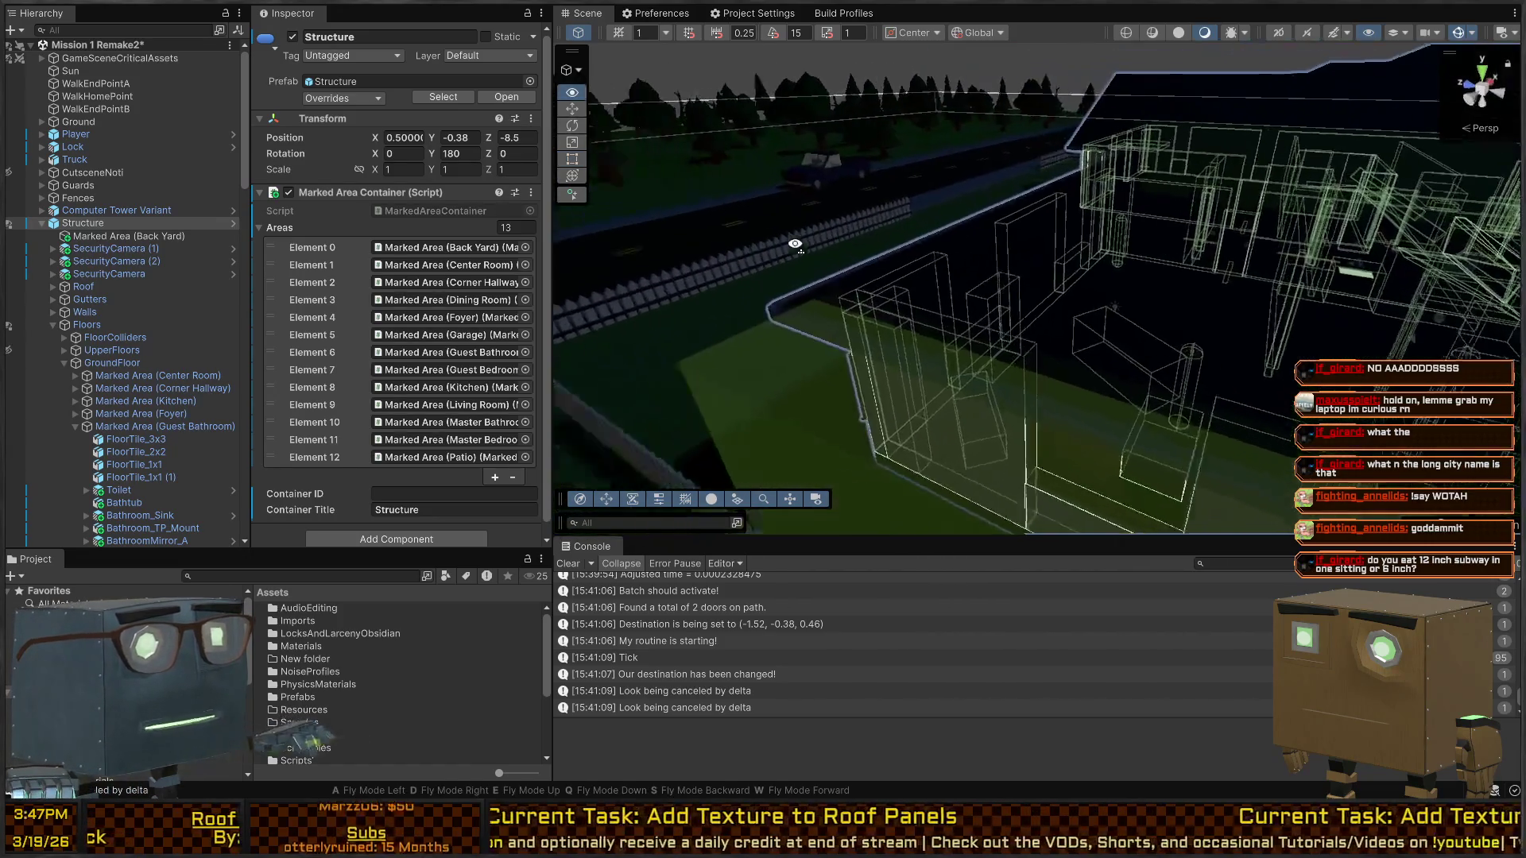
mouse_move(795, 244)
left_mouse_down()
mouse_move(1174, 251)
mouse_move(1287, 217)
mouse_move(1273, 189)
mouse_move(1085, 184)
left_mouse_up()
mouse_move(1026, 182)
left_mouse_down()
mouse_move(1005, 250)
mouse_move(1014, 202)
left_mouse_up()
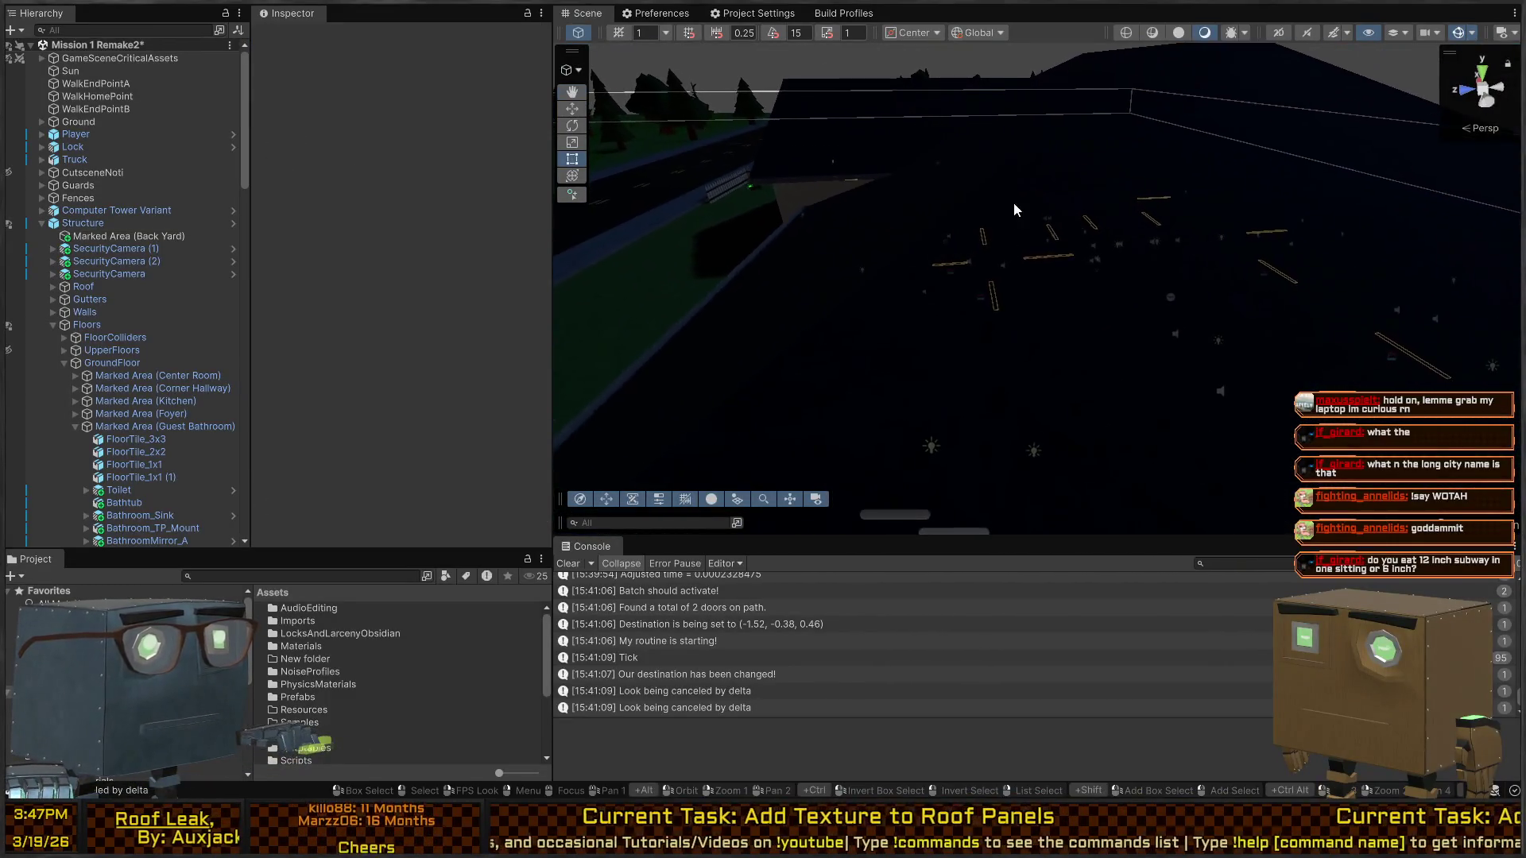
double_click(238, 223)
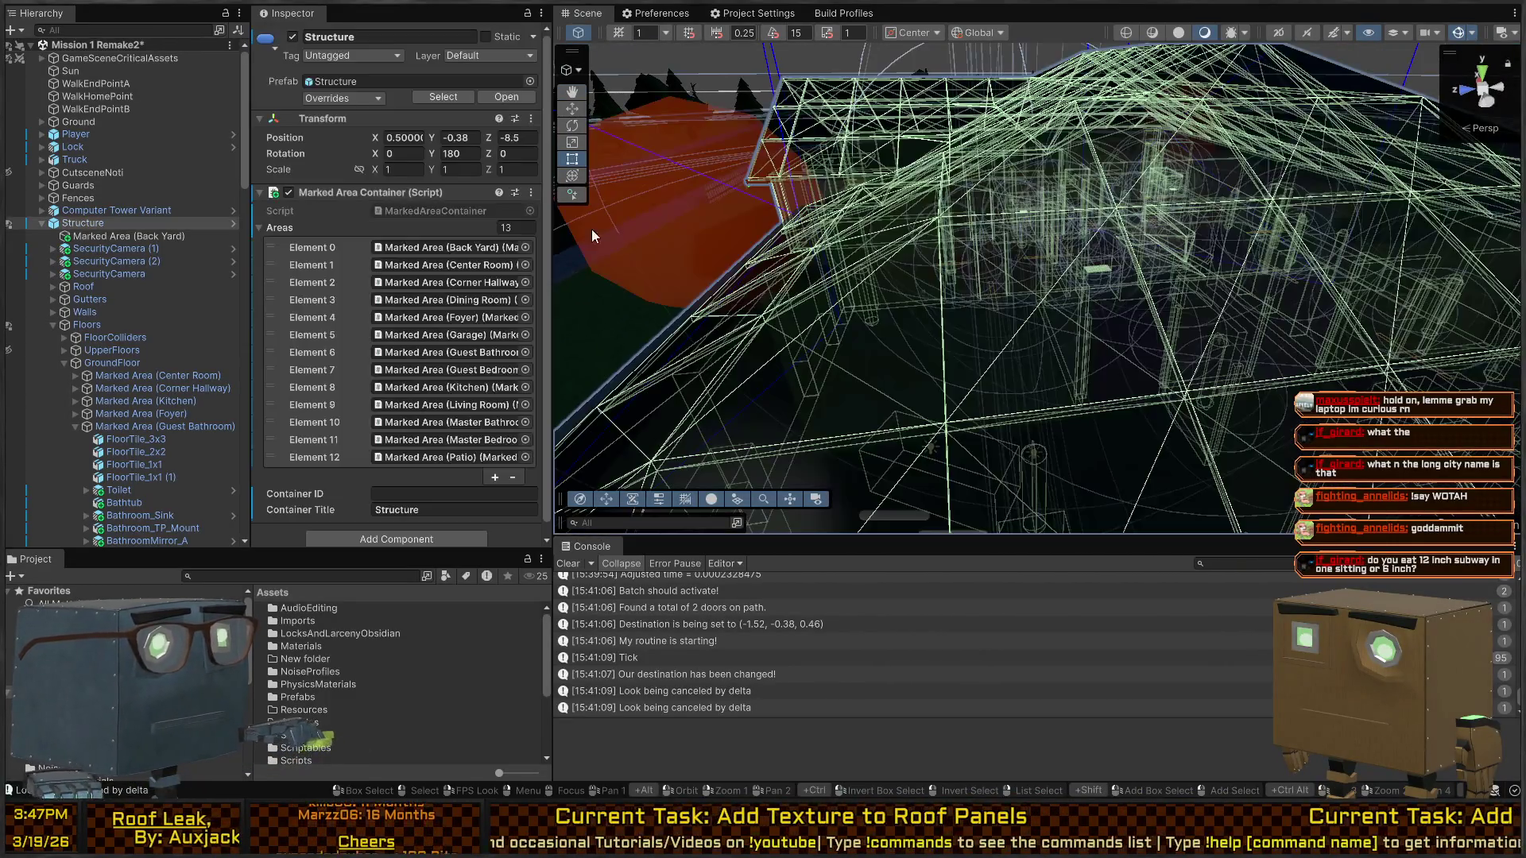
left_click(233, 226)
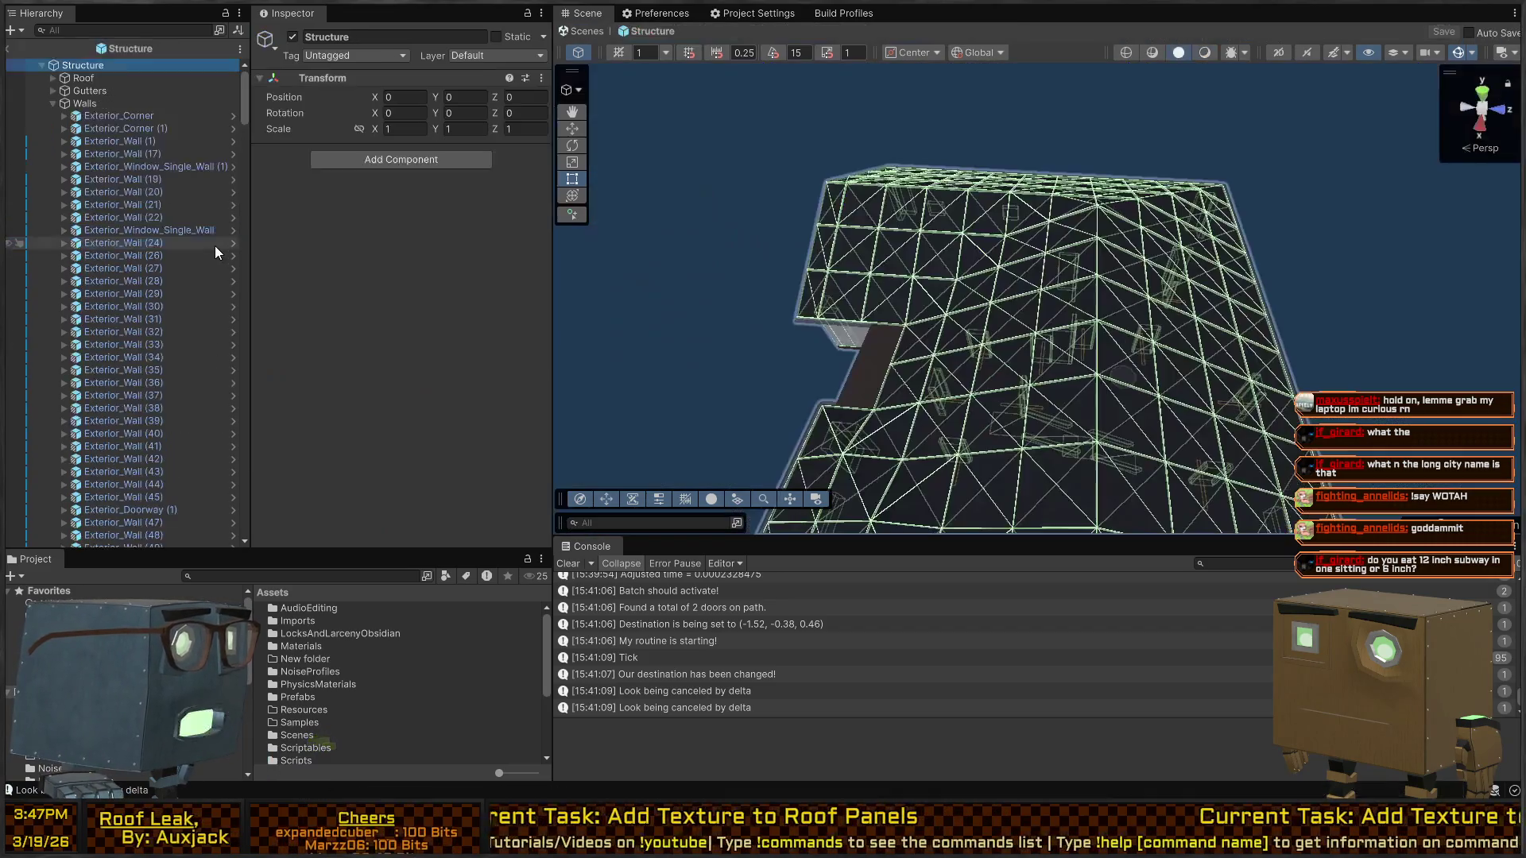
left_click(36, 54)
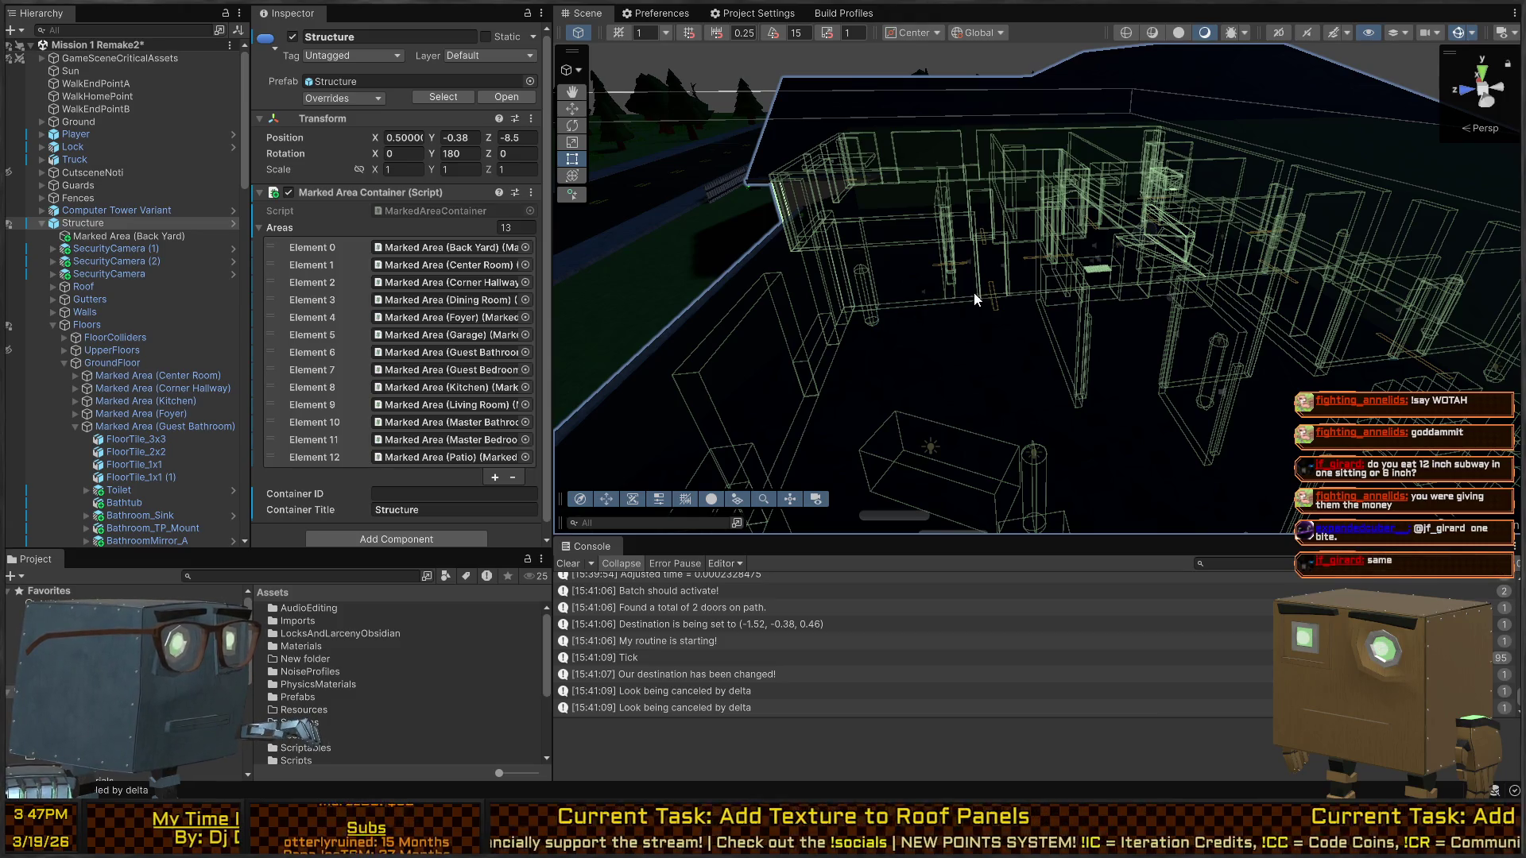
mouse_move(866, 287)
left_mouse_down()
mouse_move(1078, 285)
mouse_move(648, 371)
mouse_move(580, 415)
mouse_move(807, 341)
mouse_move(1507, 318)
mouse_move(1100, 341)
mouse_move(721, 282)
mouse_move(641, 159)
left_mouse_up()
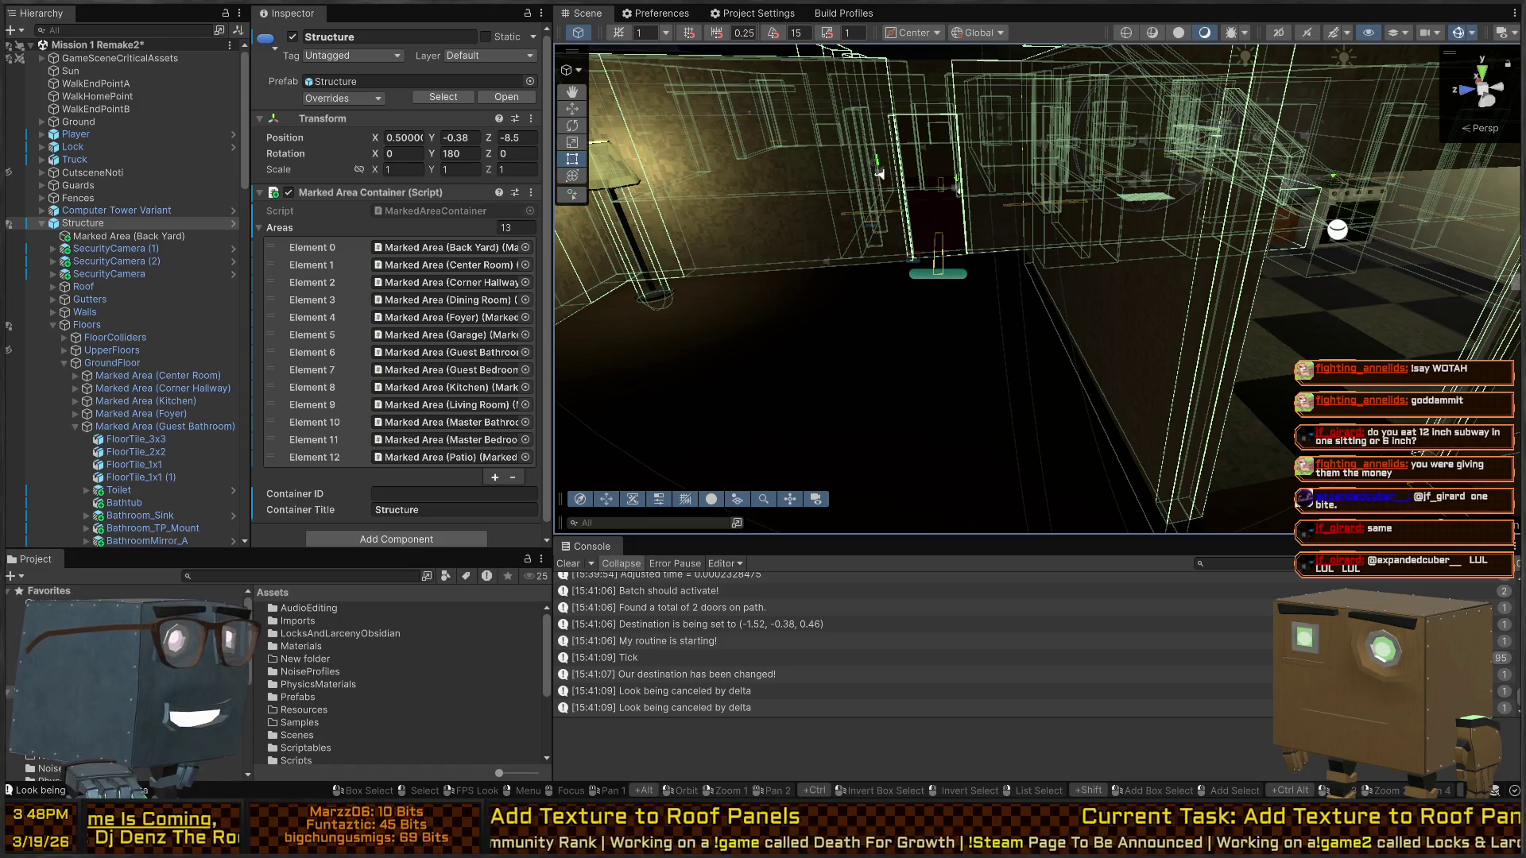
key("w")
mouse_move(879, 173)
left_mouse_down()
mouse_move(1245, 180)
mouse_move(605, 274)
left_mouse_up()
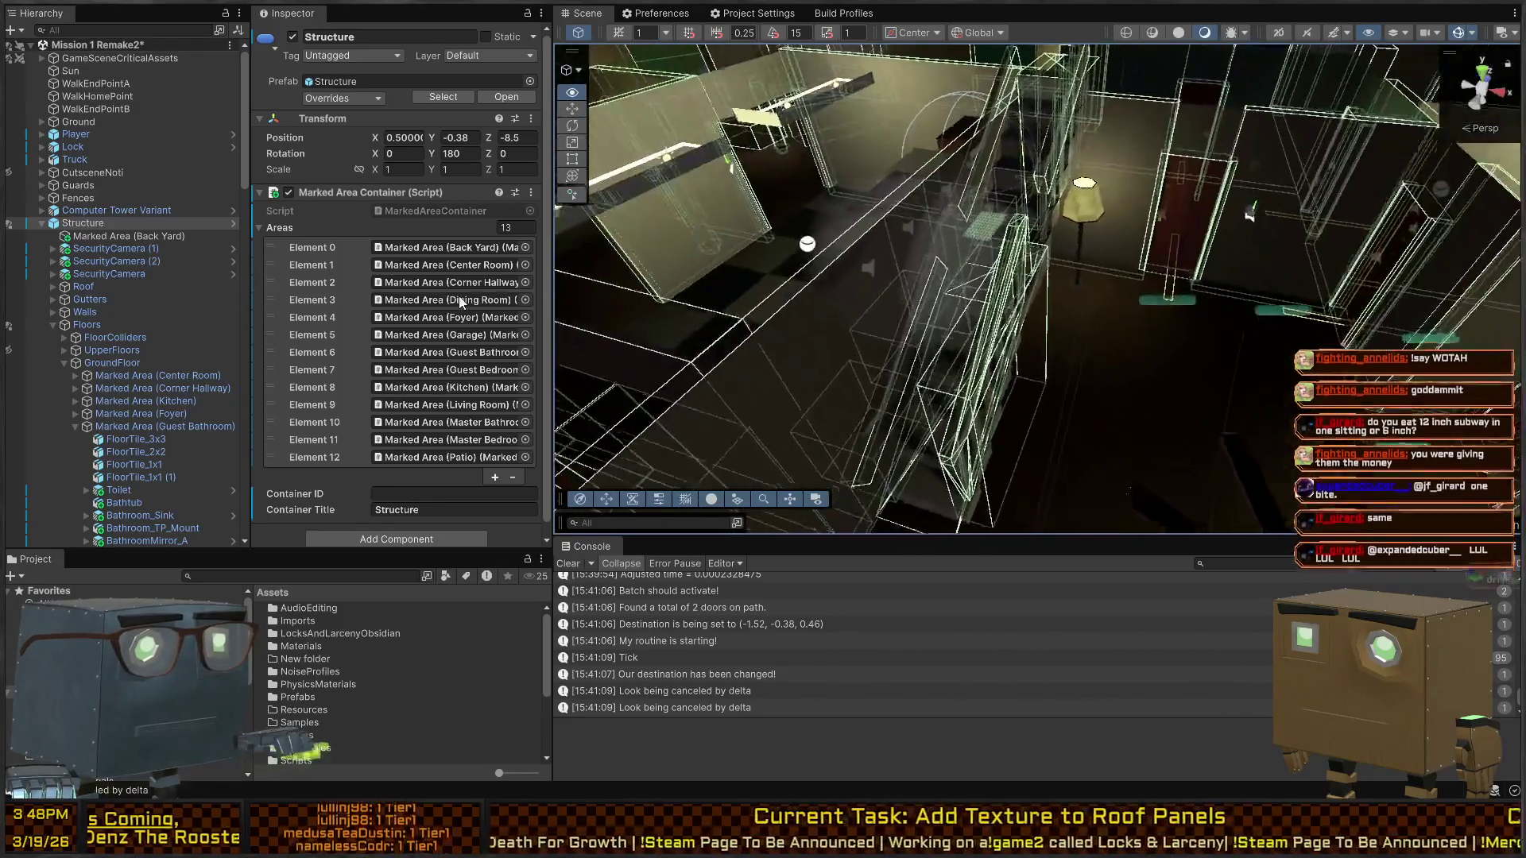
left_click_drag(497, 274, 515, 272)
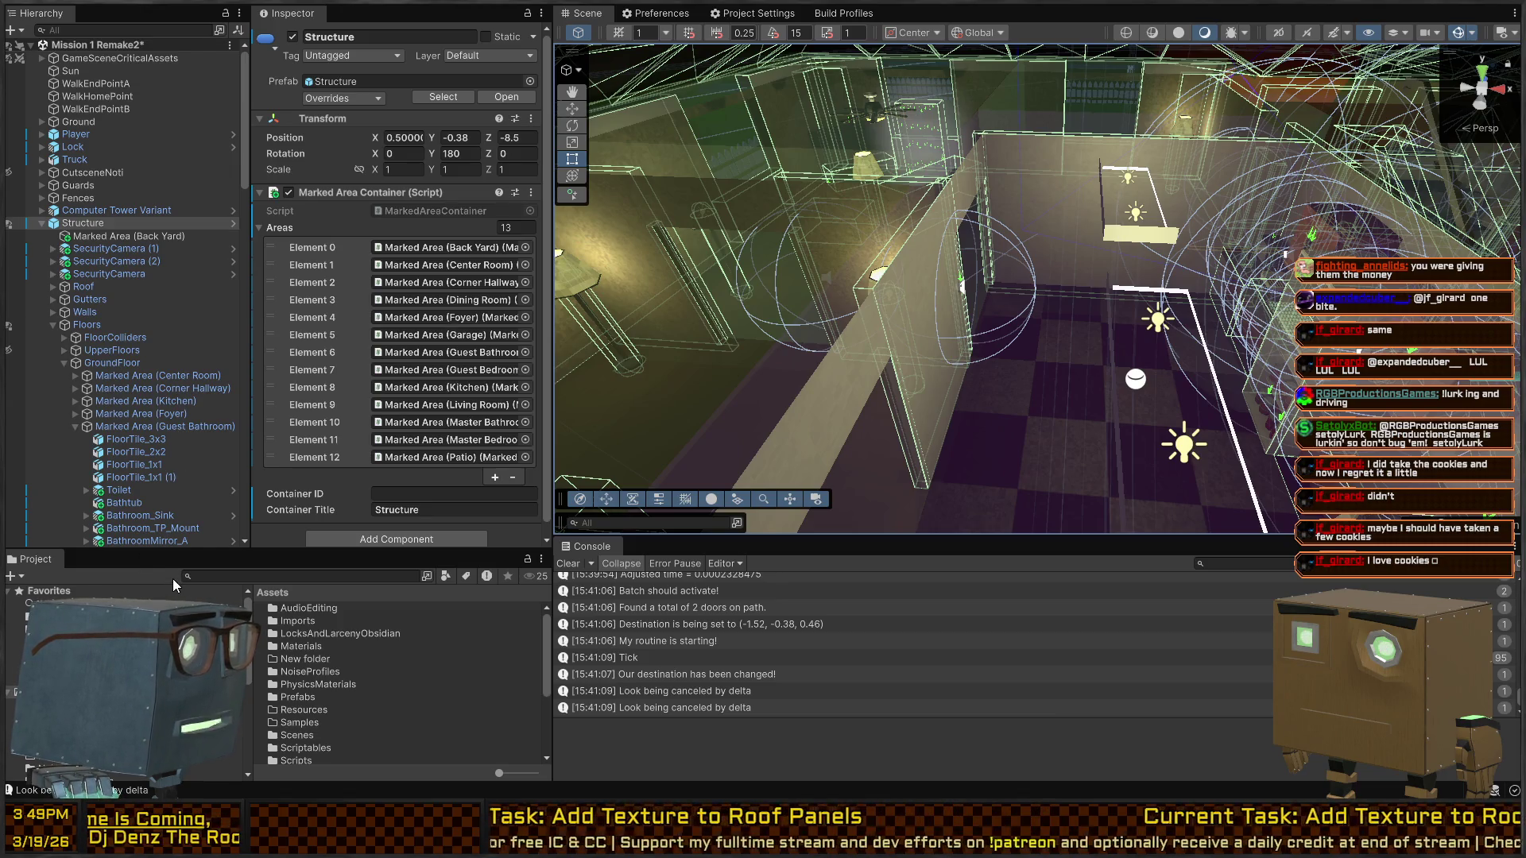
Frame the whole house, deselect Structure, and fly into the rooms toward the checkered hallway
key("w")
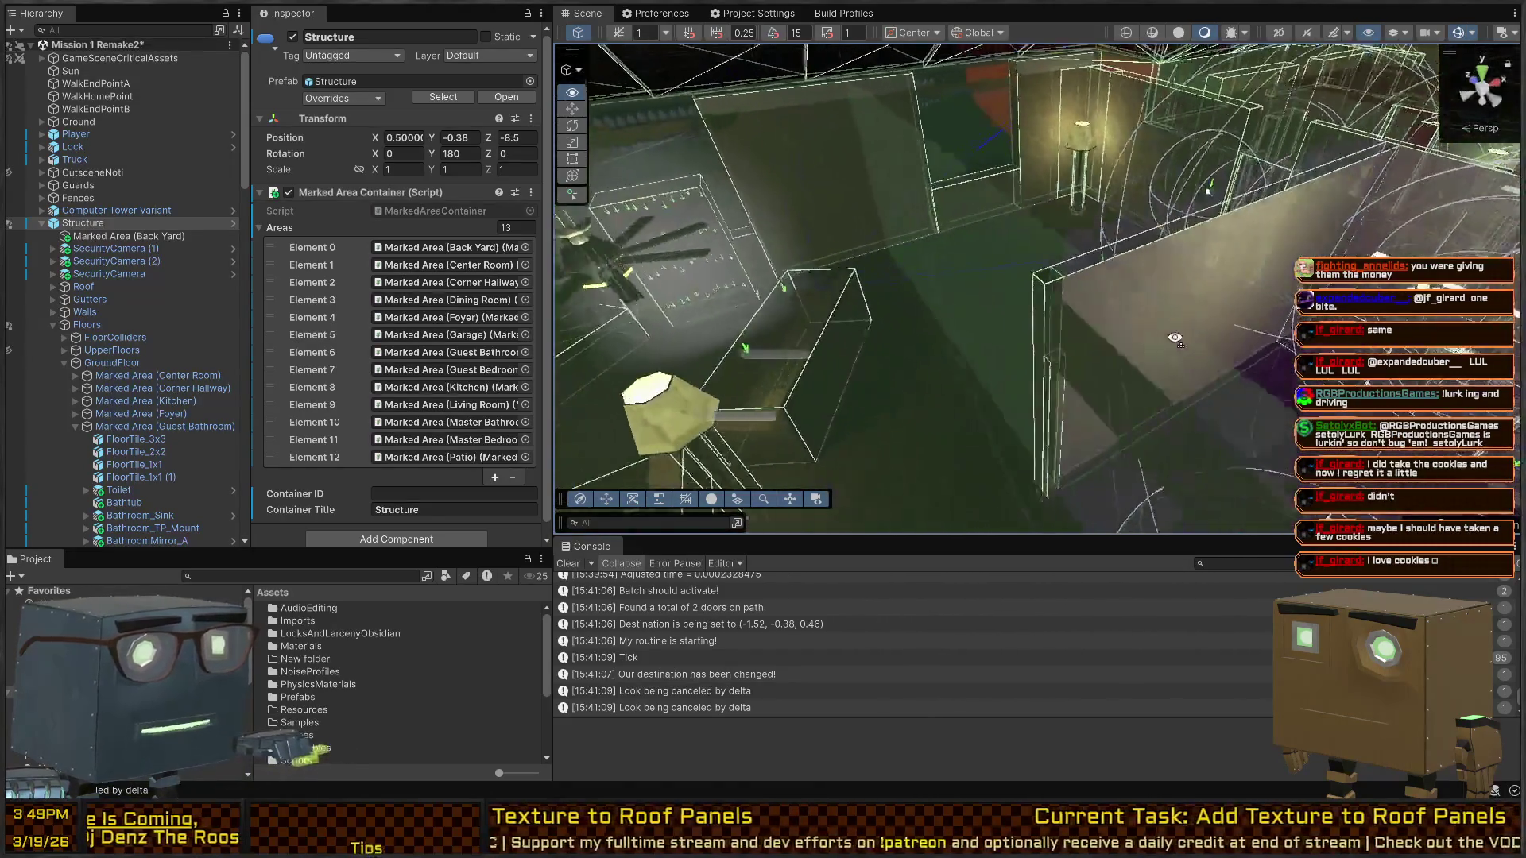
key("f")
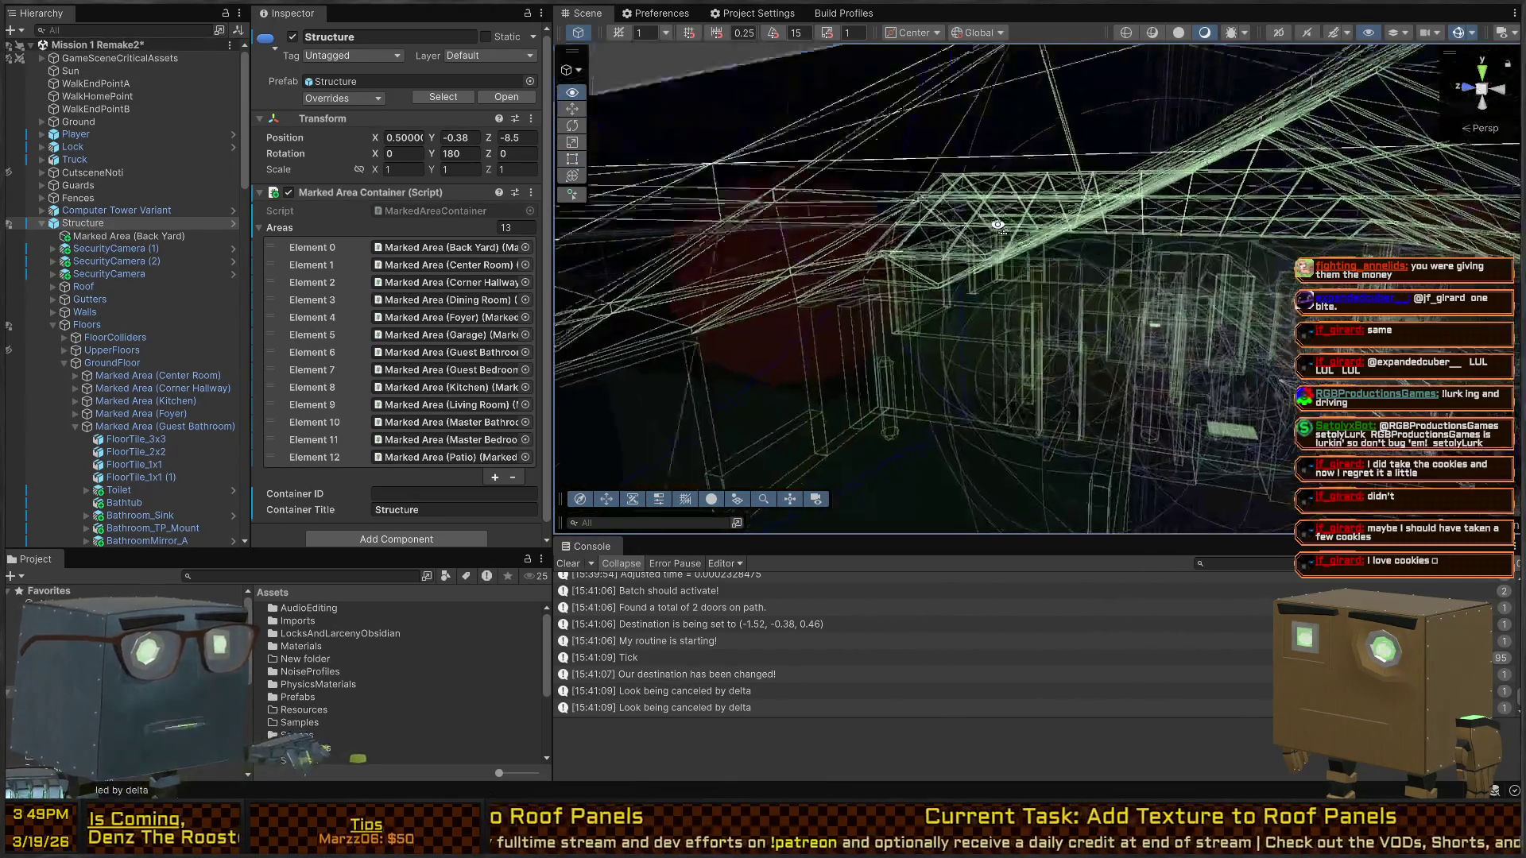
left_click(927, 141)
key("w")
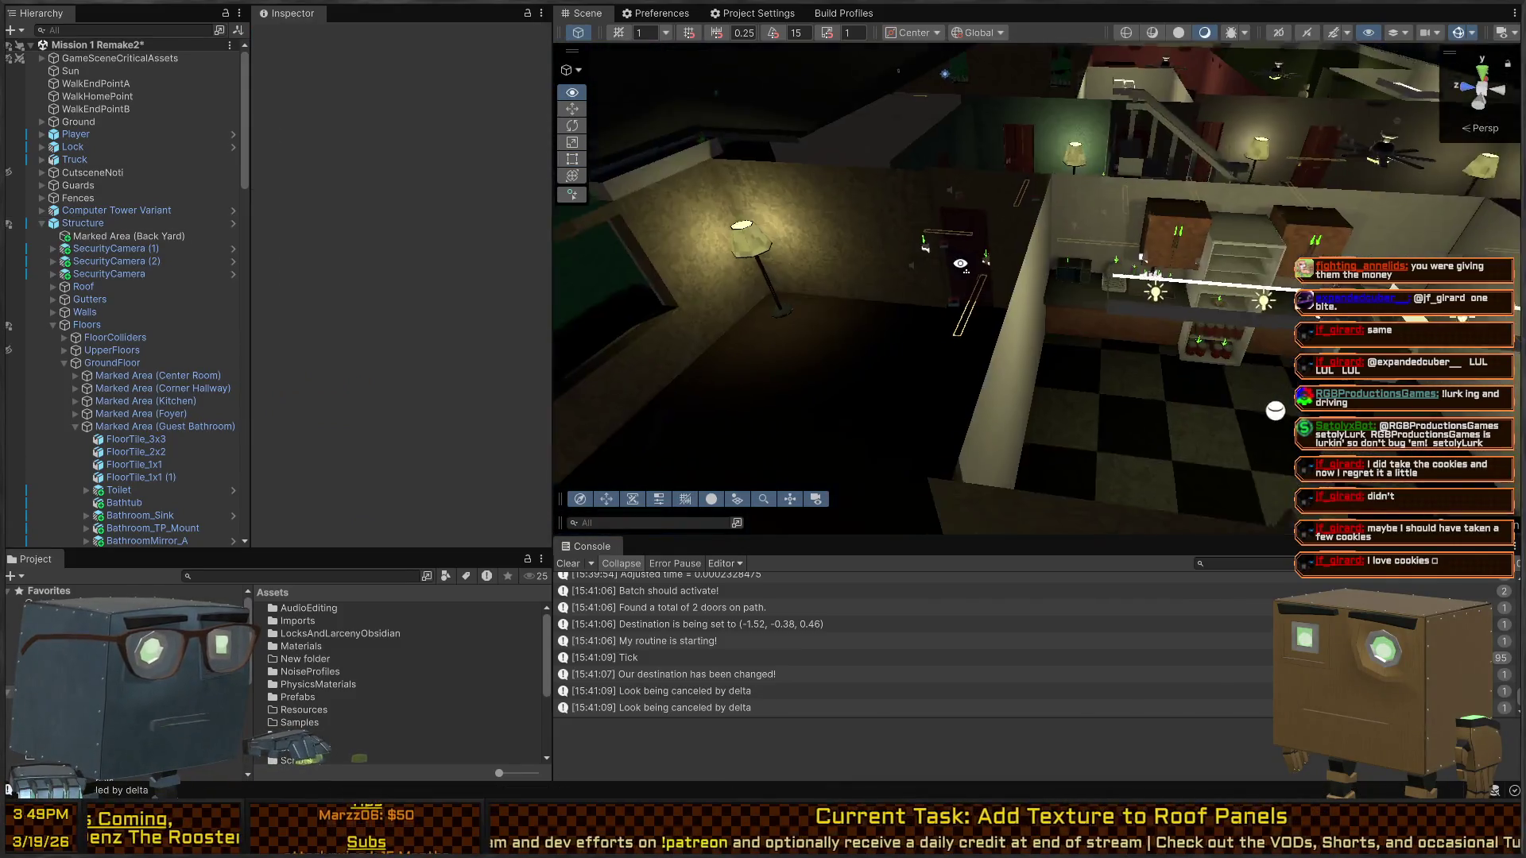
key("w")
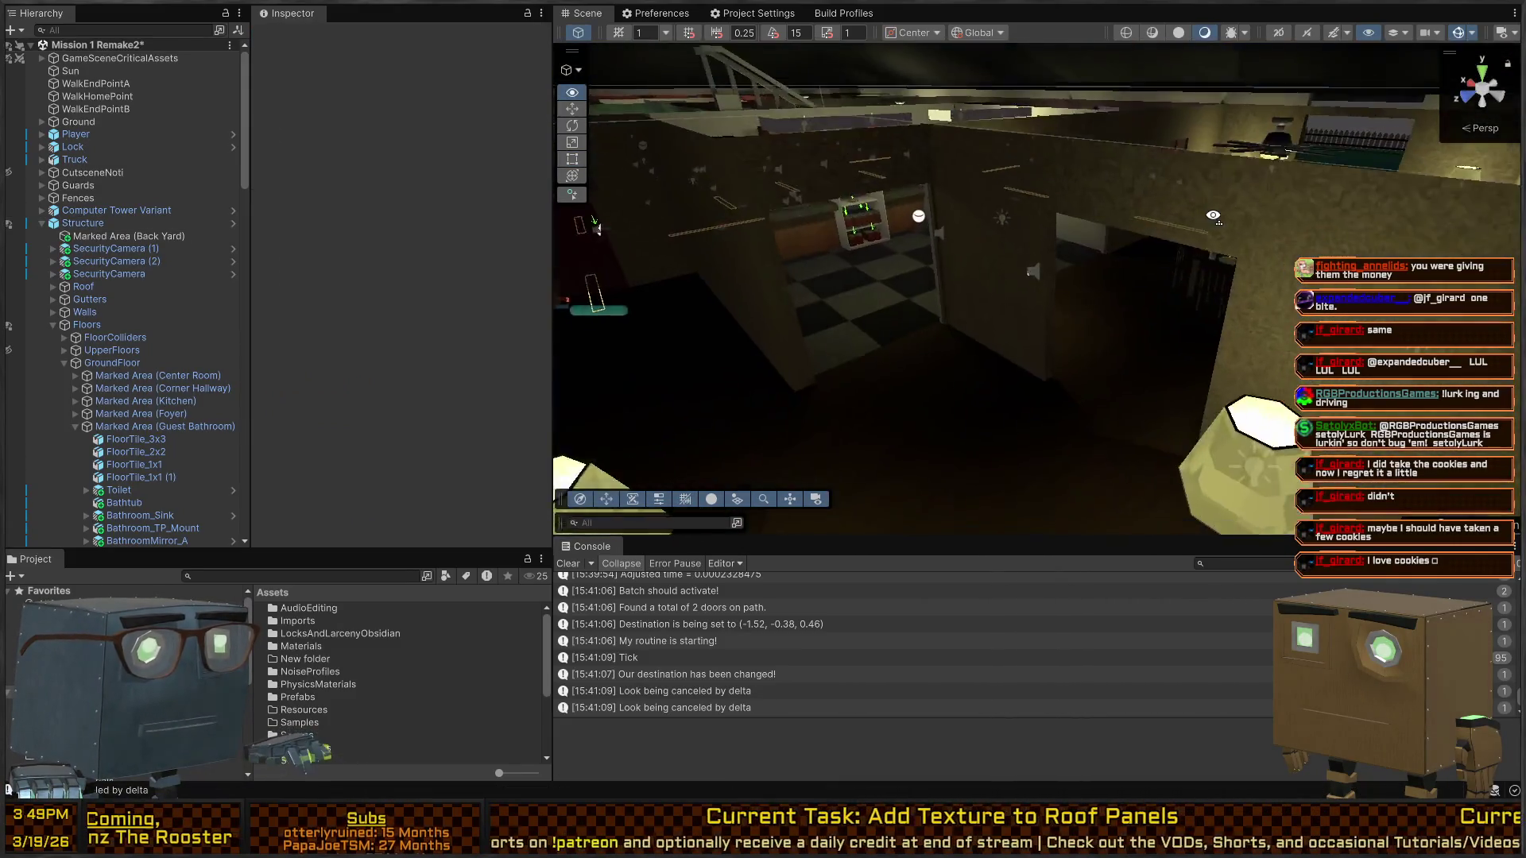
Fly out through the dim rooms and turn the view onto the exterior wall with the lit window
key("w")
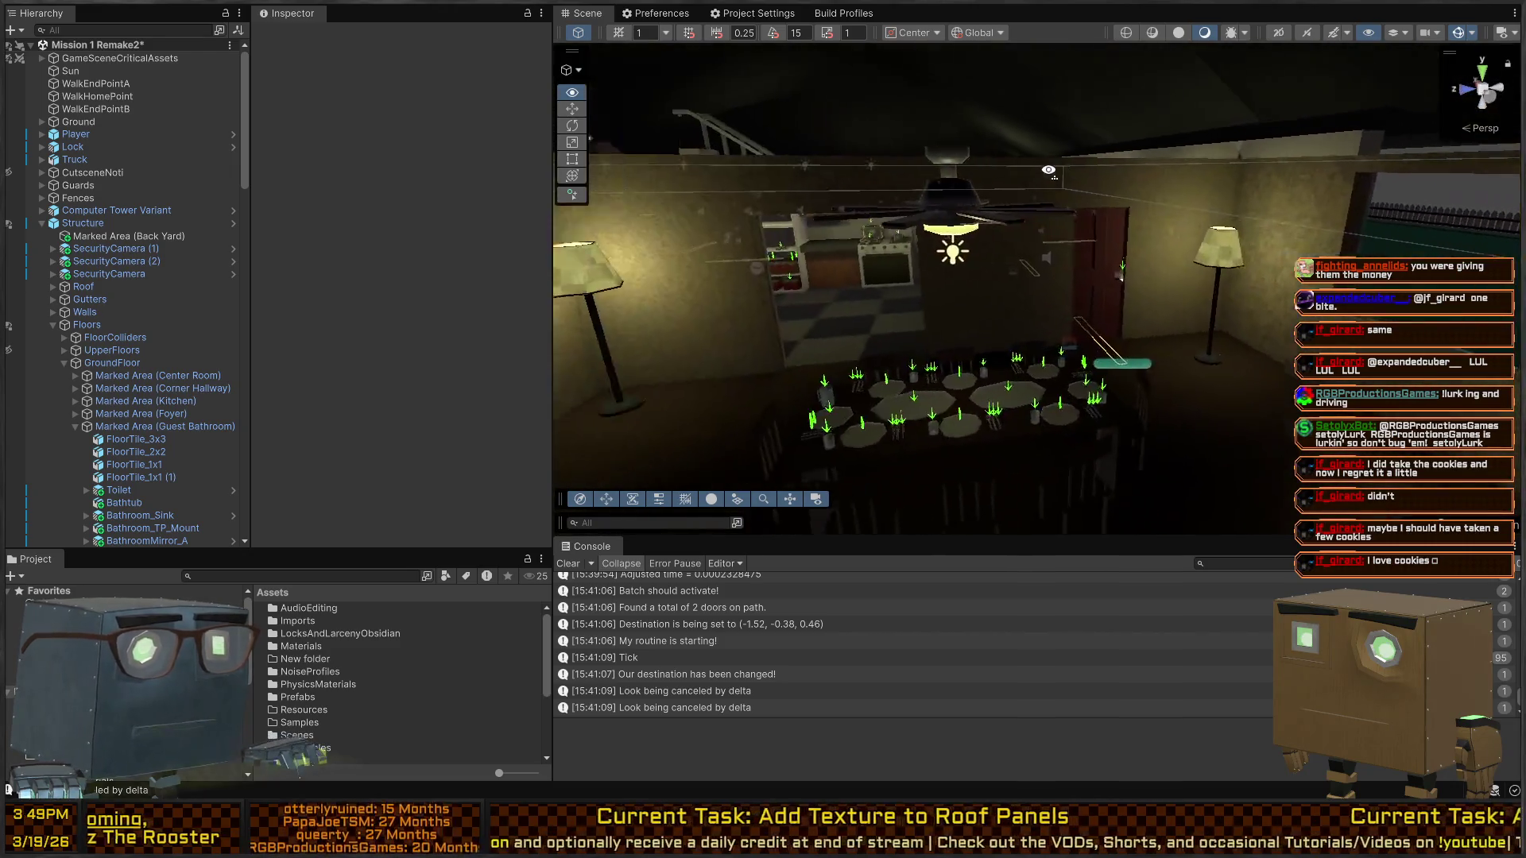
key("w")
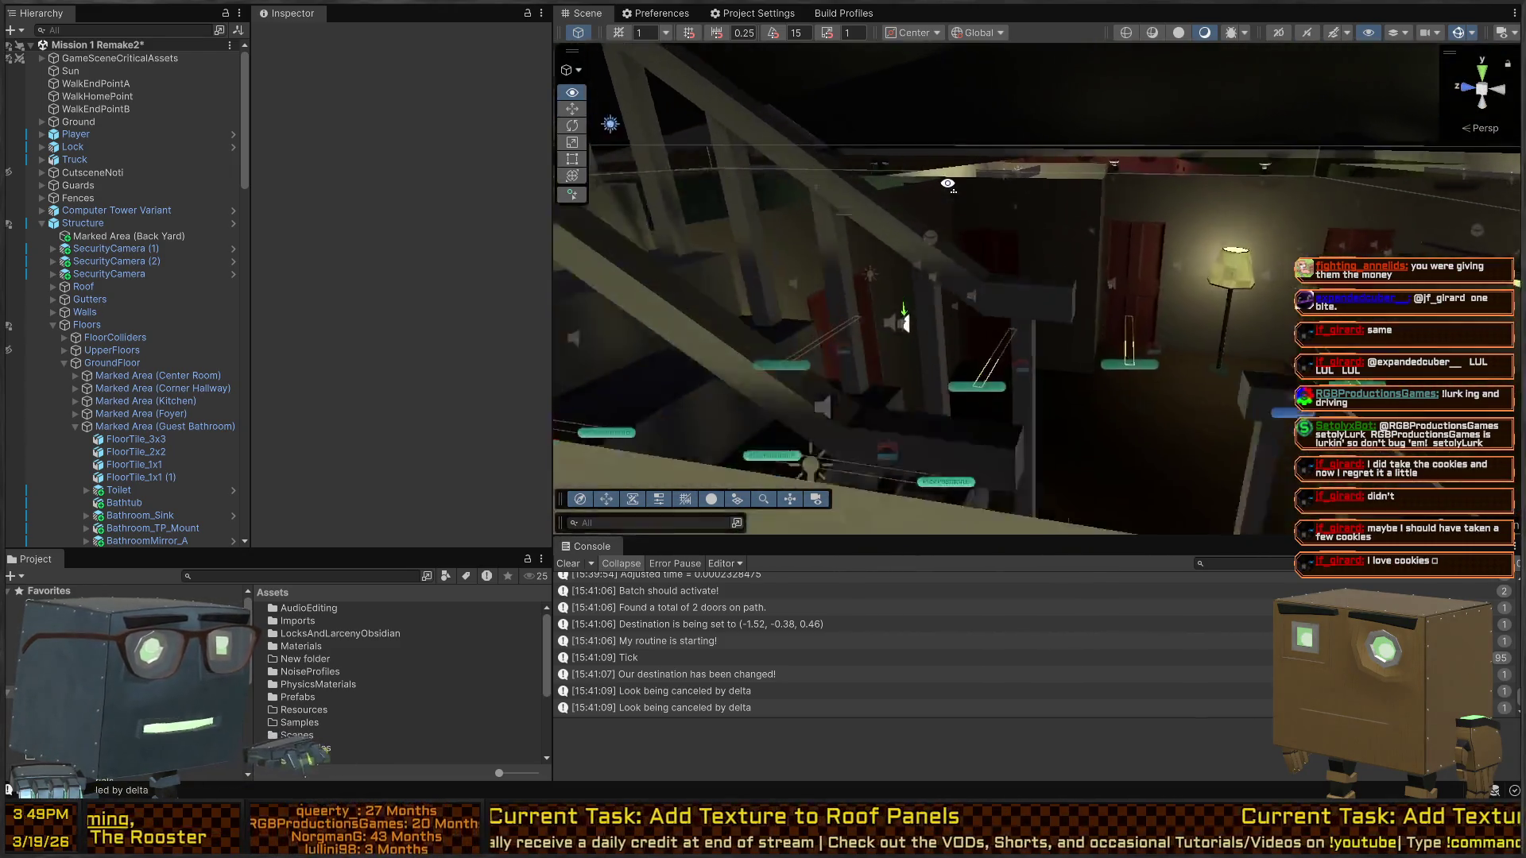
key("w")
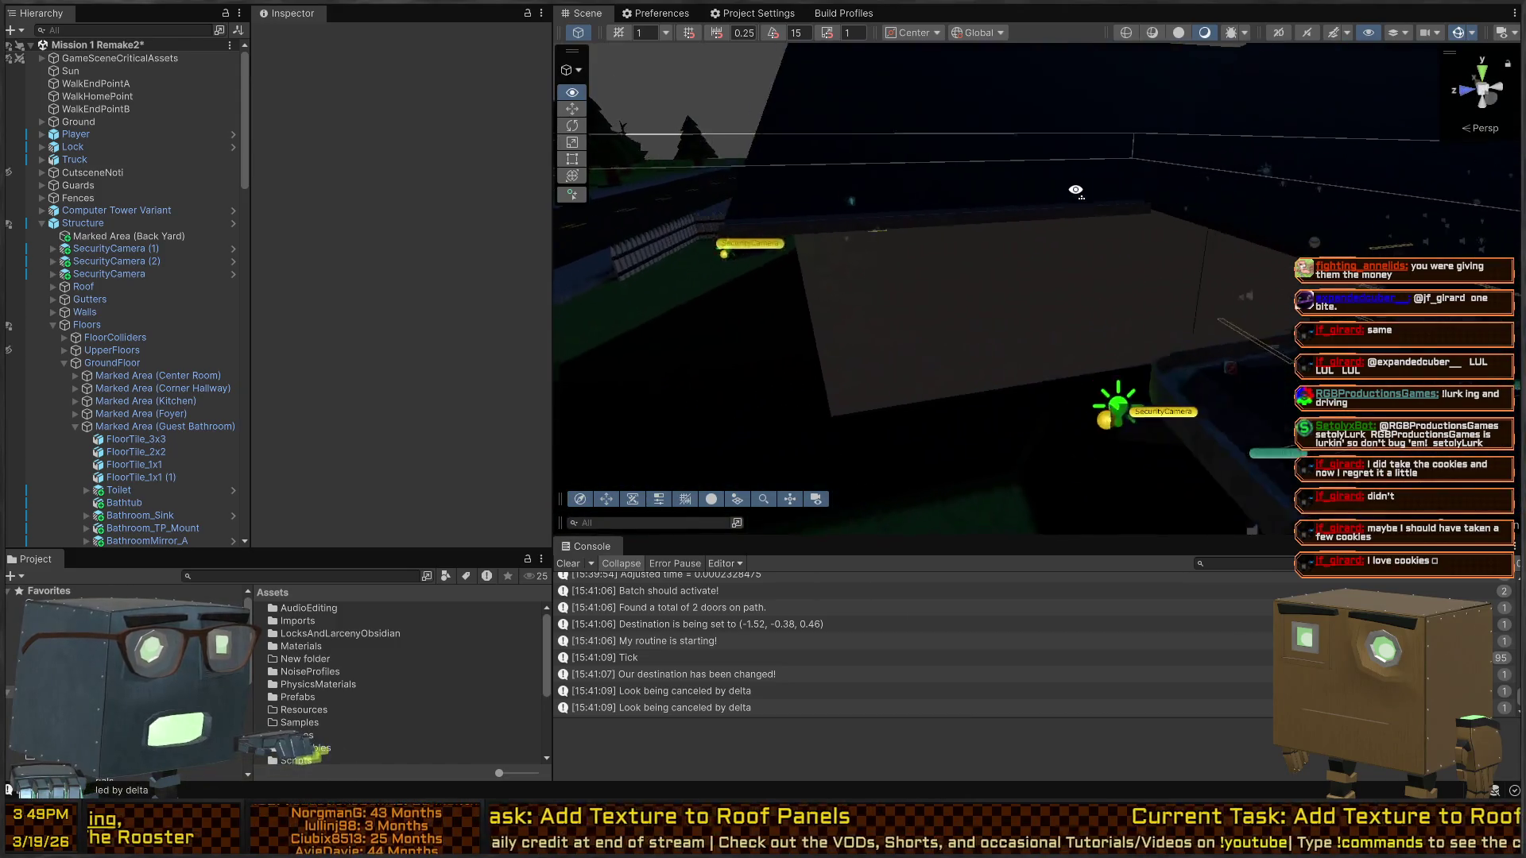
key("w")
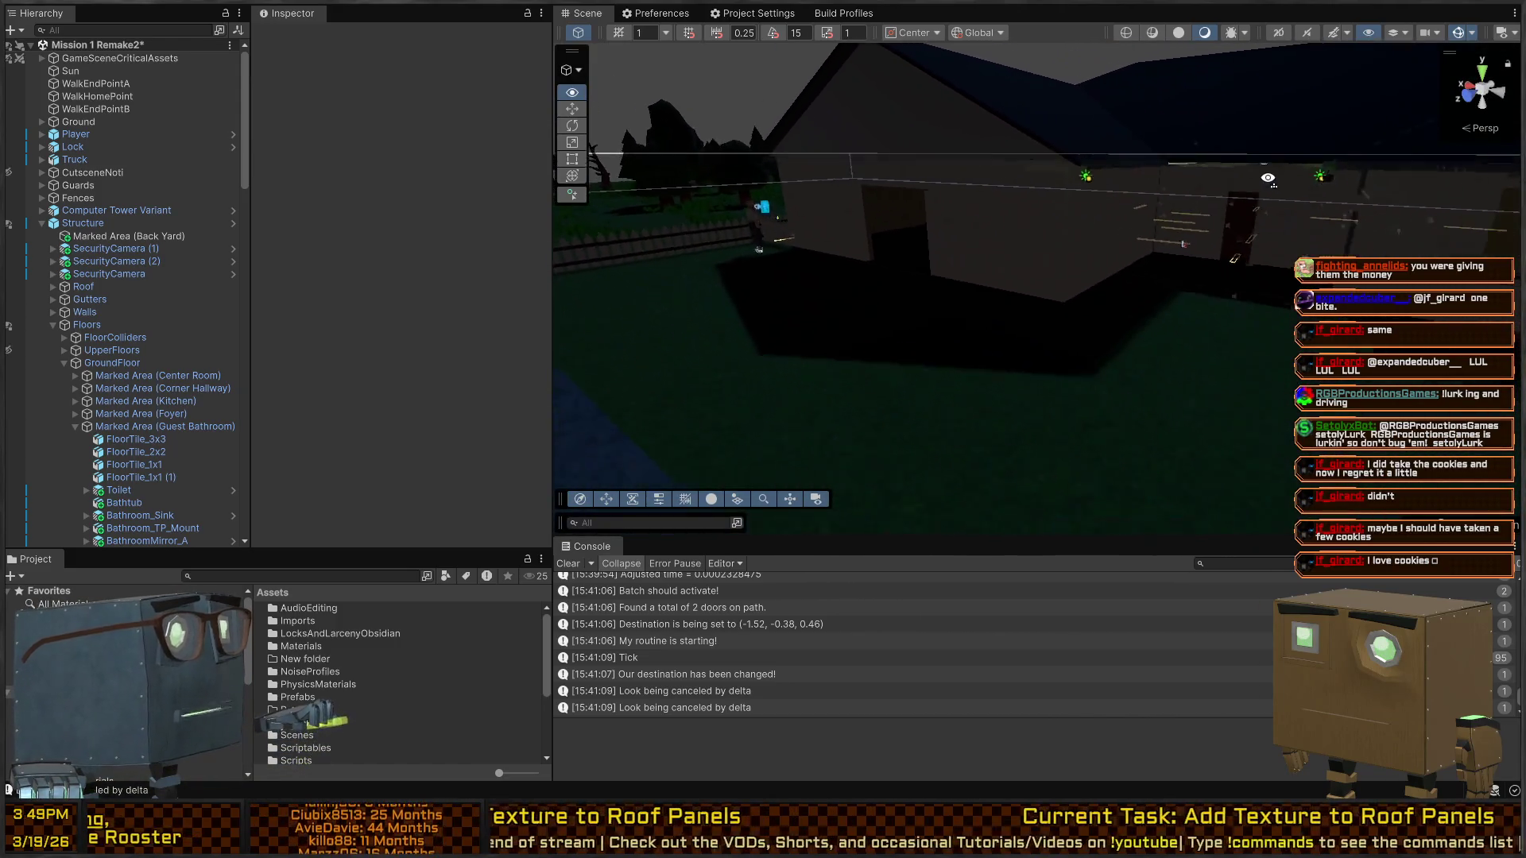
key("w")
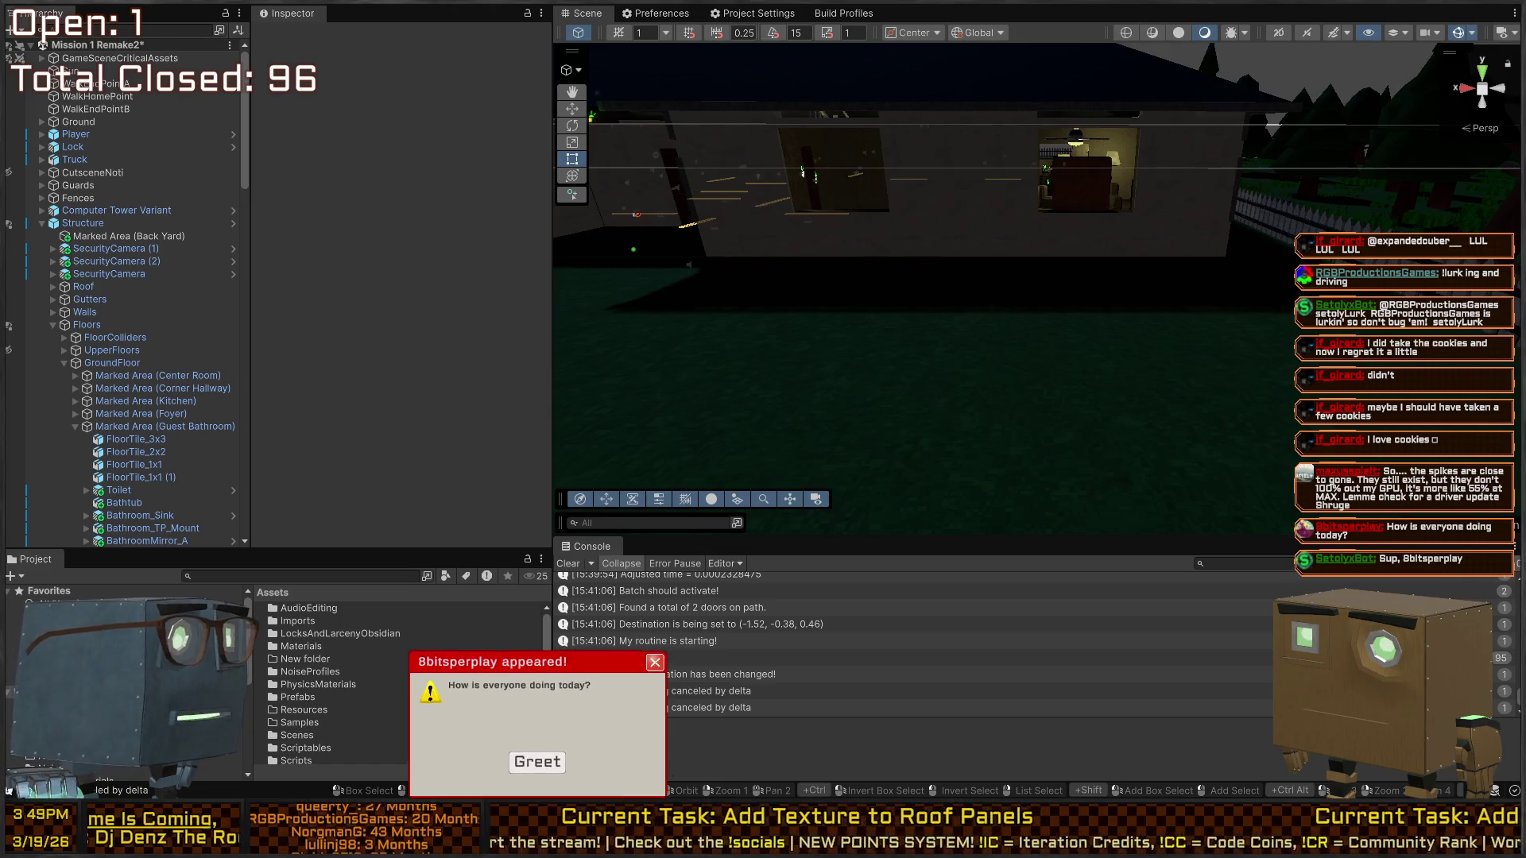
left_click(655, 669)
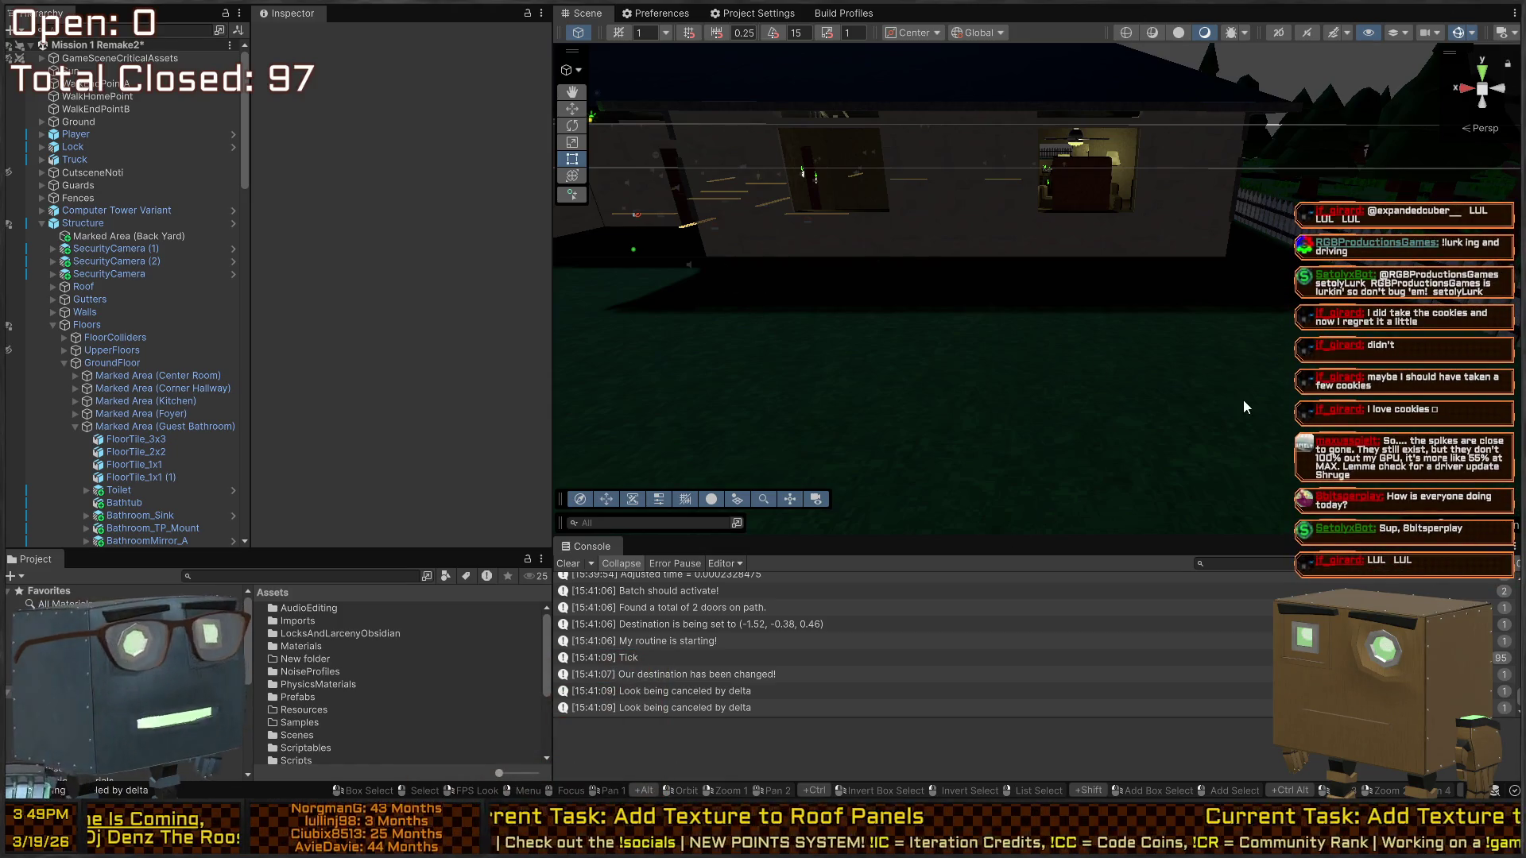
mouse_move(1243, 399)
left_mouse_down()
mouse_move(929, 271)
mouse_move(1028, 338)
left_mouse_up()
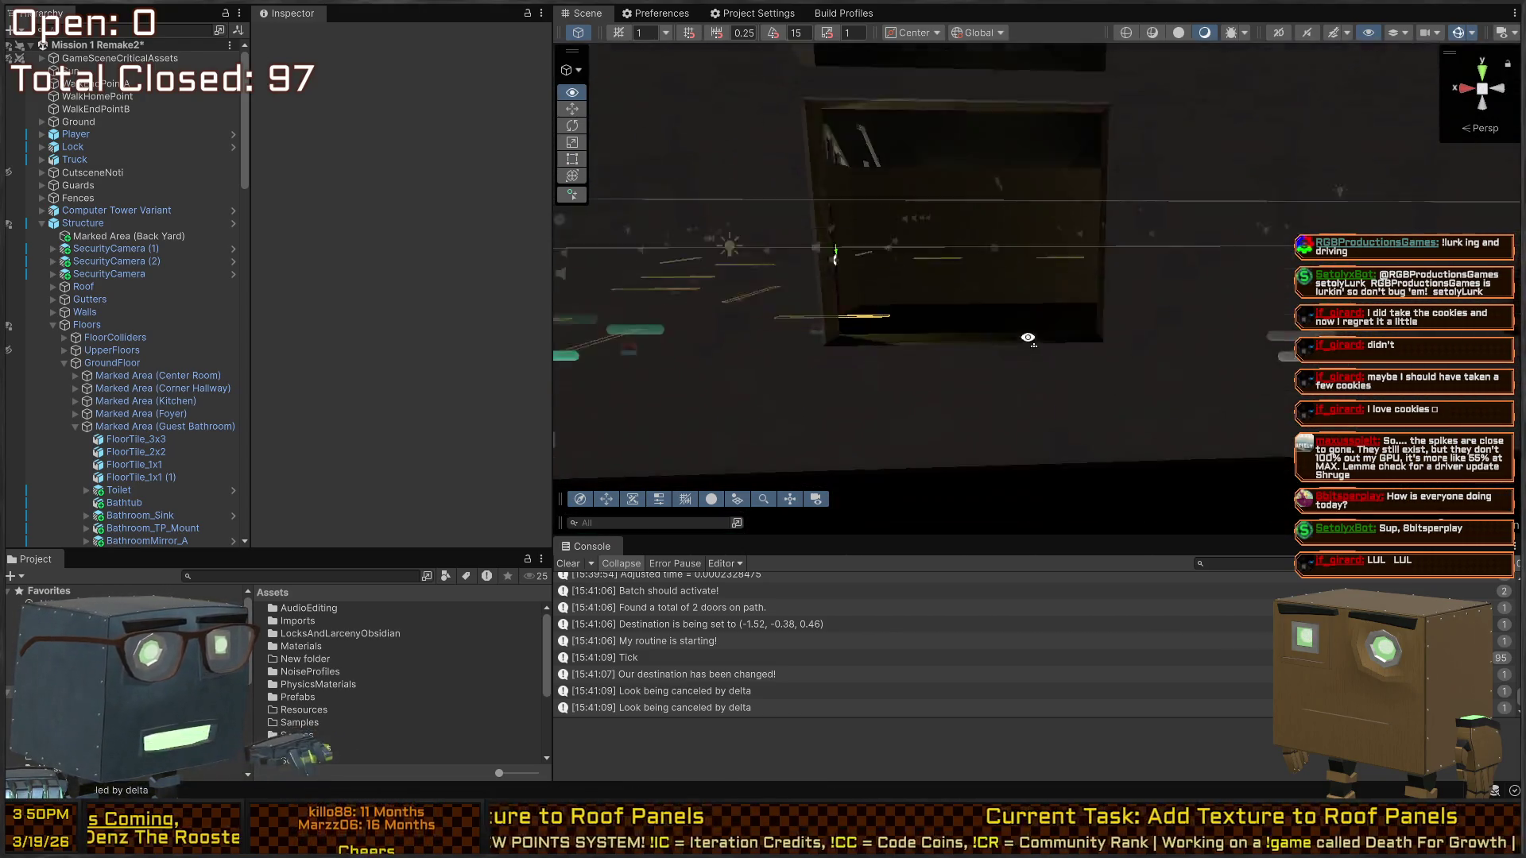
Open the Exterior_Window_Double_Wall (2) prefab, check its Walls_Interior and Walls_Exterior materials, then go to Blender
left_click(699, 382)
left_click(1066, 356)
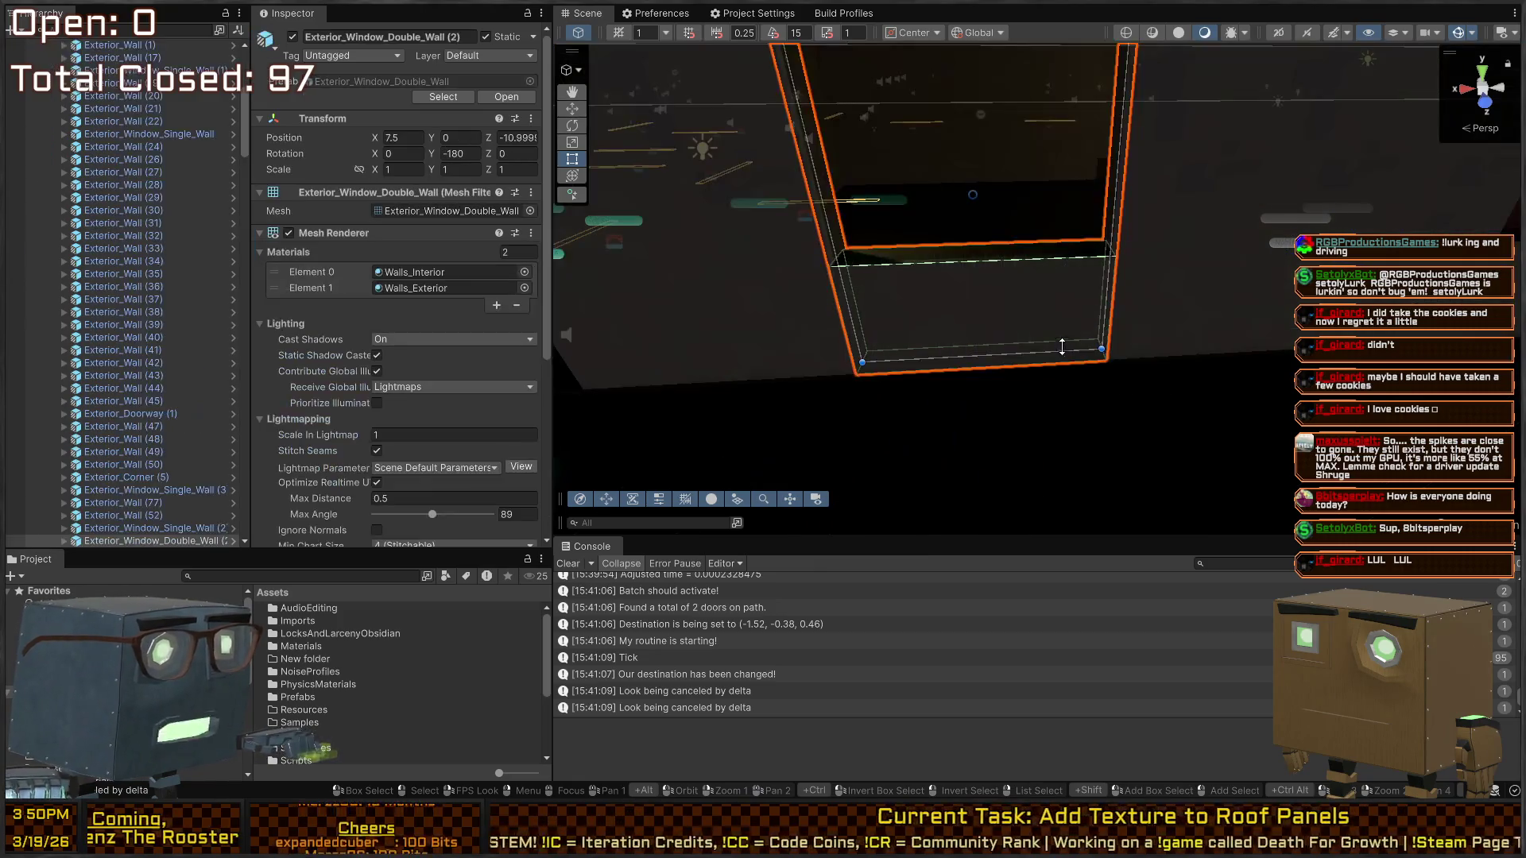
left_click(233, 541)
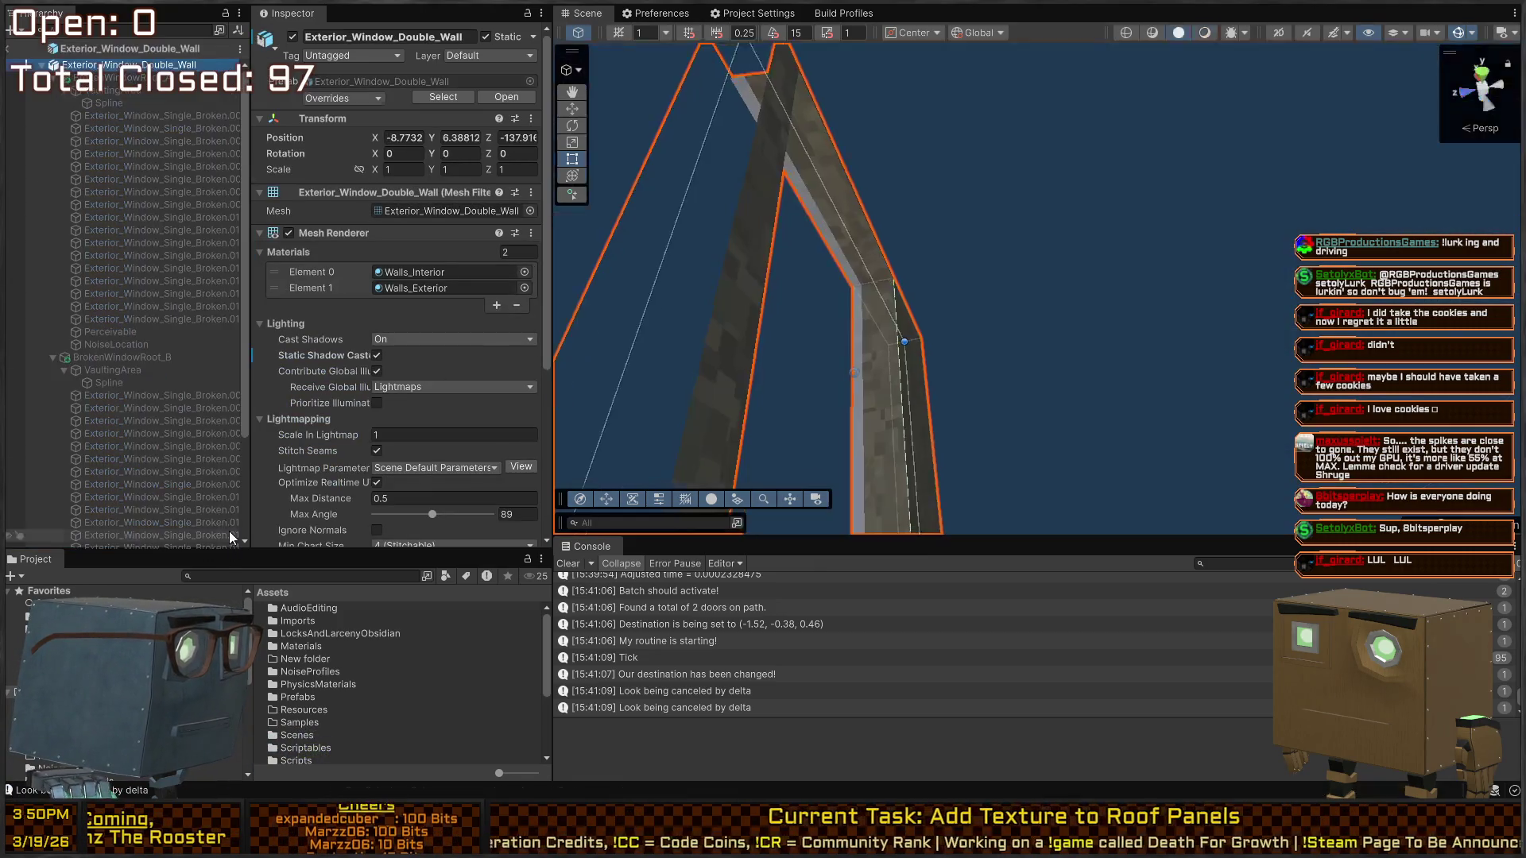
left_click(138, 91)
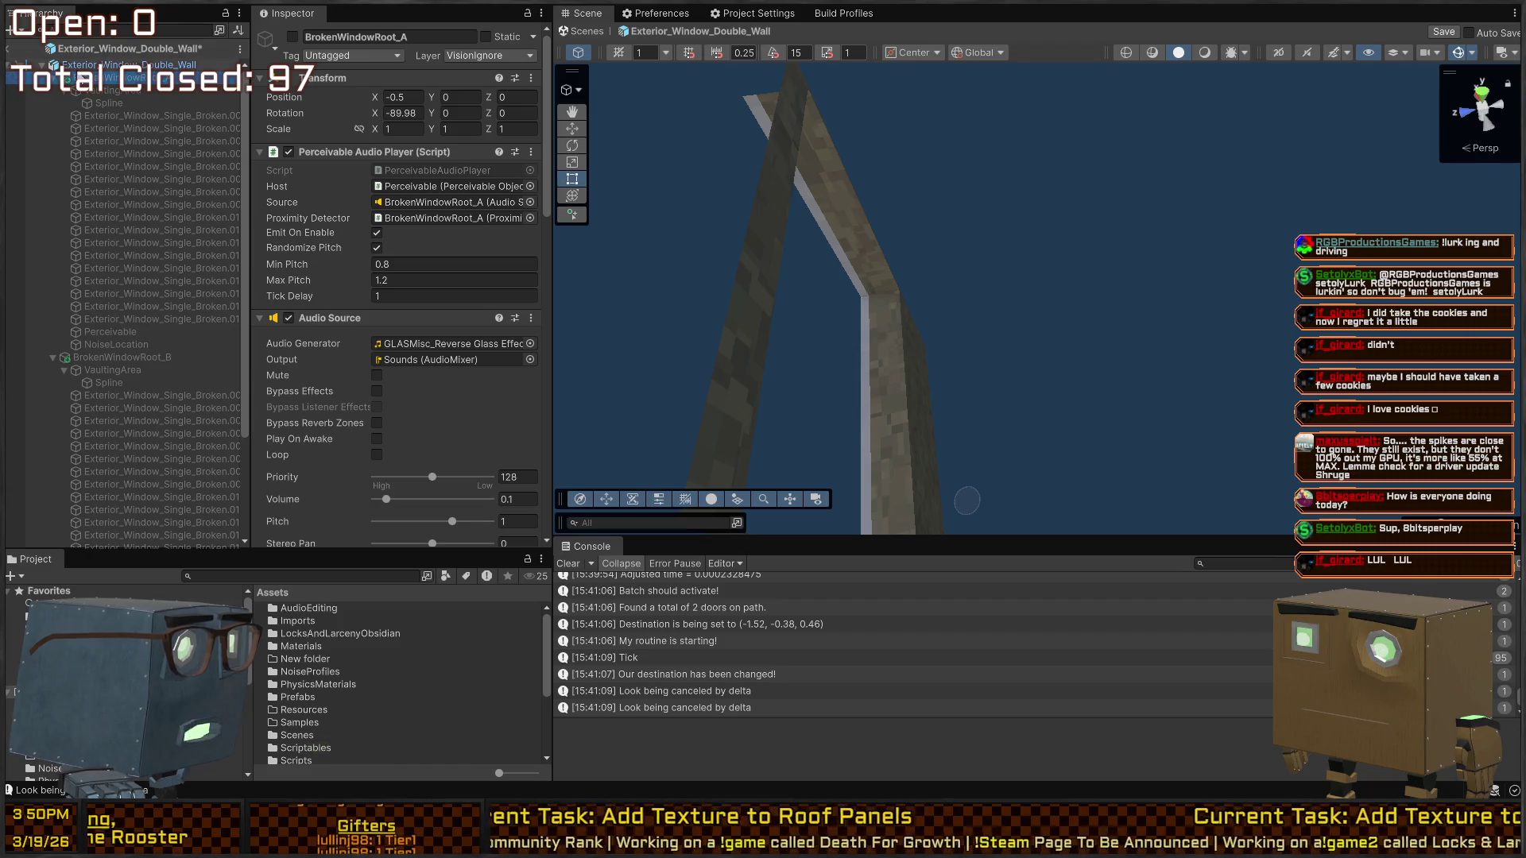
key("ctrl+z")
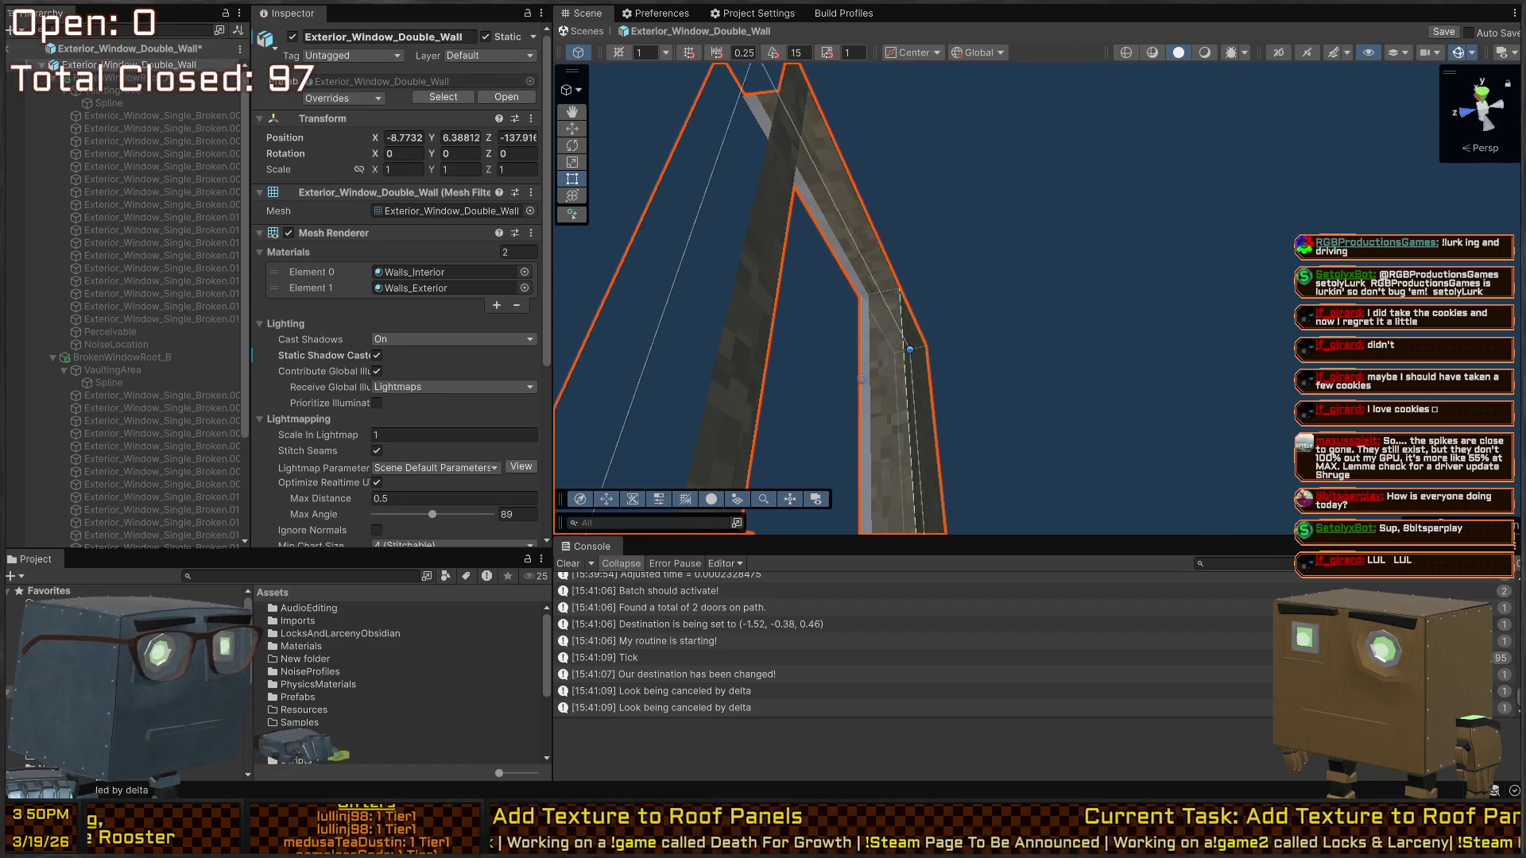
key("alt+Tab")
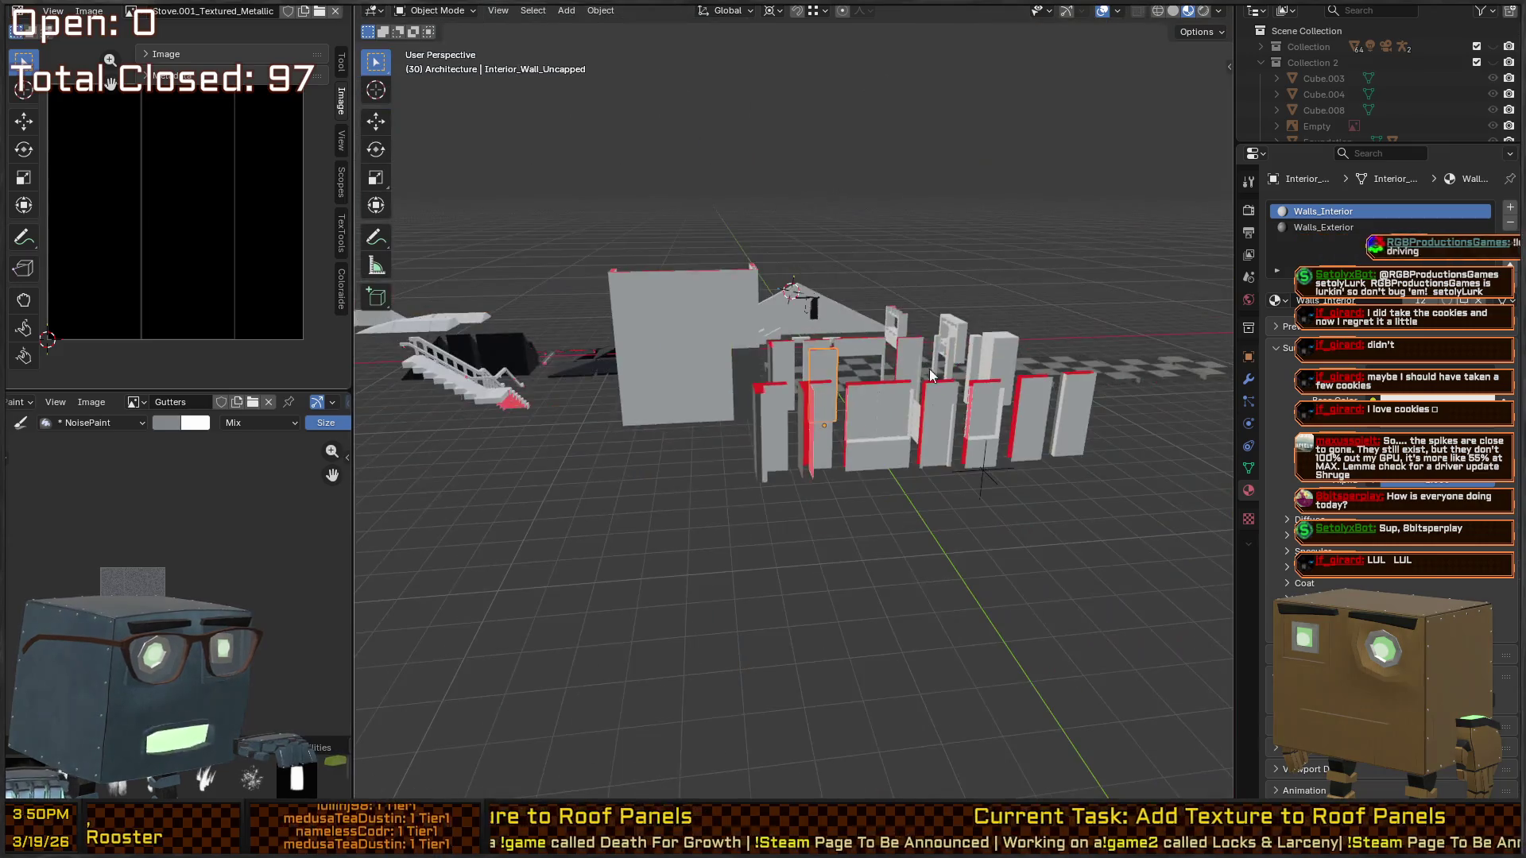
Frame the Exterior_Window_Double_Wall mesh head-on and check the Exterior_Window_Double_B piece's materials
scroll(857, 376, "up", 2)
left_click(855, 369)
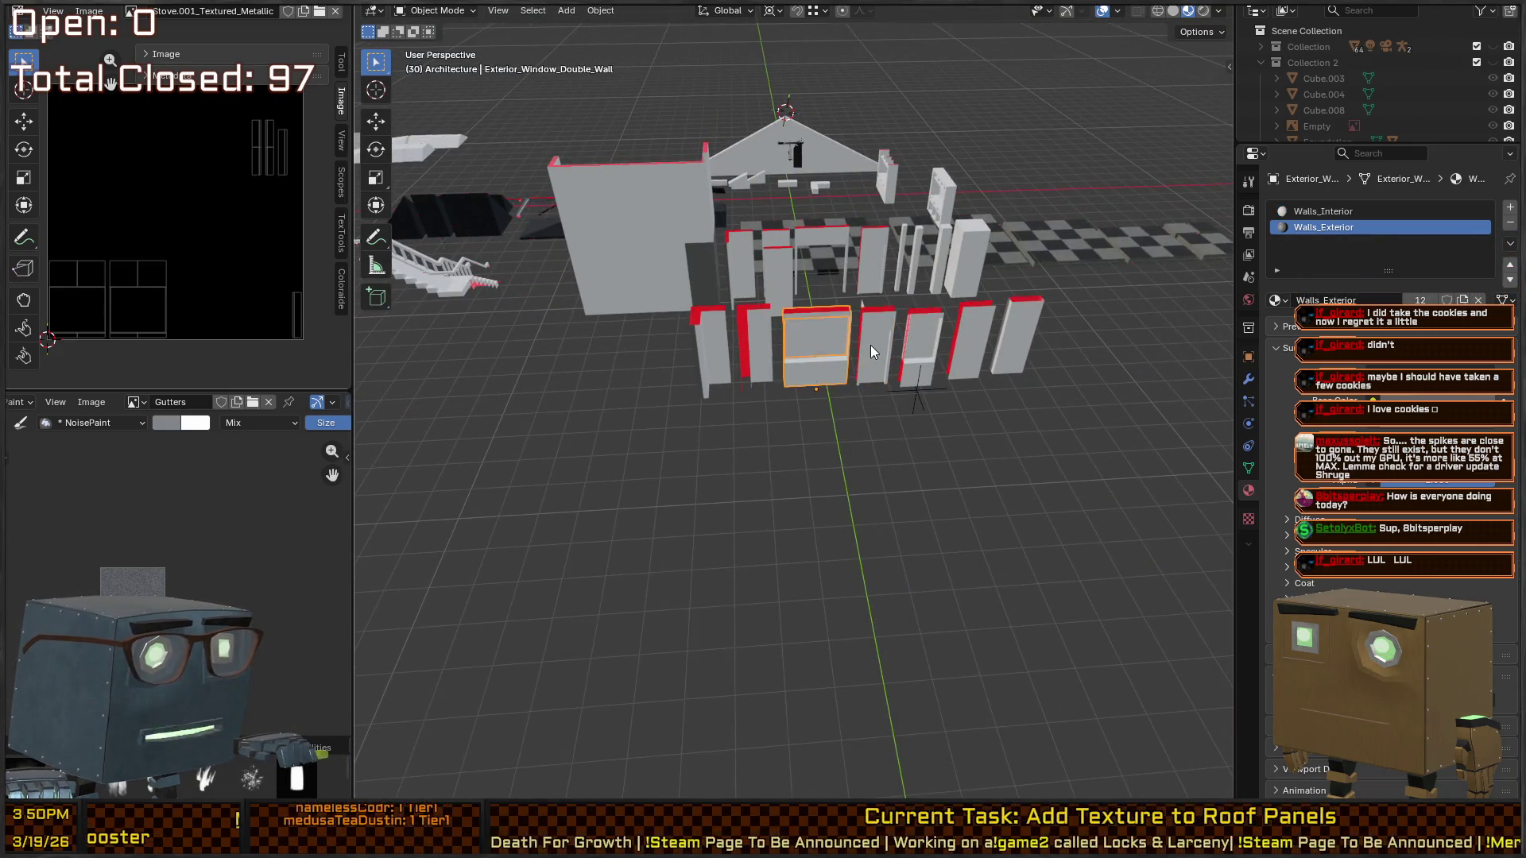
key("KP_Decimal")
key("KP_8")
key("KP_8")
key("KP_8")
left_click(813, 270)
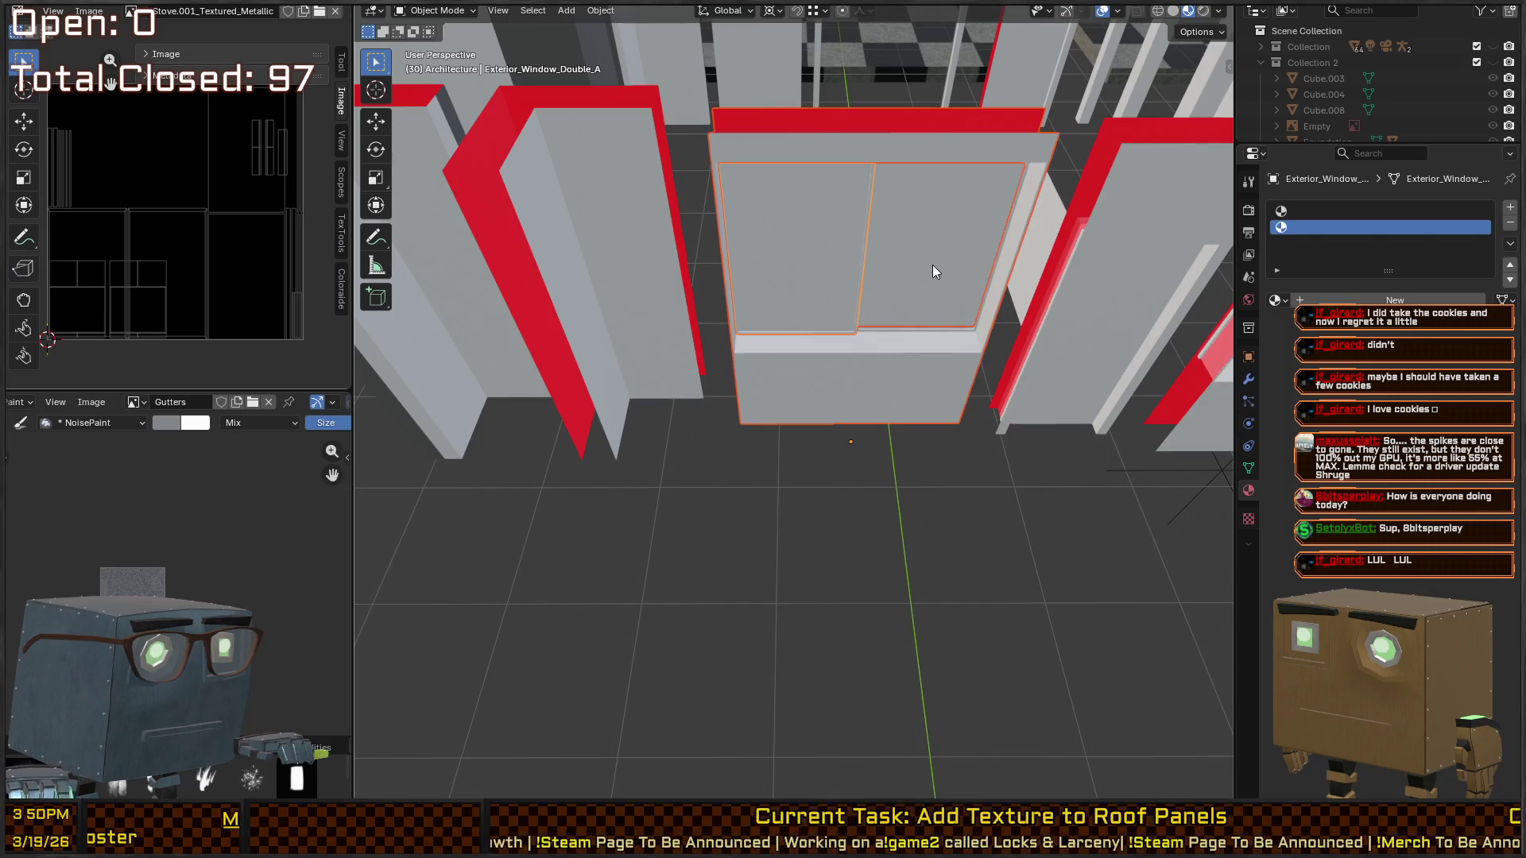
left_click(933, 265)
left_click(902, 417)
Duplicate the double window wall and compare its orientation against the Unity scene
right_click(901, 417)
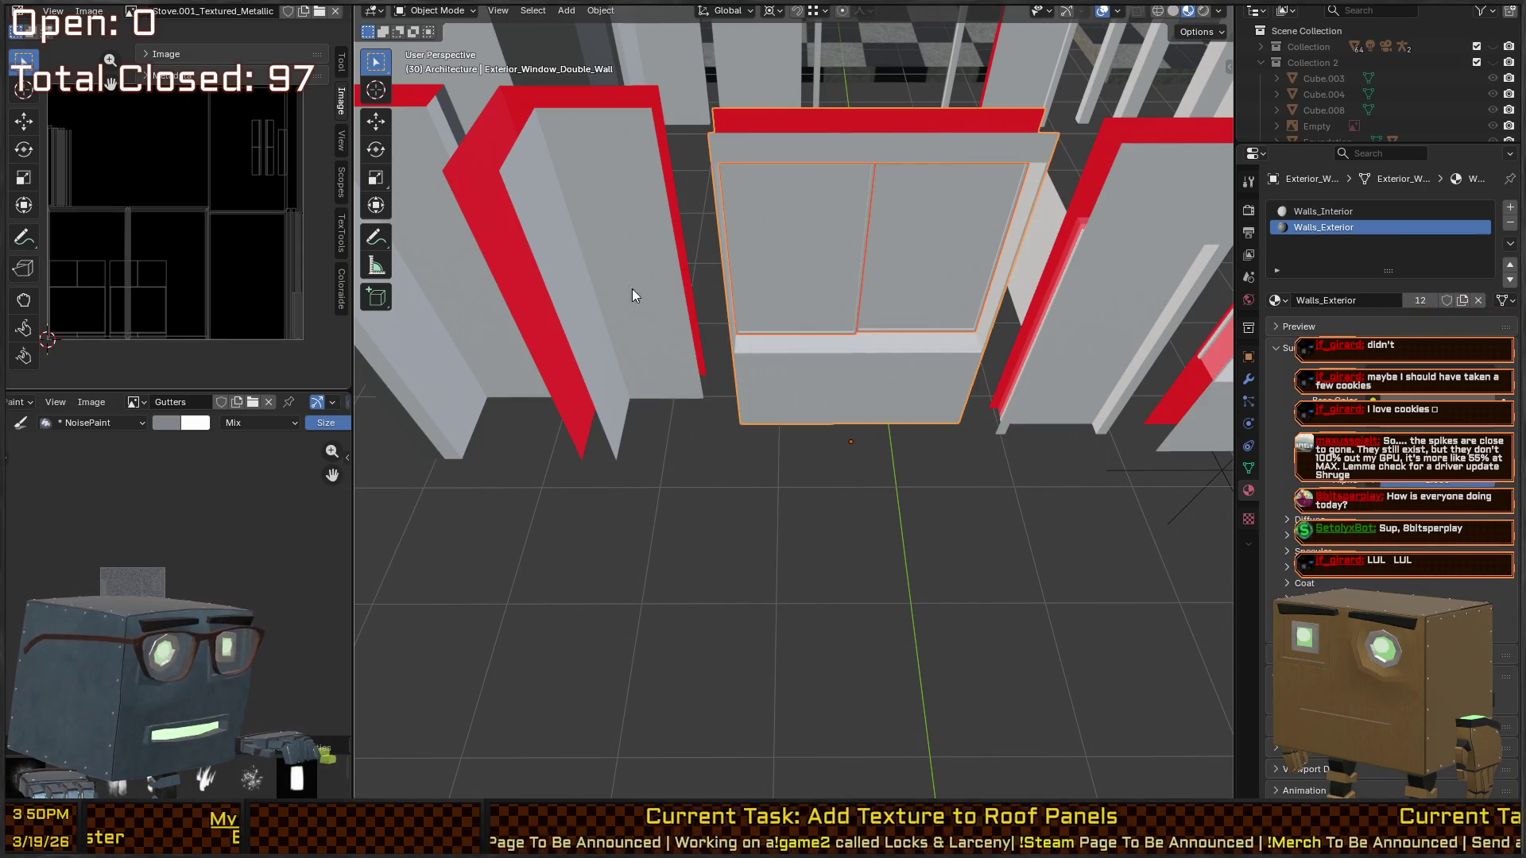
right_click(870, 449)
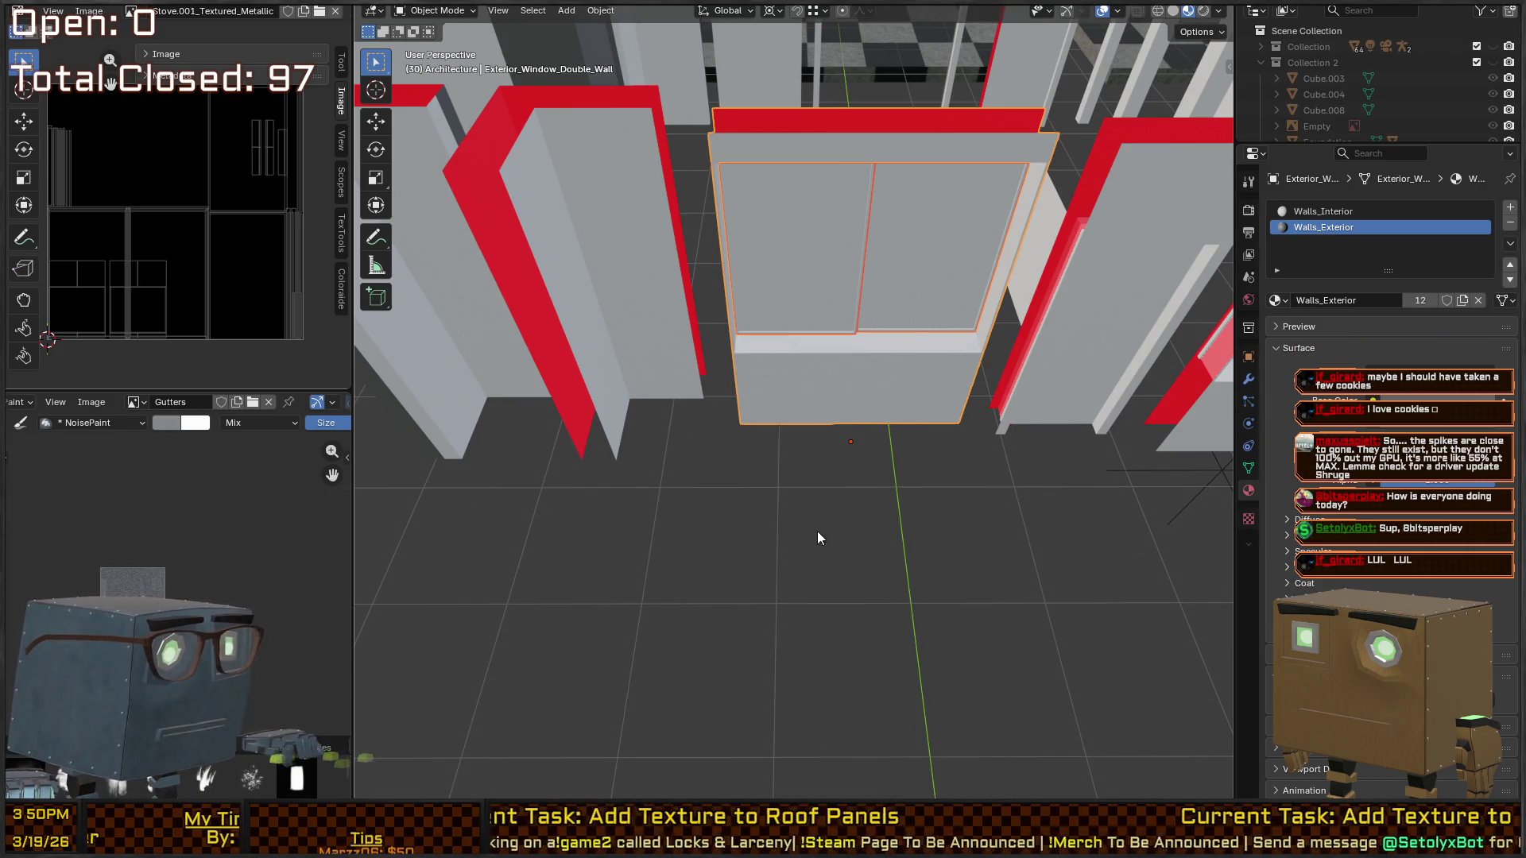
mouse_move(990, 509)
left_mouse_down()
mouse_move(880, 369)
mouse_move(807, 397)
left_mouse_up()
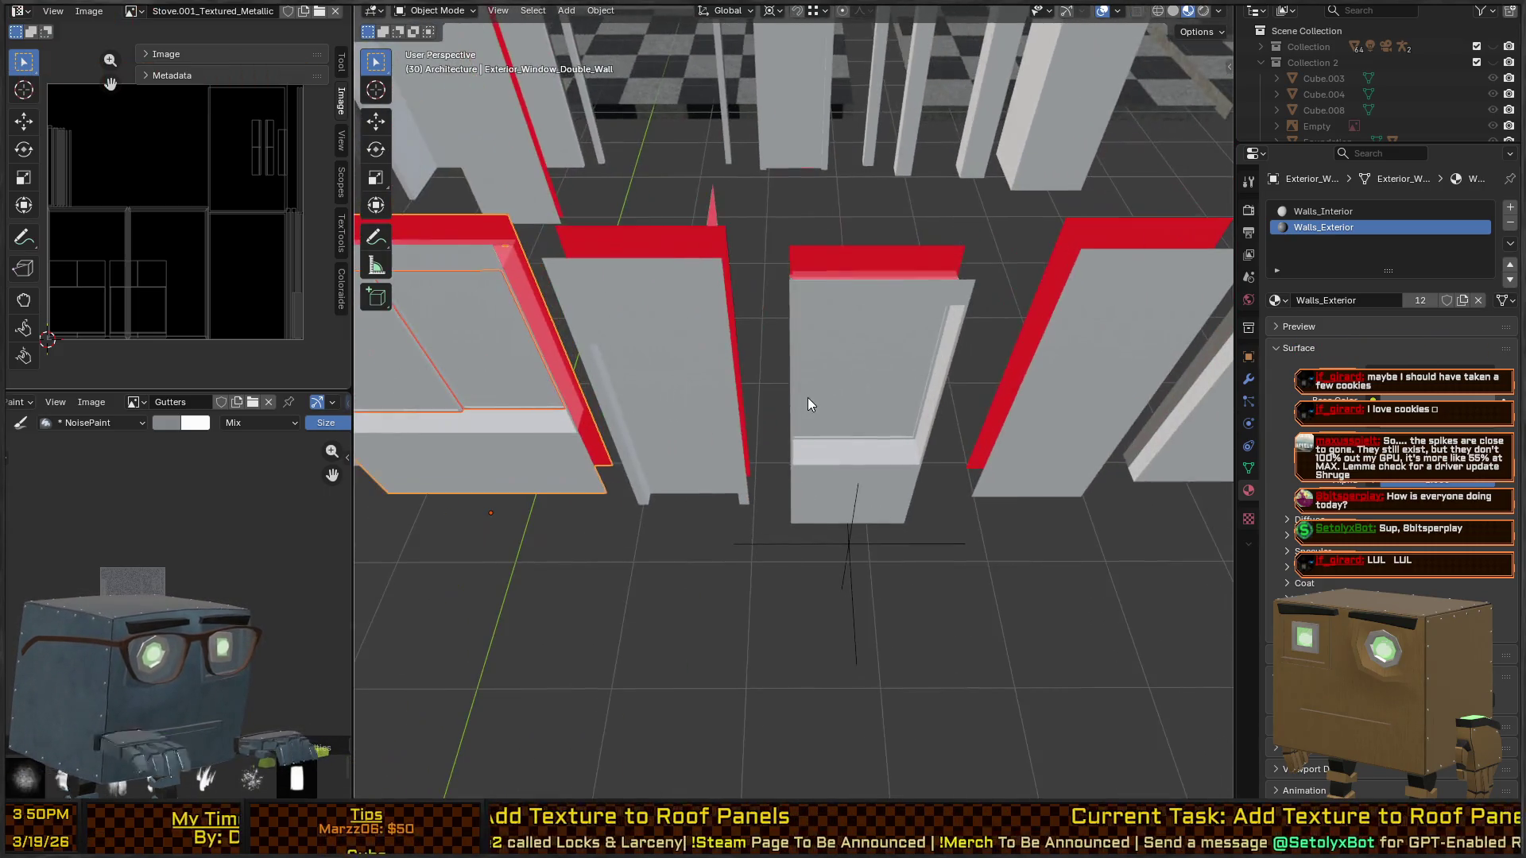
key("alt+Tab")
left_click_drag(1100, 286, 1192, 350)
key("alt+Tab")
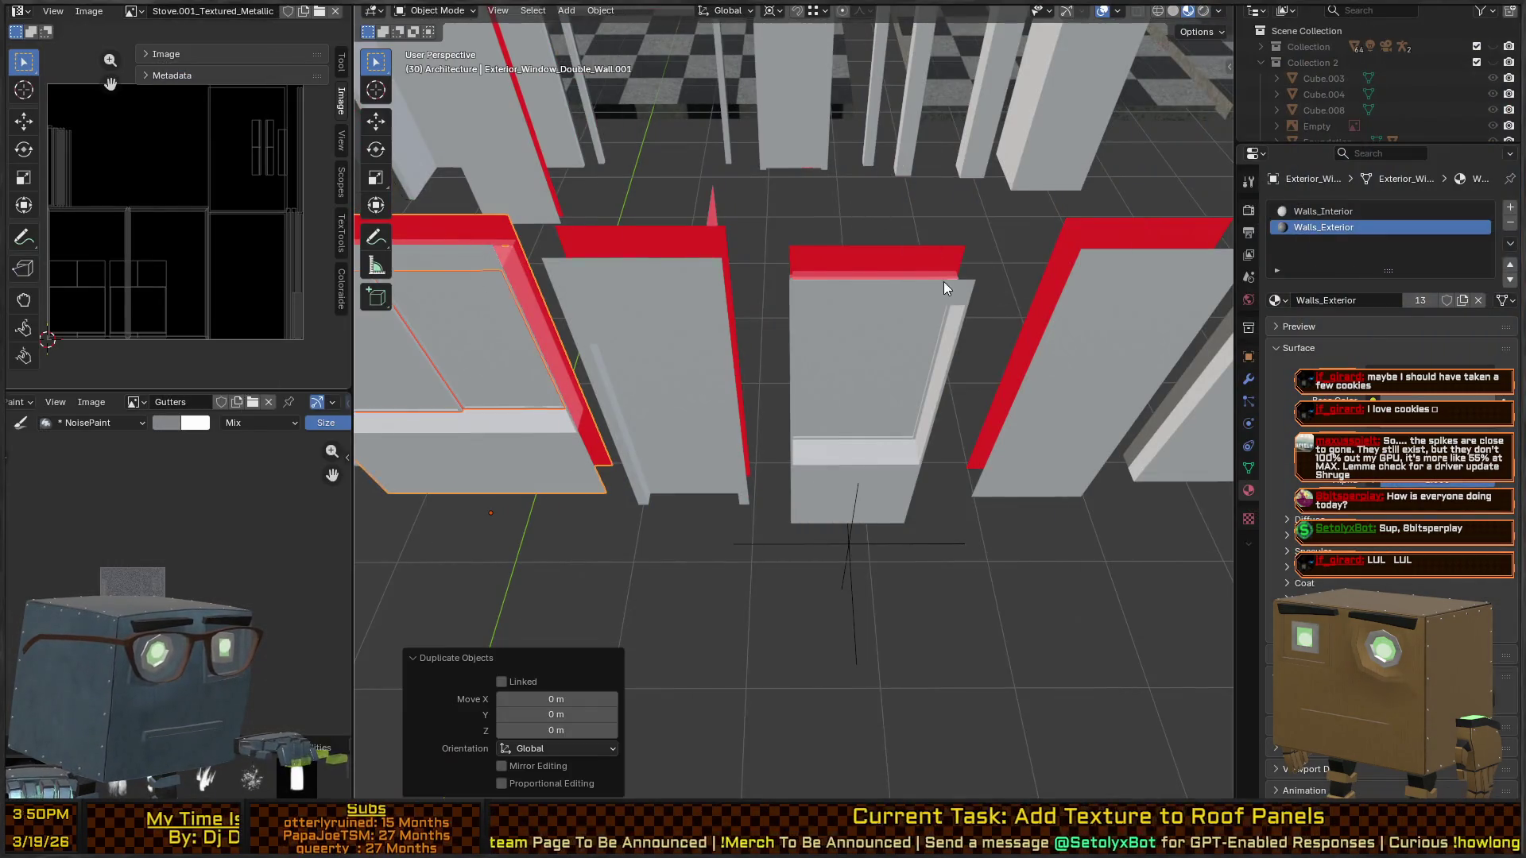
Select the single window pane together with the Exterior_Window_Single_Wall and inspect the wall's name
left_click(852, 310)
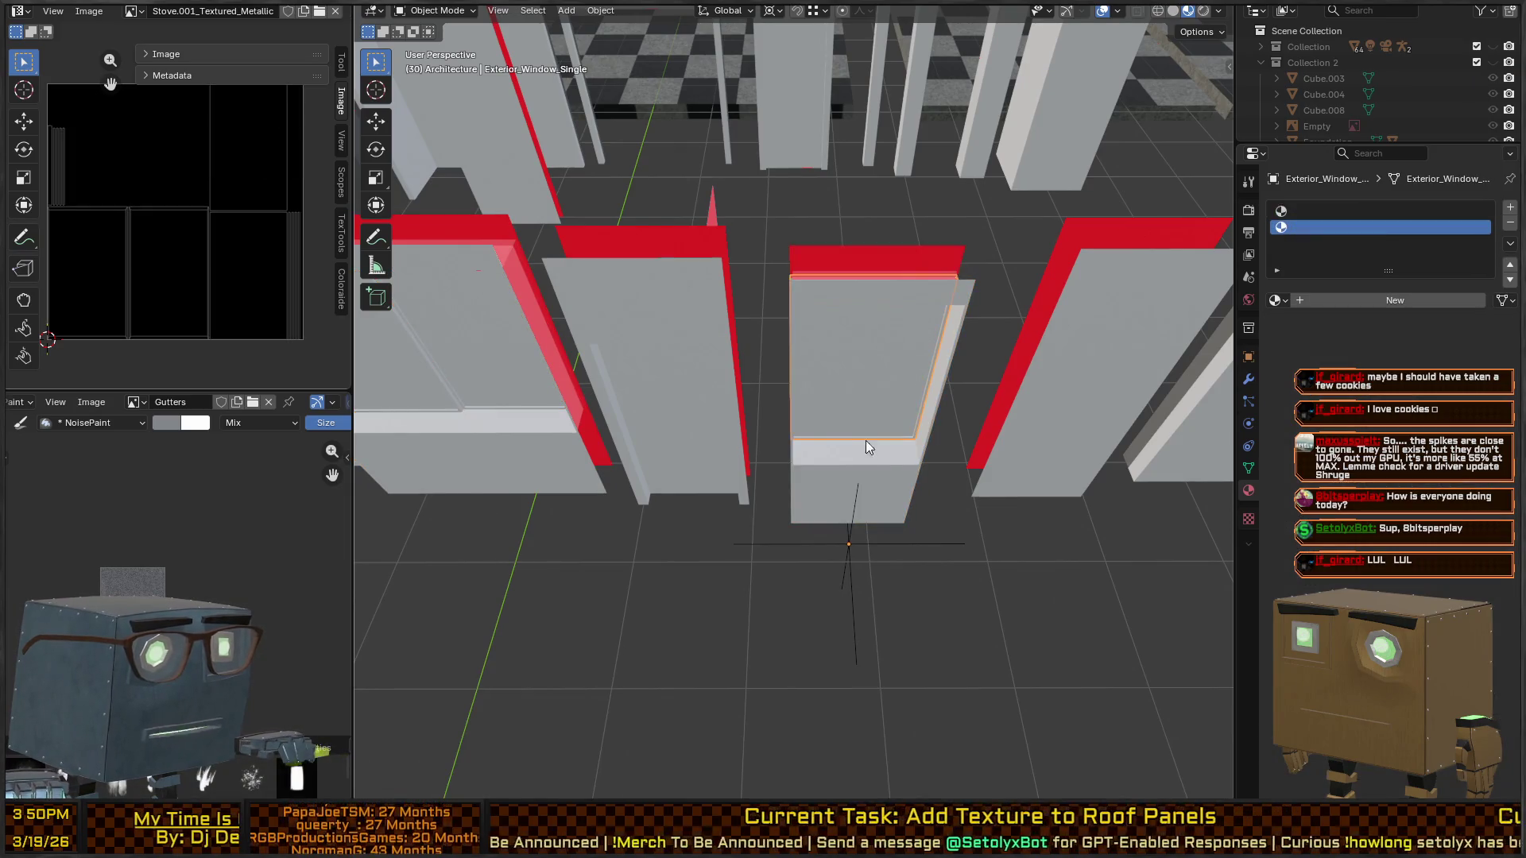
left_click(900, 480, "shift")
right_click(900, 481)
key("Escape")
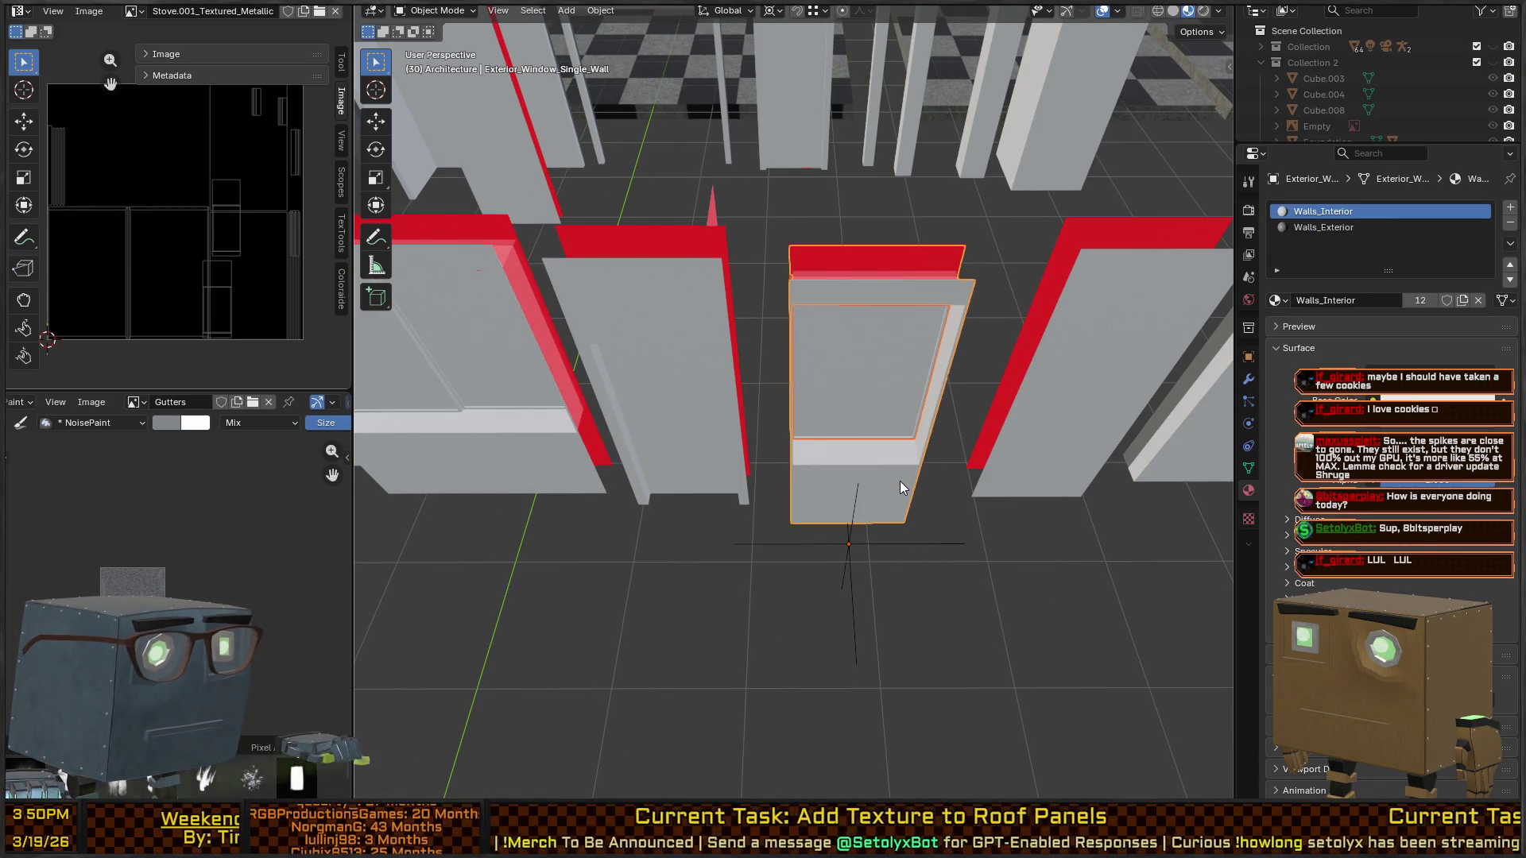
key("F2")
key("Return")
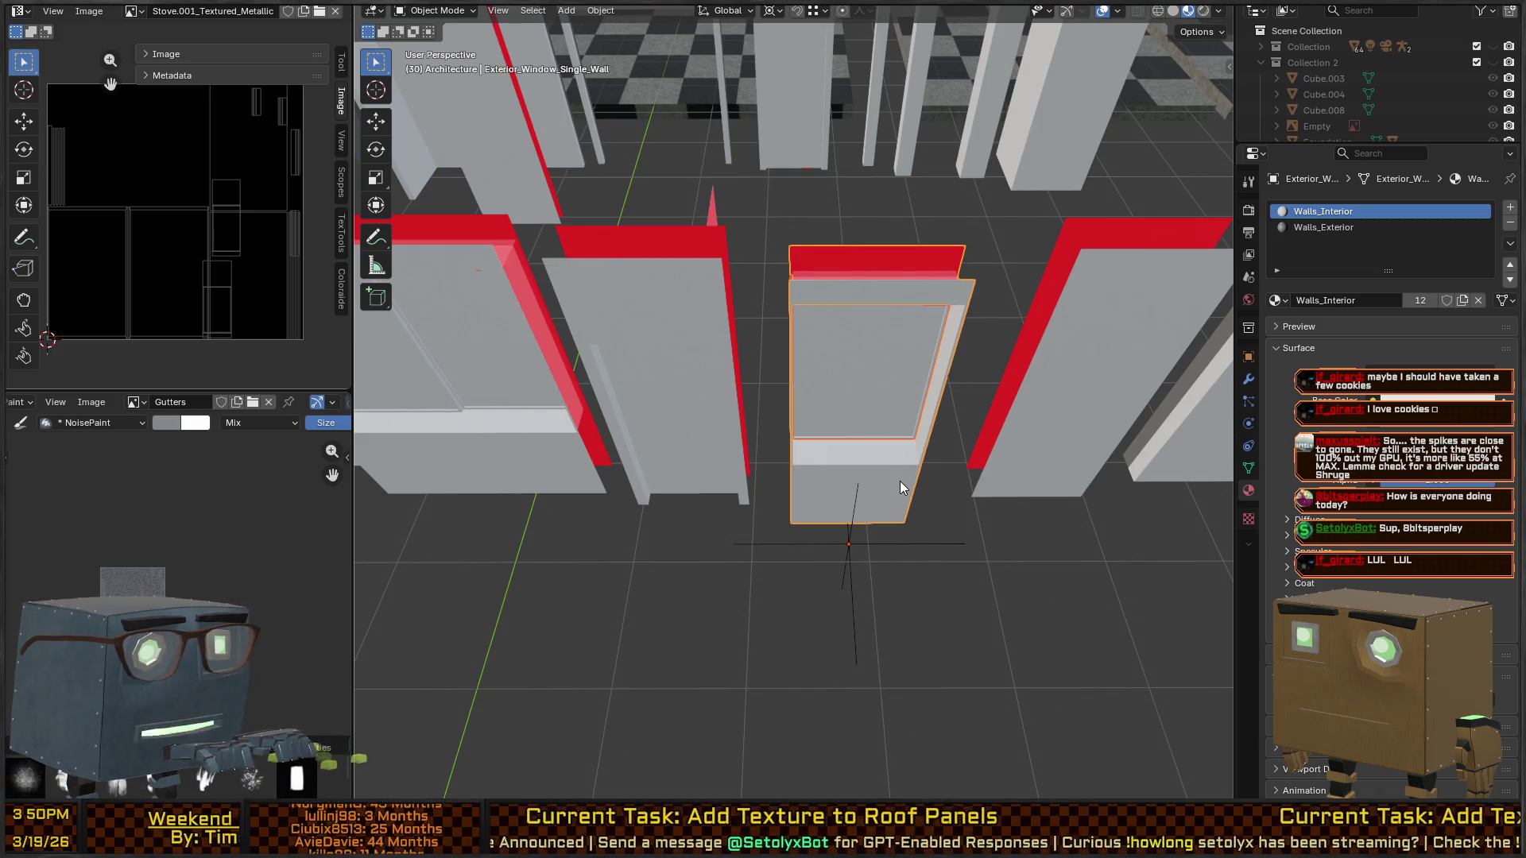
right_click(900, 481)
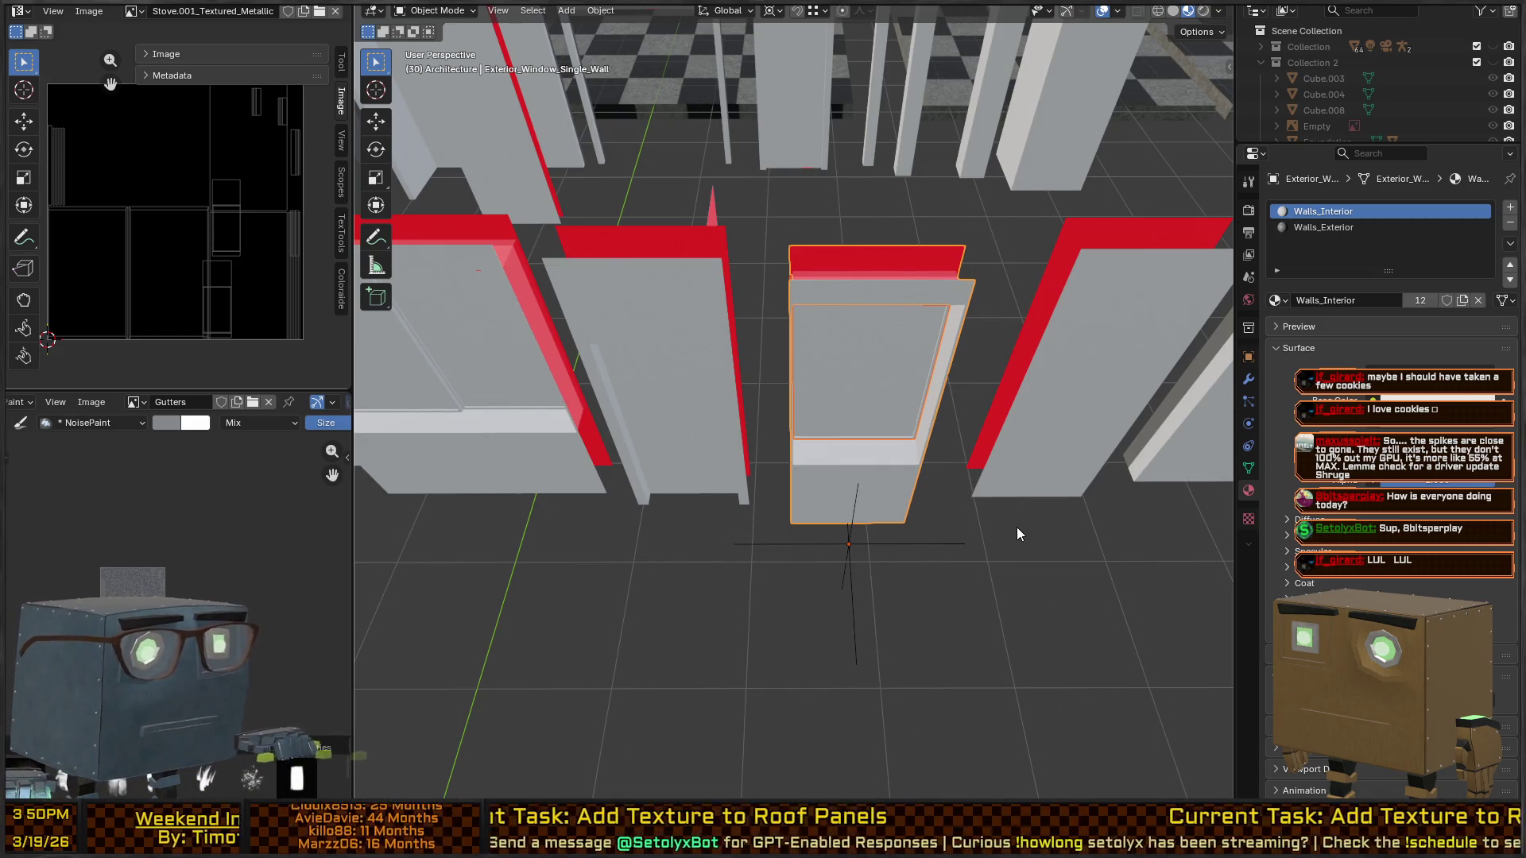